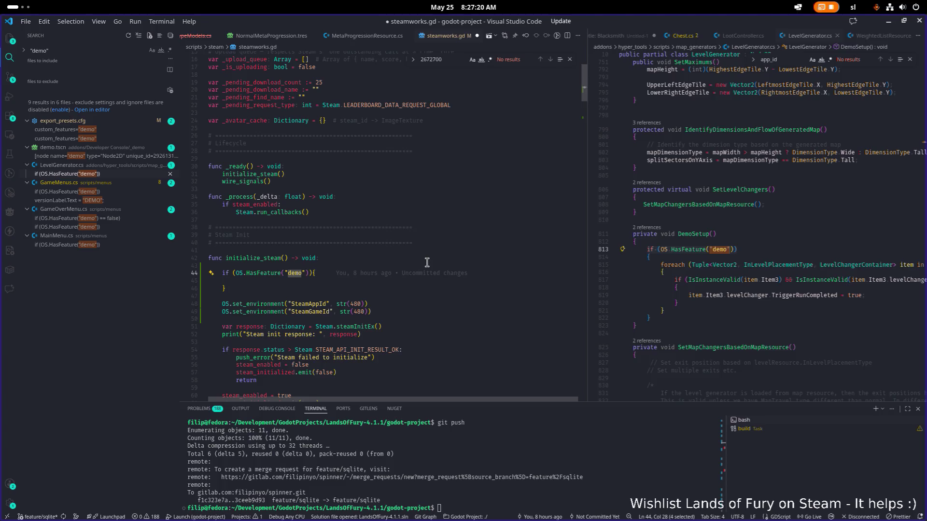
type("playtest")
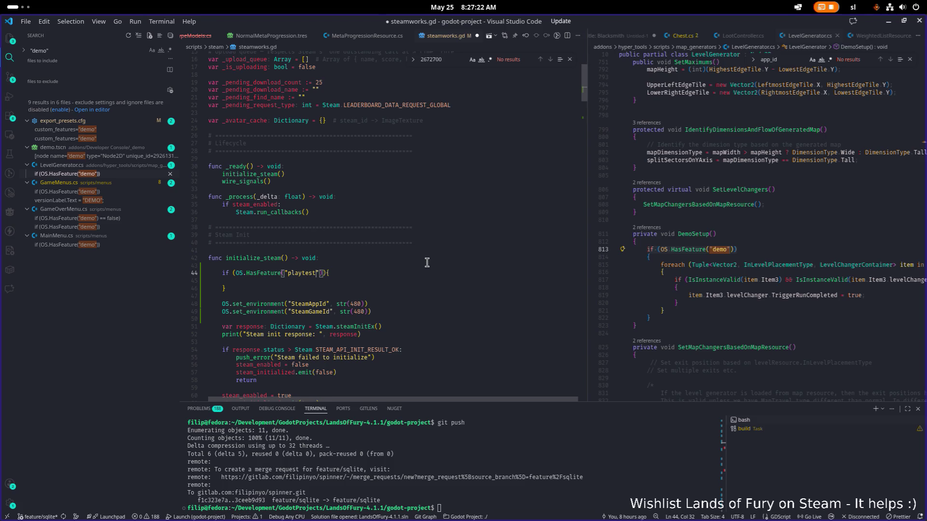
Move both Steam set_environment lines into the playtest block, indented, with no blank line above.
key("Down")
key("Down")
key("Down")
key("End")
key("shift+Up")
key("alt+Up")
key("alt+Up")
key("Down")
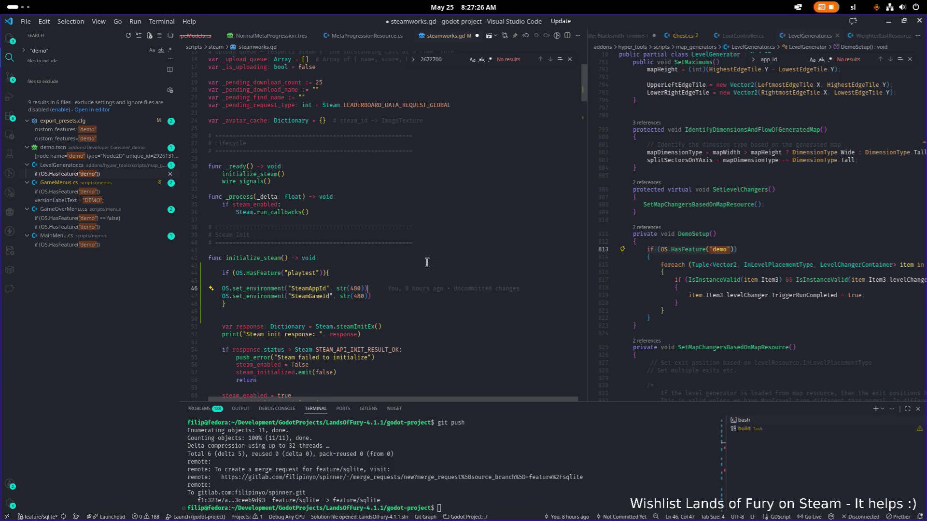
key("shift+Up")
key("Tab")
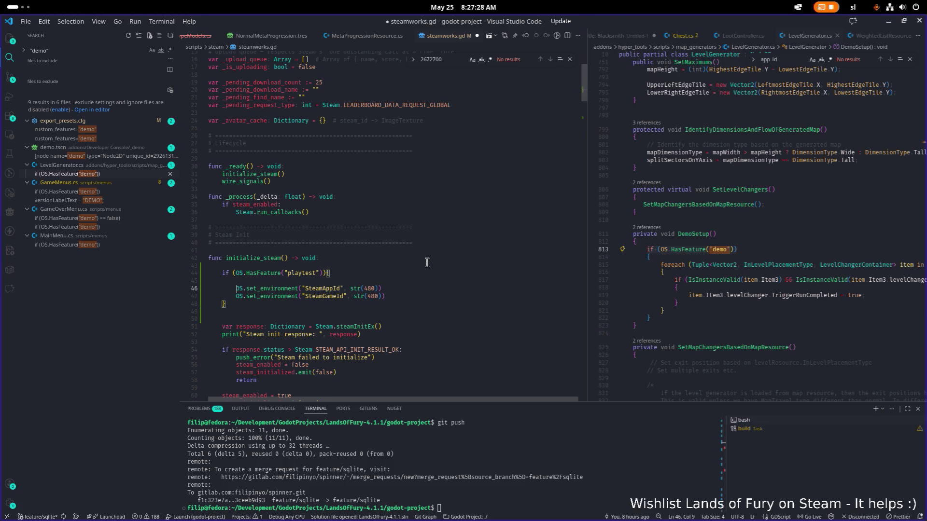
key("Up")
key("Up")
key("ctrl+shift+k")
key("Down")
key("Up")
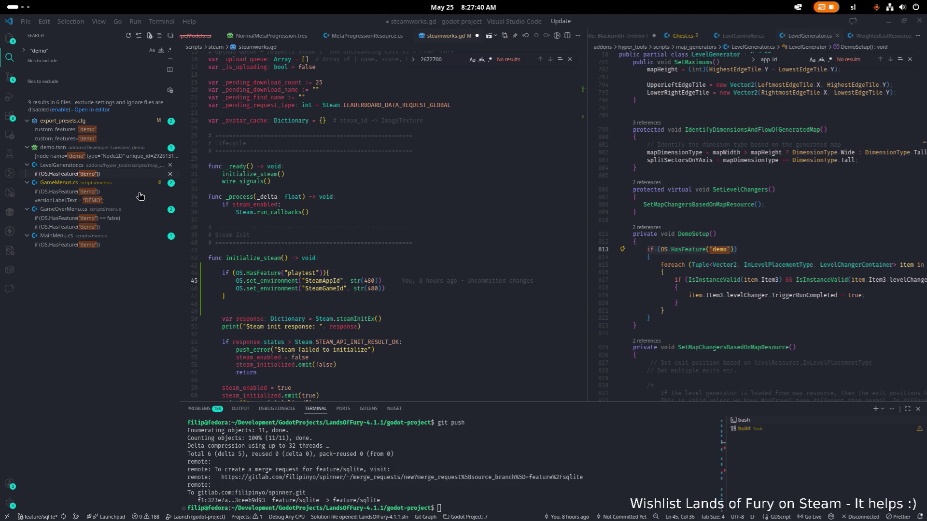
Replace the placeholder 480 with 4580500 for SteamAppId and SteamGameId and save the script.
left_click(354, 272)
double_click(370, 281)
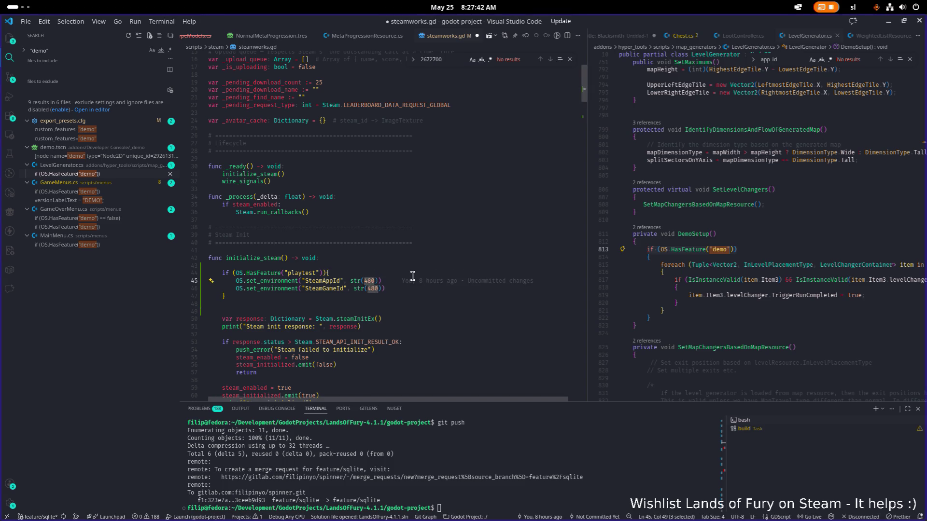
key("ctrl+v")
double_click(374, 288)
type("4580500")
key("ctrl+s")
key("Down")
double_click(303, 273)
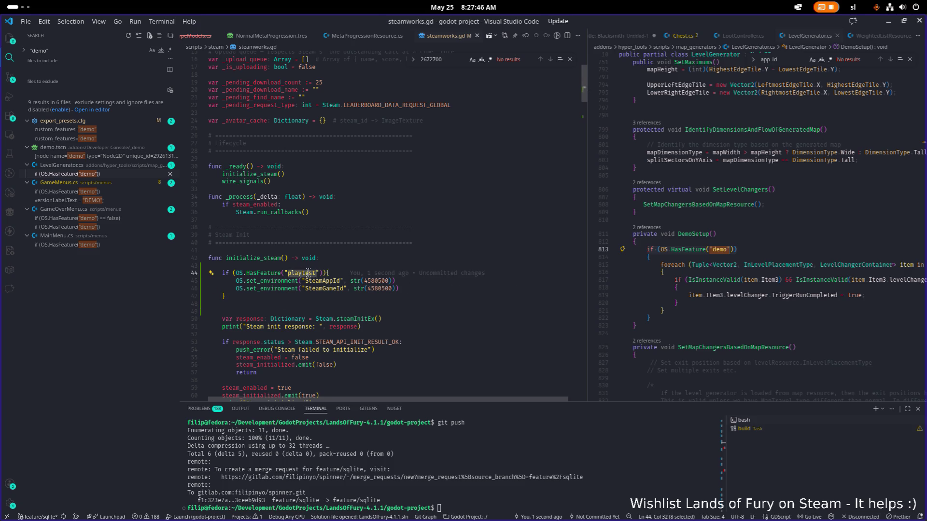
key("alt+Tab")
key("alt+shift+Tab")
key("alt+shift+Tab")
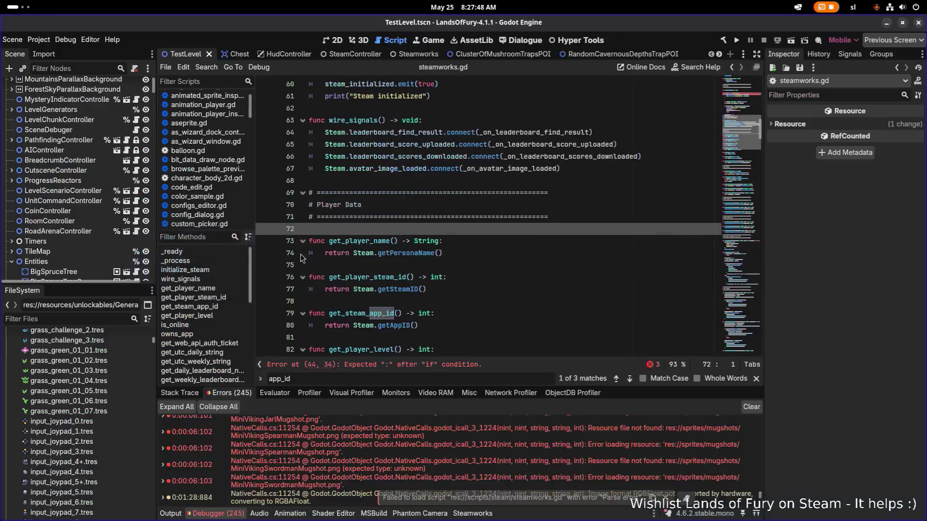
Duplicate the Windows Desktop Full export preset and rename it Windows Desktop Playtest.
left_click(38, 39)
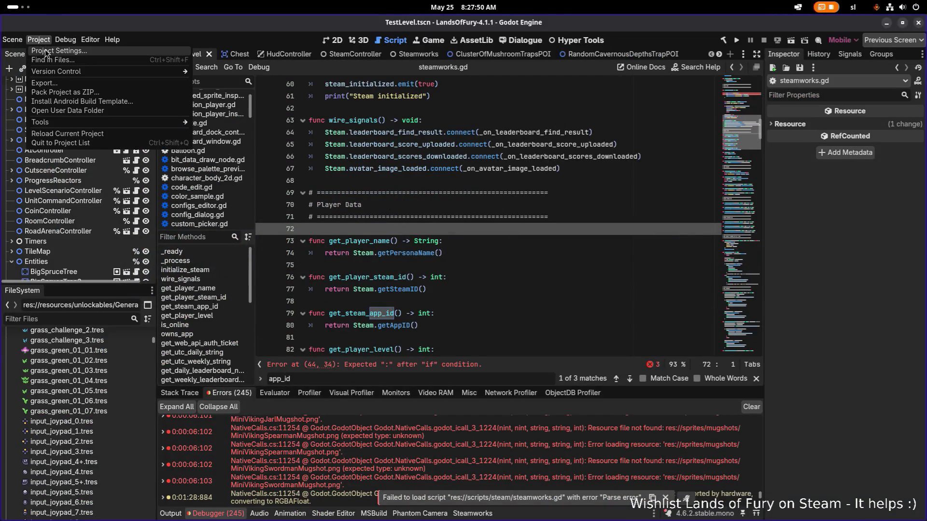
left_click(54, 53)
key("Escape")
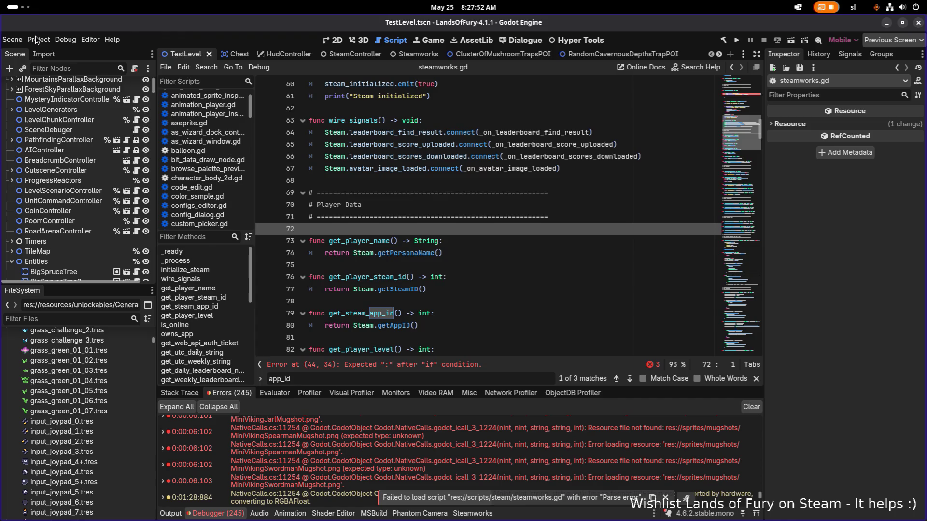
left_click(39, 39)
left_click(44, 82)
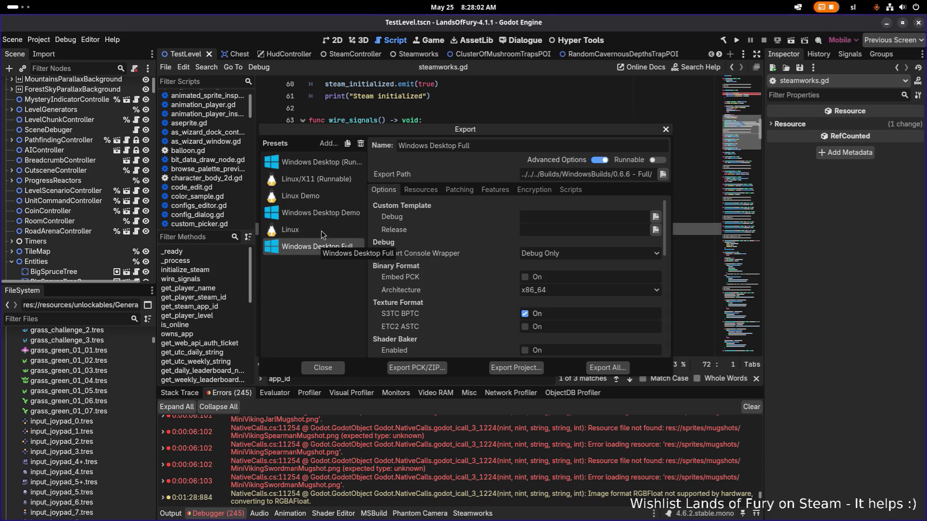
left_click(346, 144)
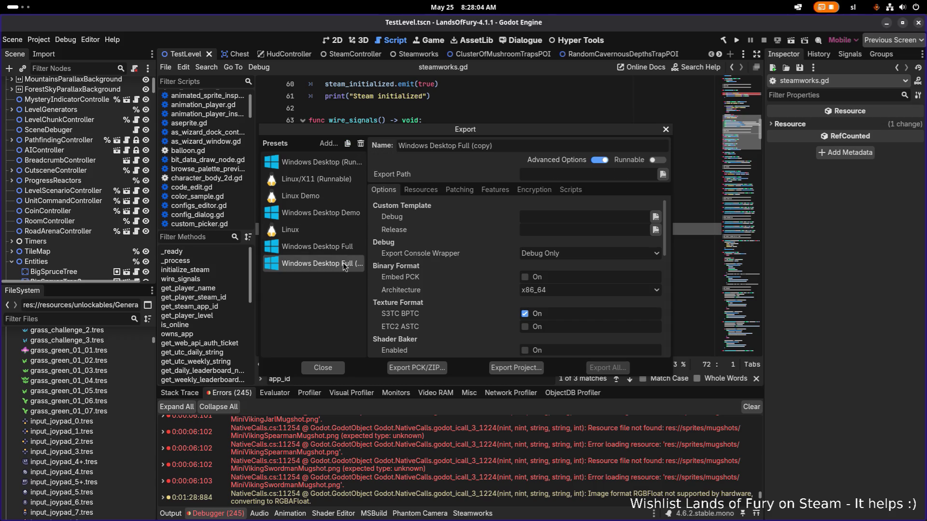
left_click_drag(472, 145, 457, 146)
left_click_drag(555, 146, 591, 150)
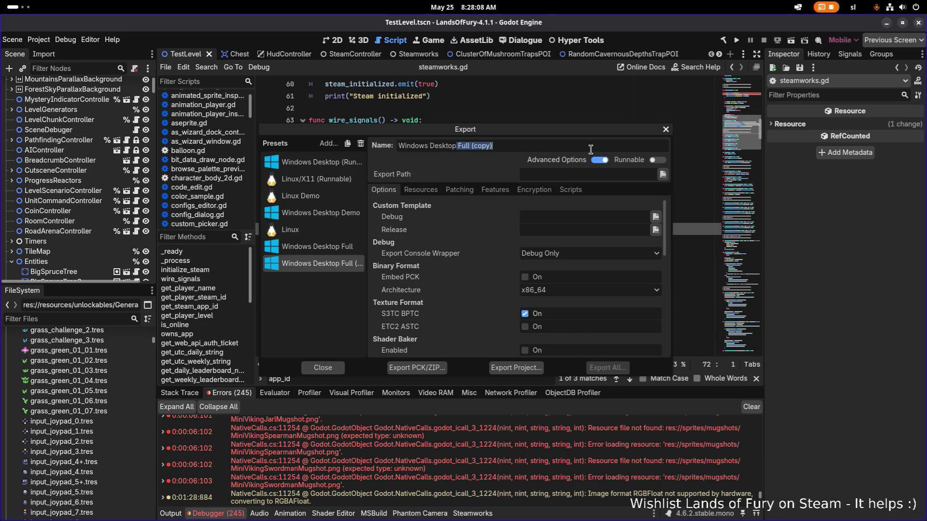
type("Playtest")
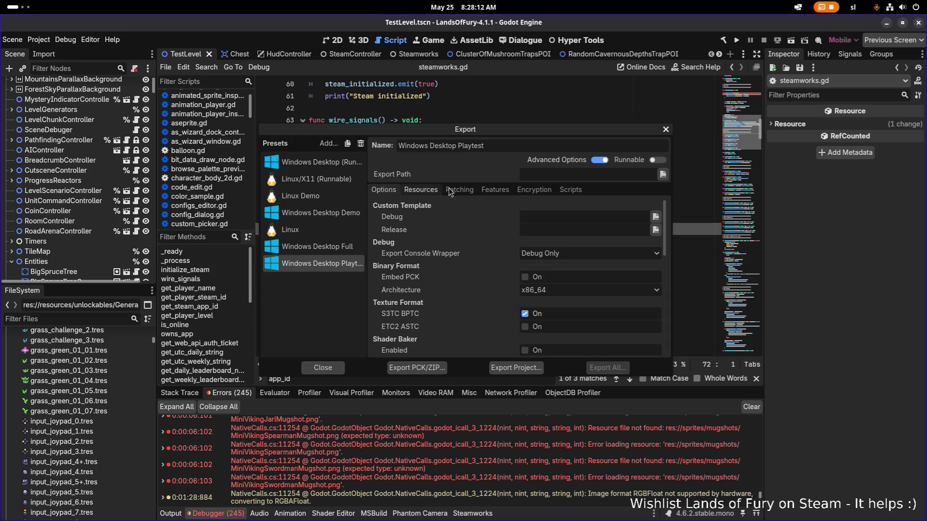
Add the custom feature playtest to the Playtest preset, checking Linux Demo as reference, and close Export.
left_click(495, 190)
left_click(442, 220)
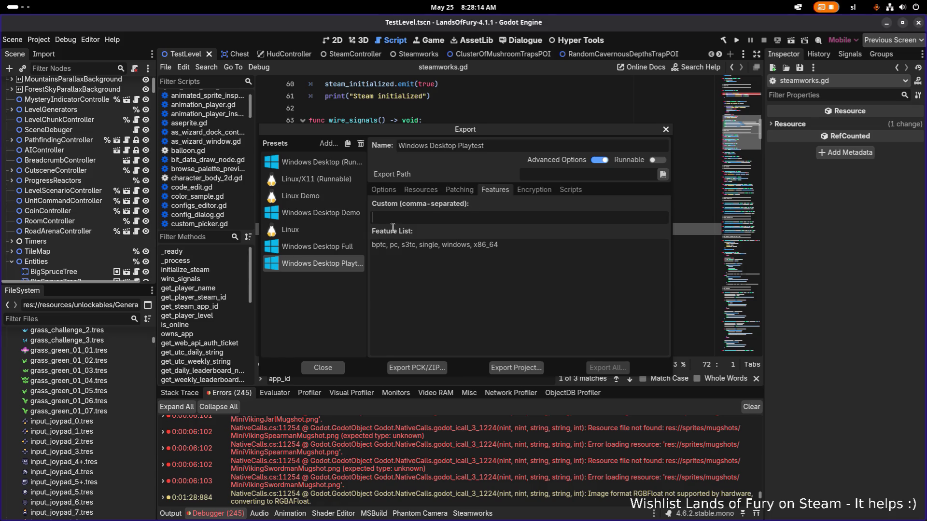
left_click(333, 197)
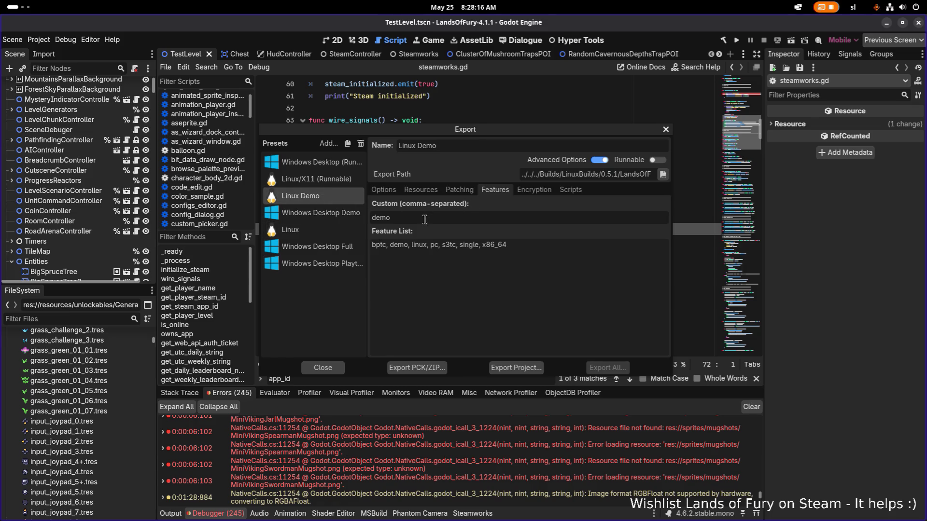
left_click(319, 264)
left_click(447, 216)
type("playtest")
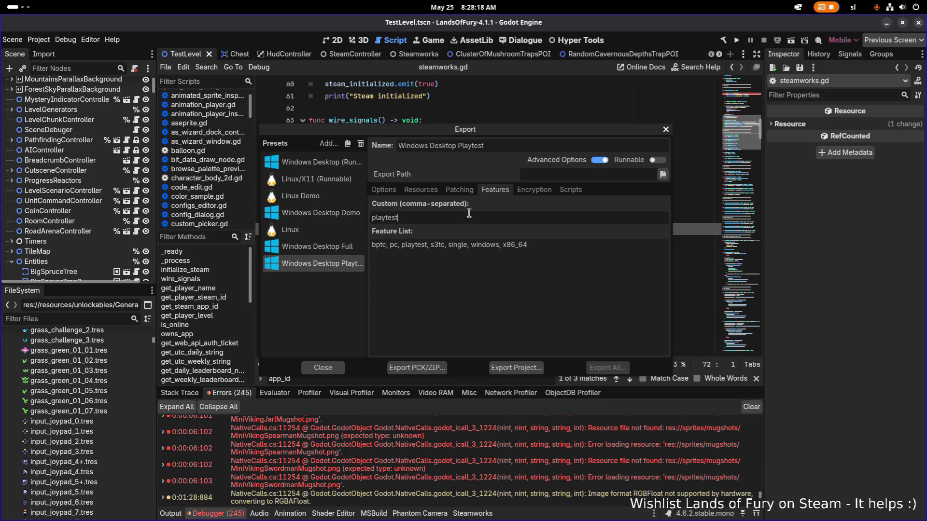
left_click(348, 251)
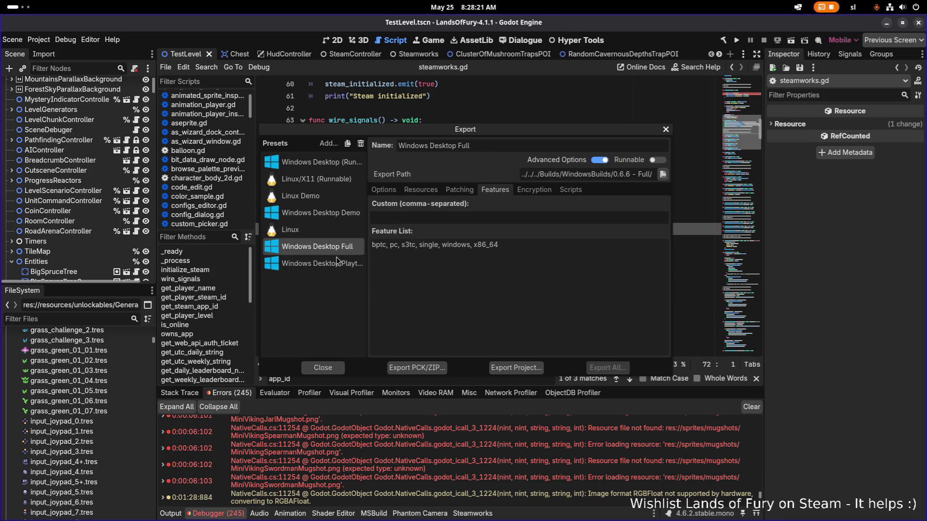
left_click(323, 368)
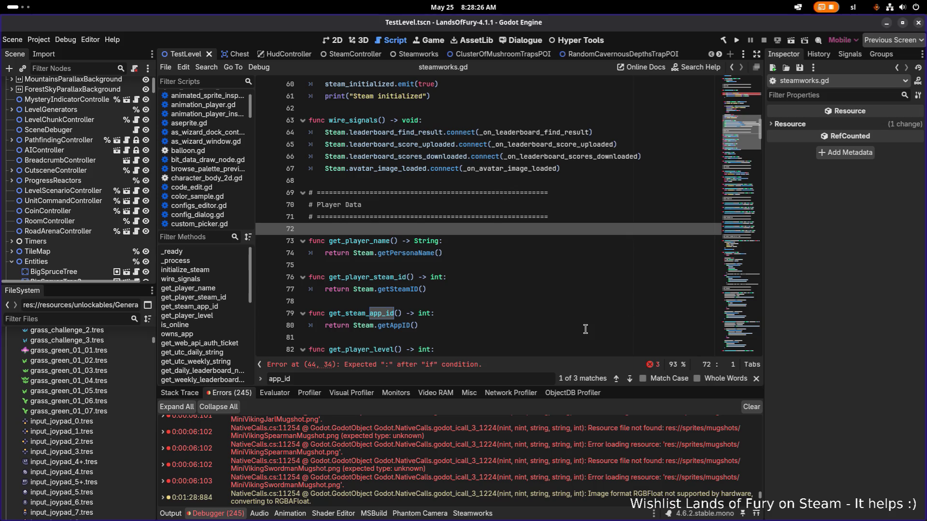
Return to the steamworks script in Visual Studio Code.
left_click(540, 252)
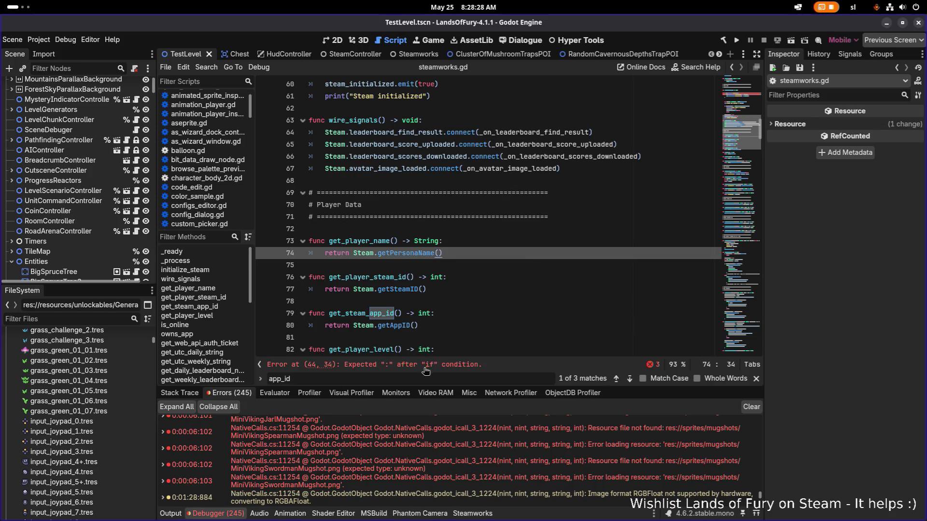
scroll(421, 287, "up", 7)
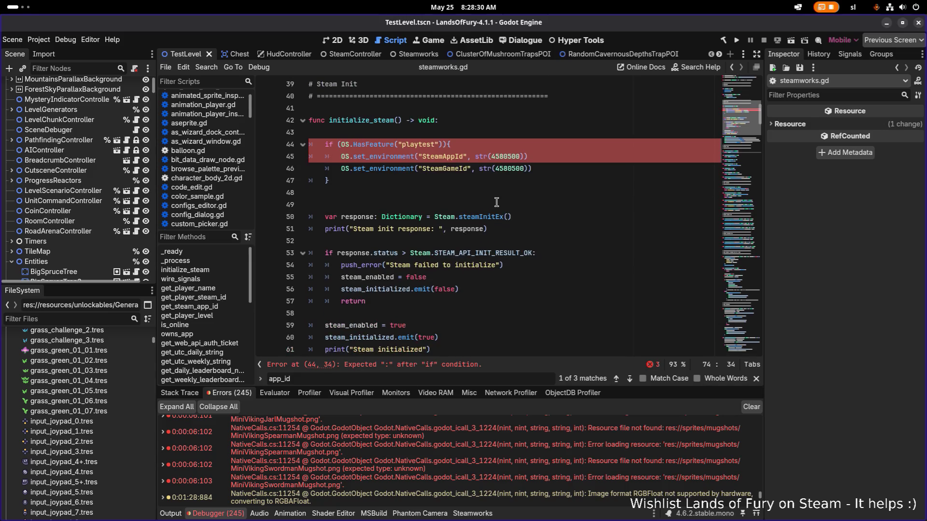
key("alt+Tab")
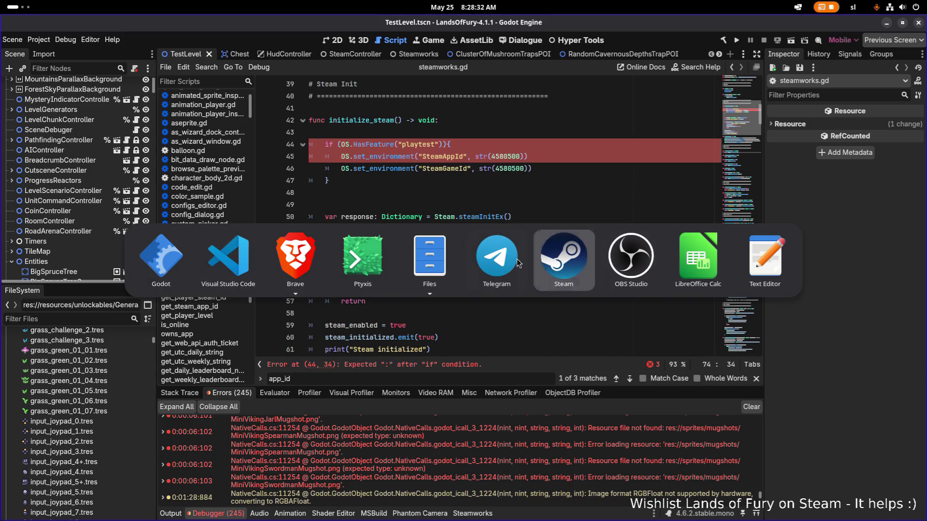
left_click(232, 257)
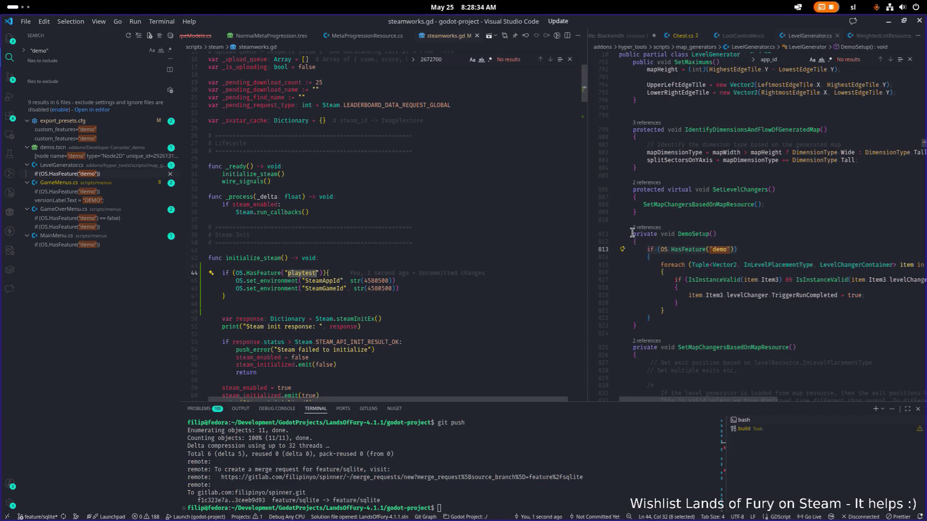
Rewrite the playtest condition with a colon, removing the parentheses, opening brace and closing brace.
left_click(392, 269)
key("Down")
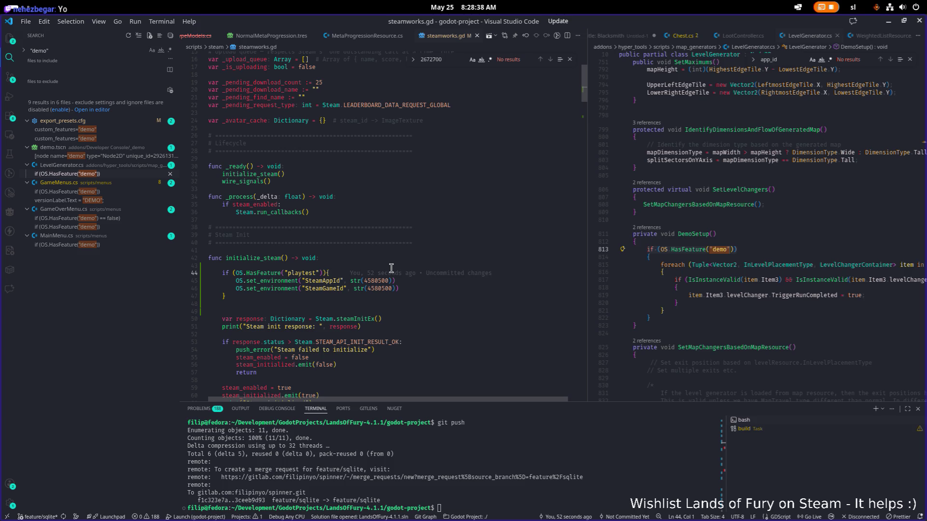
key("ctrl+Right")
key("Right")
key("Delete")
key("End")
key("BackSpace")
key("BackSpace")
type(":")
key("Down")
key("Down")
key("Down")
key("End")
key("BackSpace")
key("Up")
key("Up")
Delete the leftover blank lines, save the script and highlight the app ID 4580500.
key("Down")
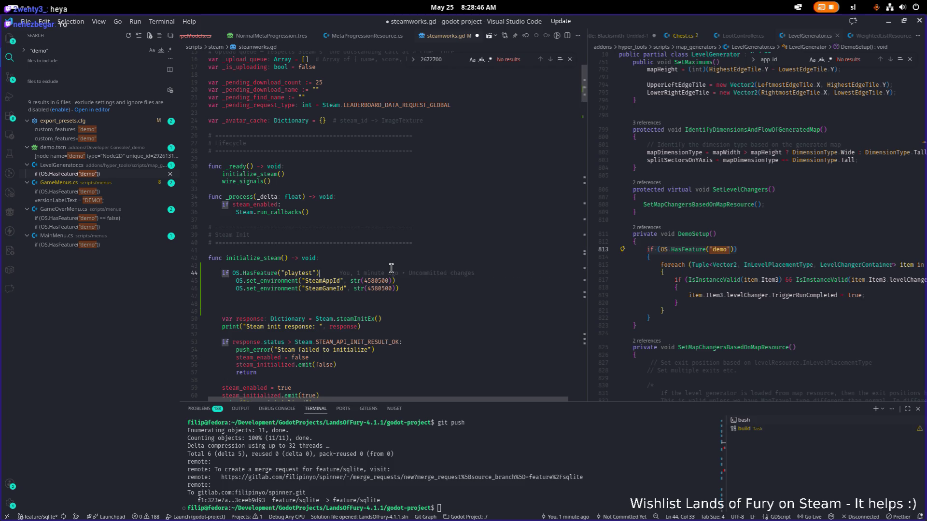
key("Down")
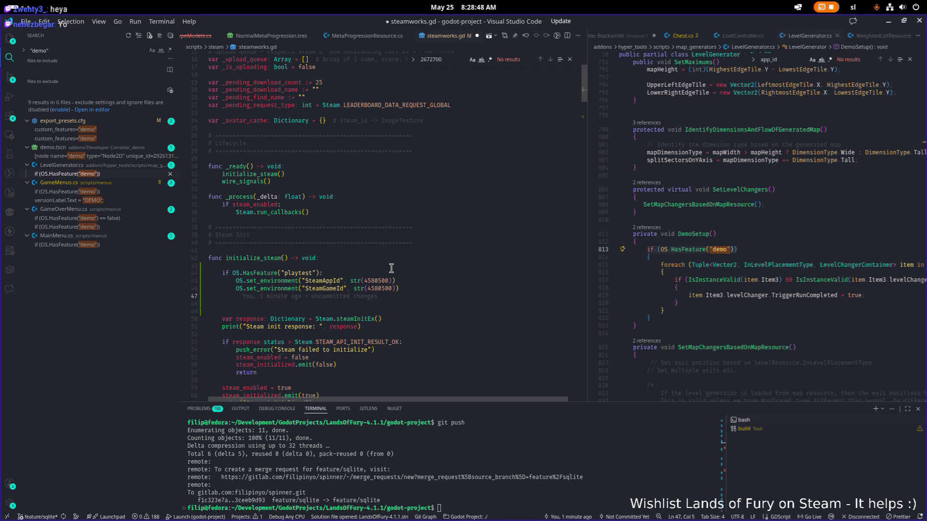
key("Delete")
key("BackSpace")
key("BackSpace")
key("ctrl+s")
key("Up")
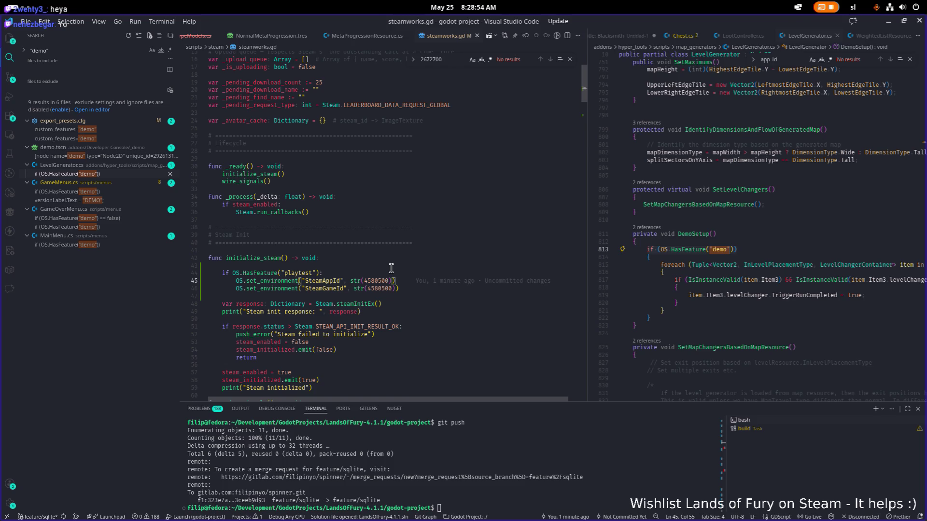
key("Left")
key("Left")
key("ctrl+d")
left_click(397, 269)
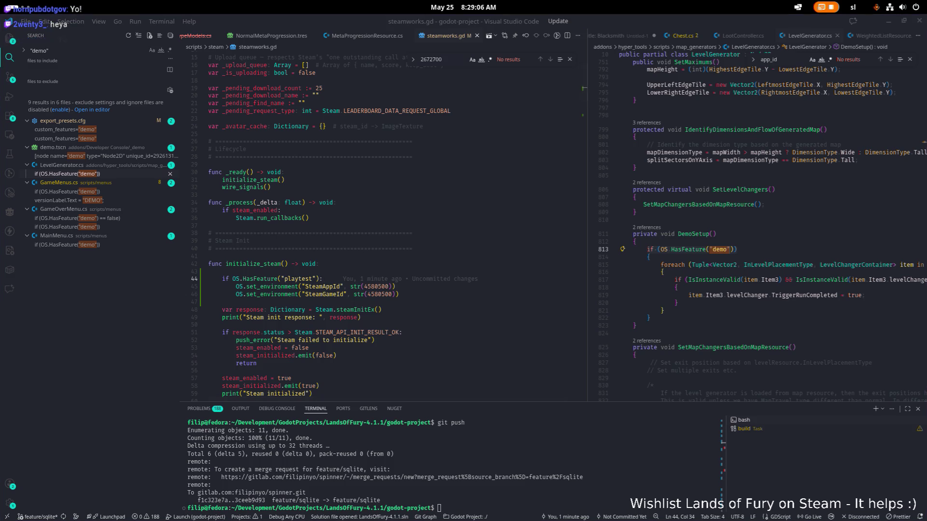
Review the SteamGameId and SteamAppId names while switching between windows.
double_click(327, 293)
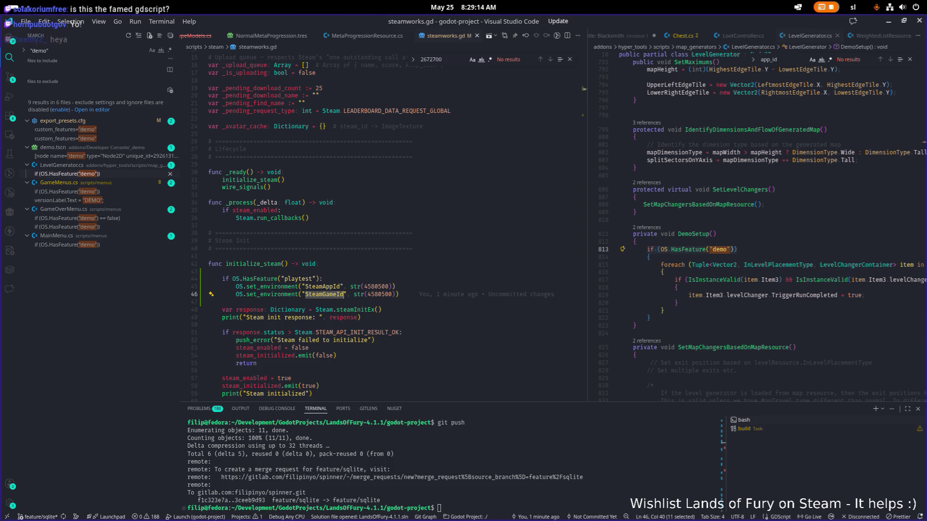
key("alt+Tab")
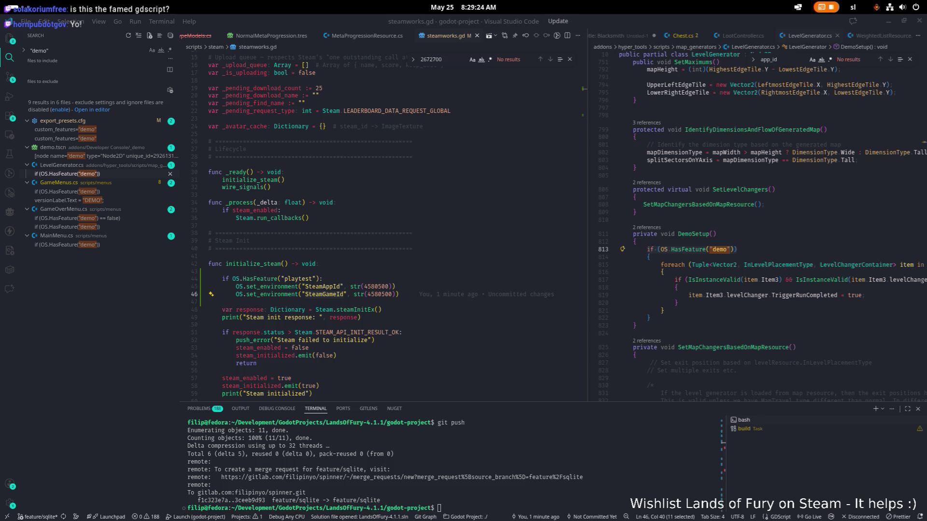
double_click(323, 287)
key("alt+Tab")
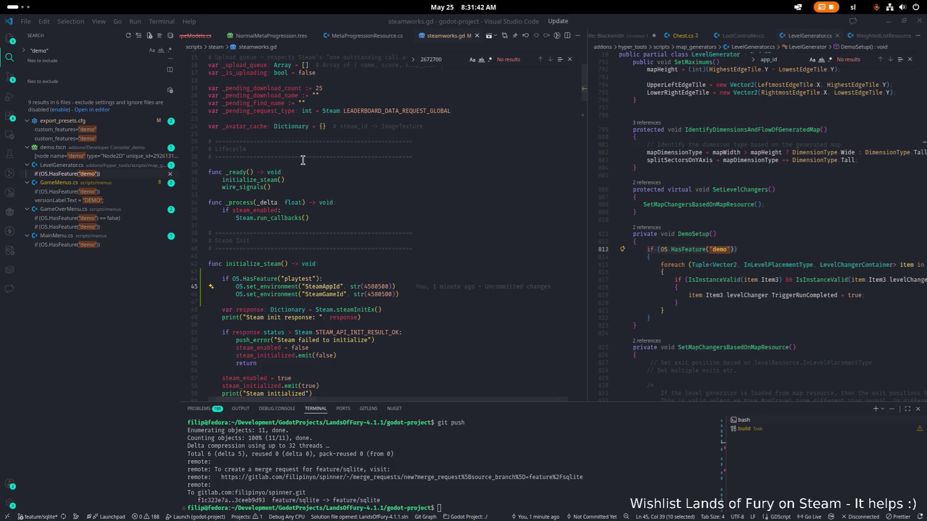
left_click(415, 293)
left_click(370, 294)
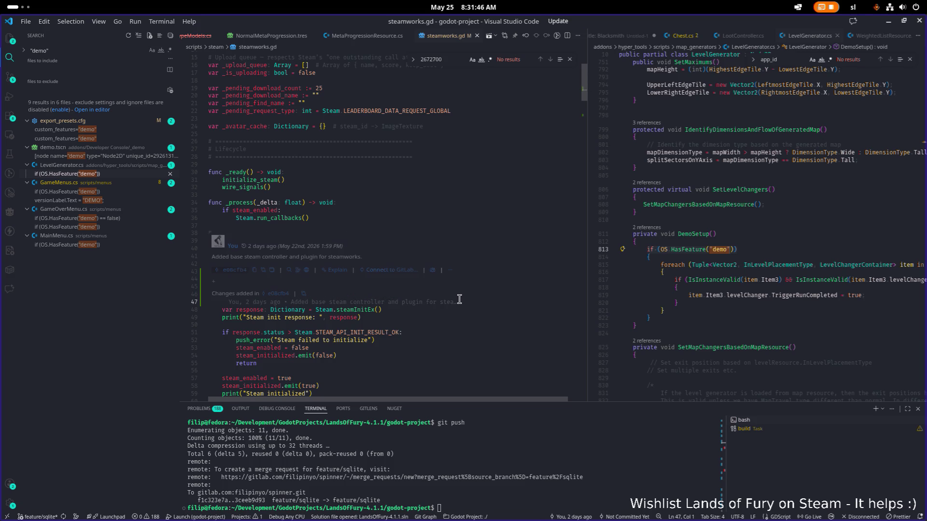
left_click(447, 319)
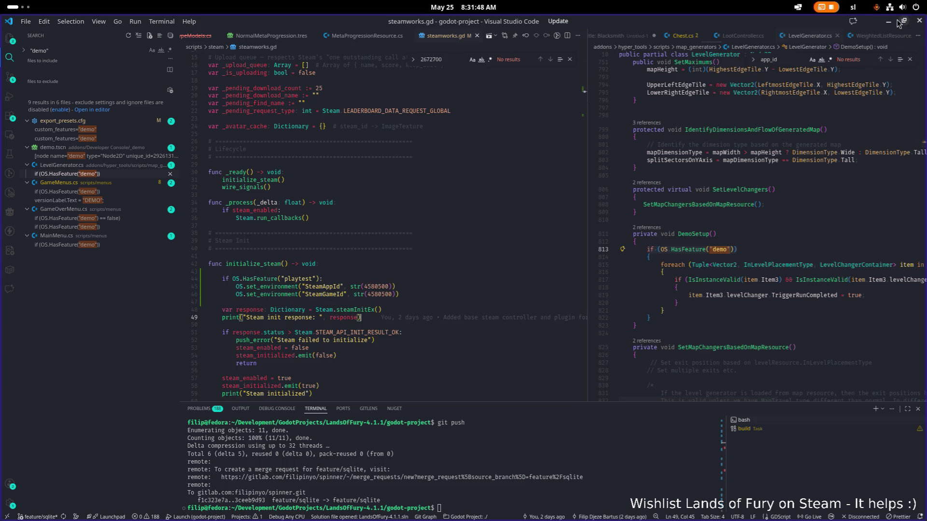
Re-indent lines 45–46 of steamworks.gd with tabs inside the playtest block.
left_click(889, 22)
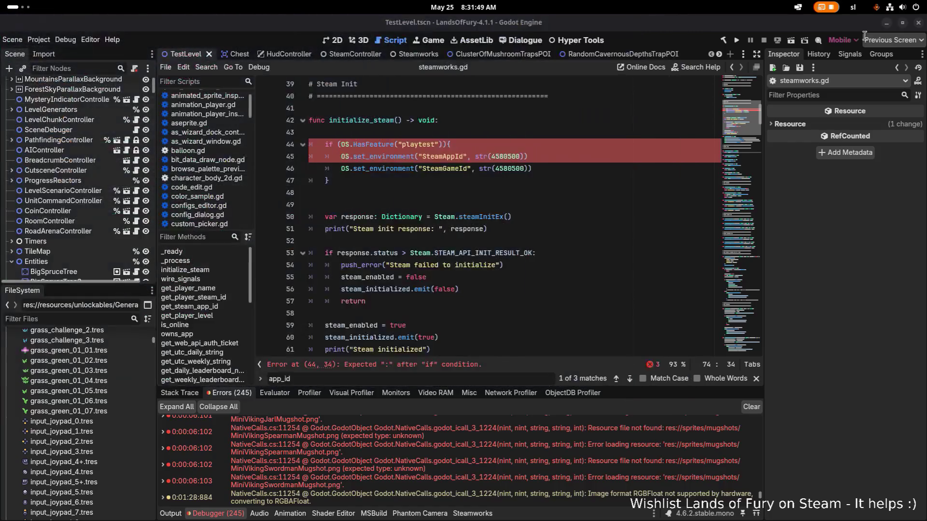
left_click(563, 159)
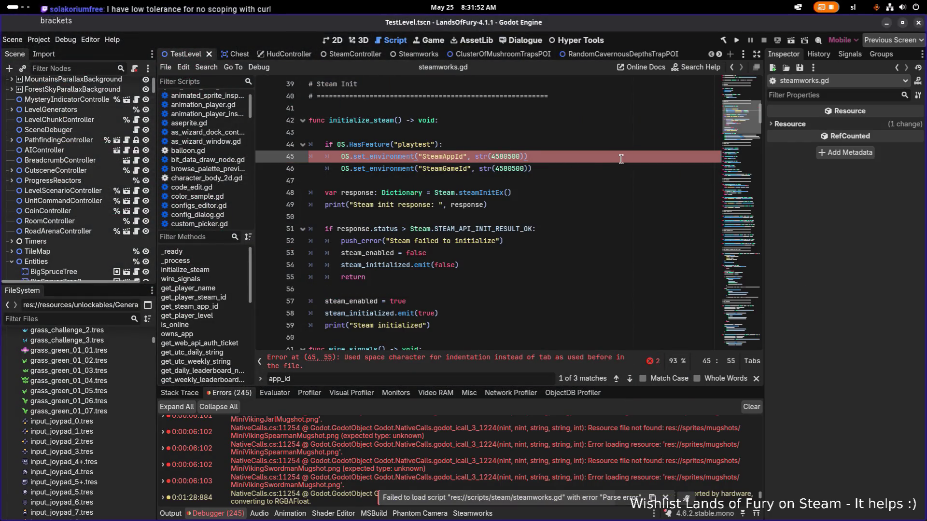
key("Home")
key("BackSpace")
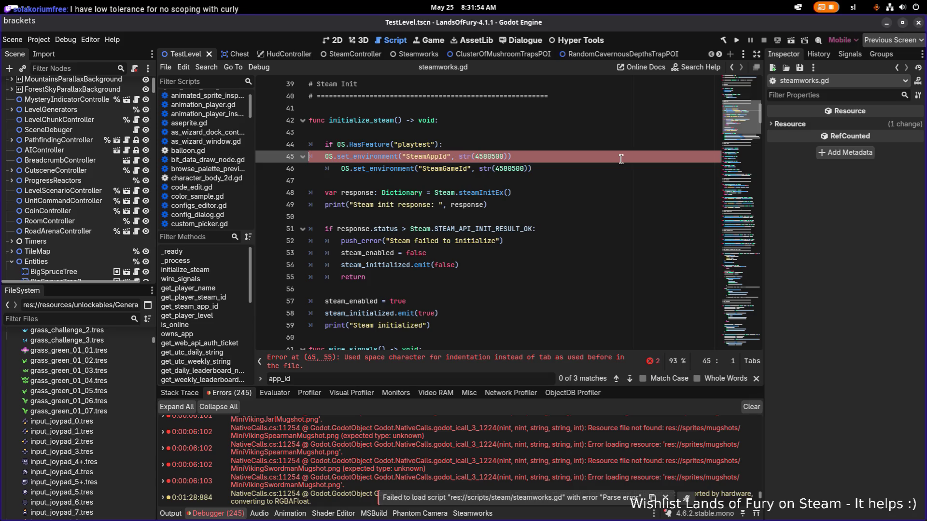
key("Tab")
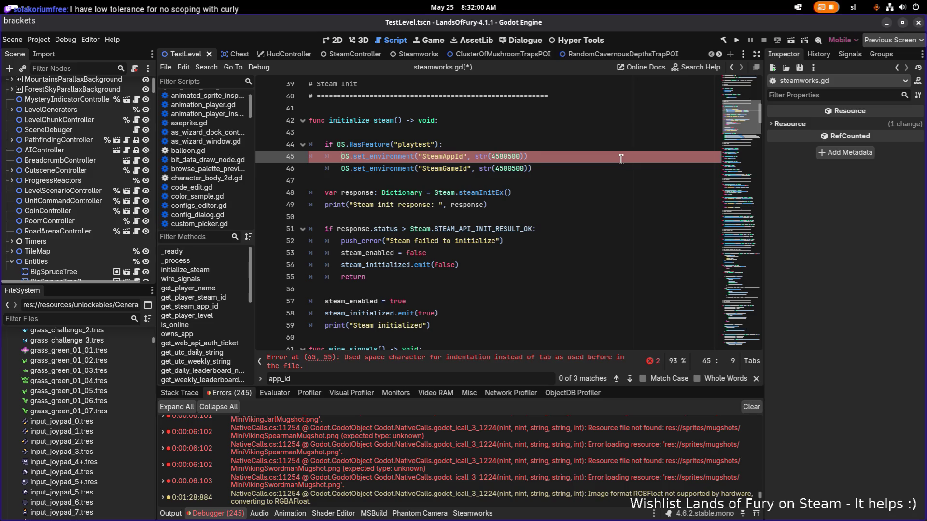
key("Down")
key("Delete")
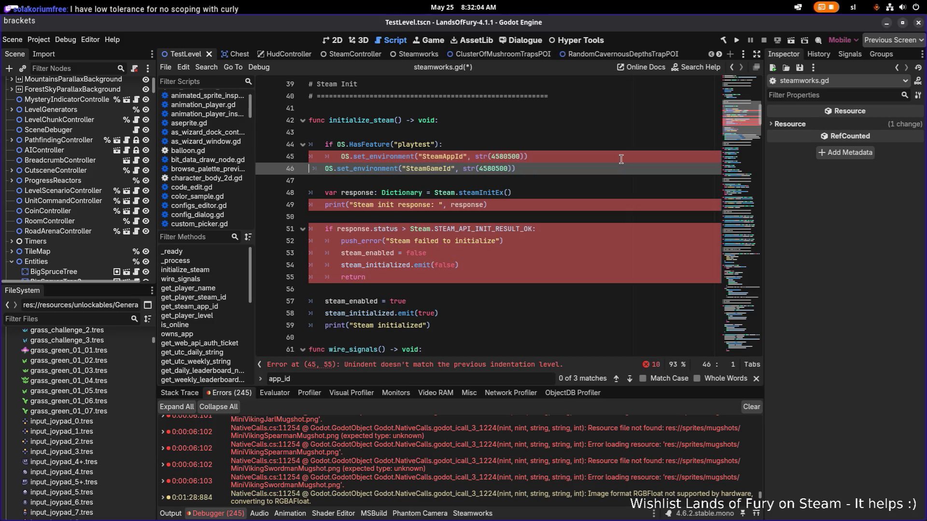
key("Tab")
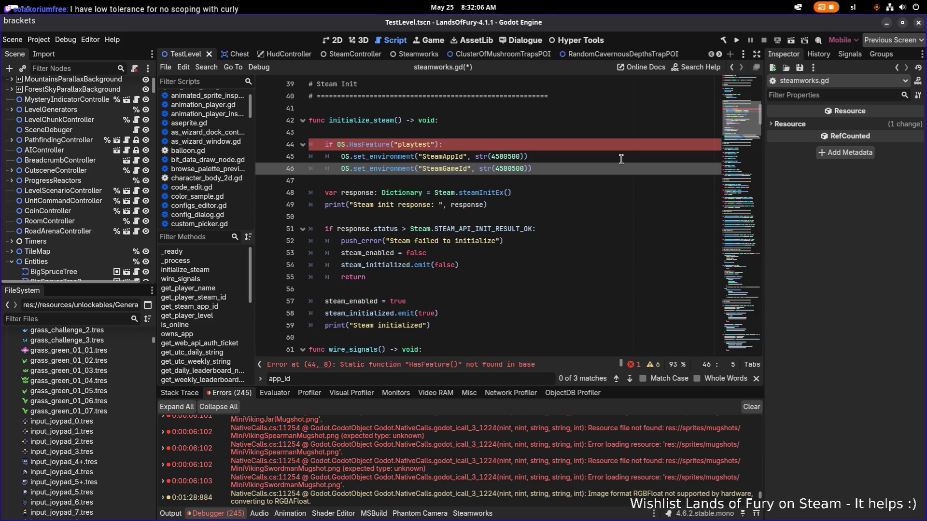
key("Up")
key("Up")
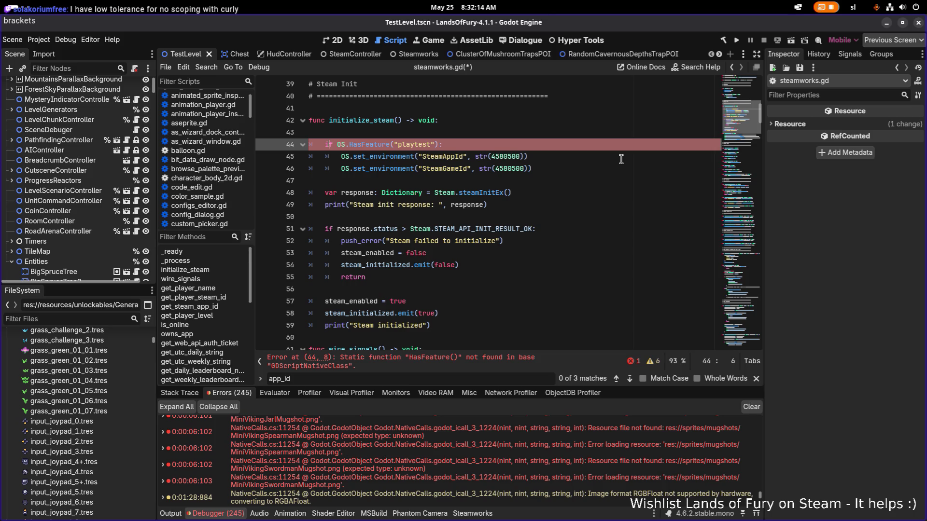
Rename HasFeature to has_feature via autocomplete, save the script and run the project.
key("ctrl+shift+Right")
type("has_fe")
key("Return")
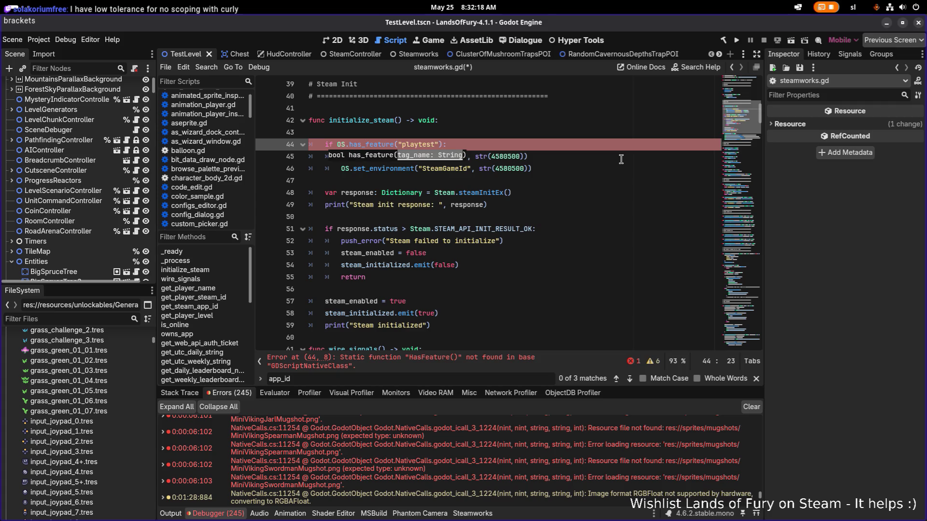
left_click(621, 159)
key("ctrl+s")
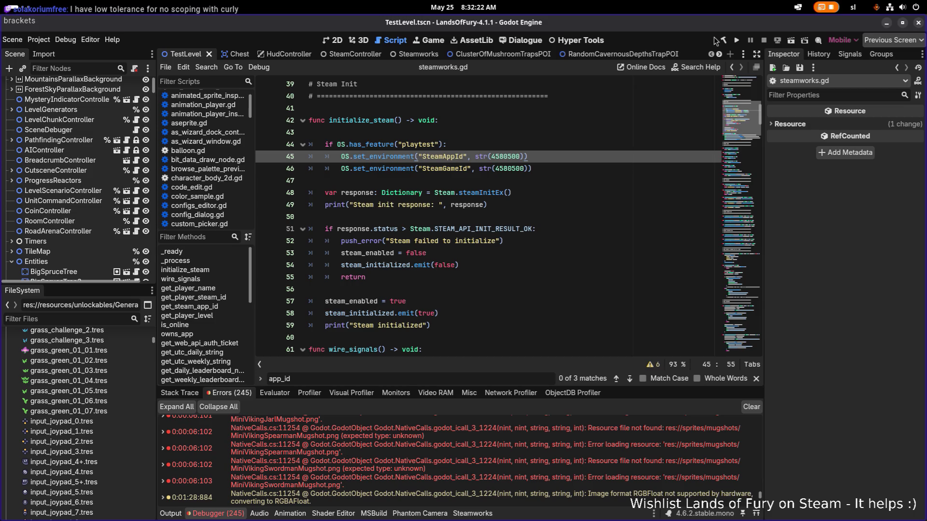
left_click(735, 41)
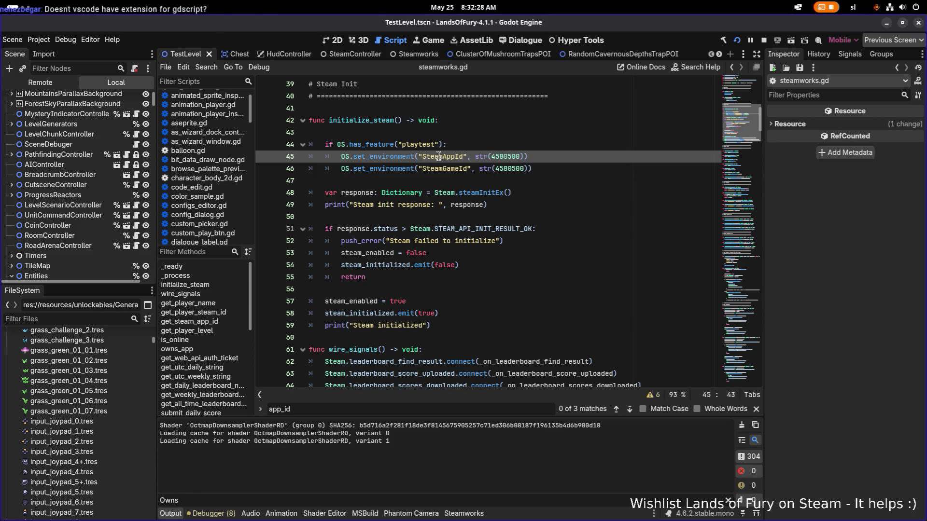
scroll(435, 159, "up", 2)
scroll(417, 185, "up", 2)
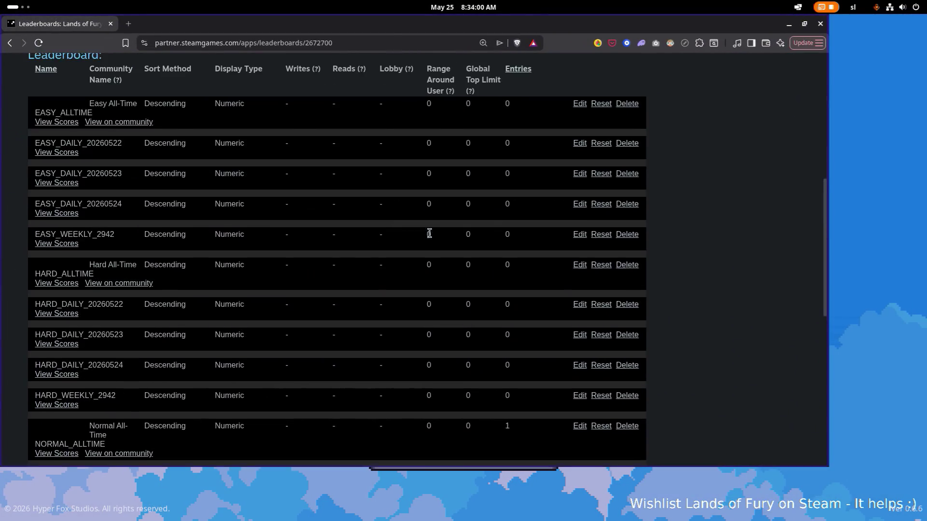
scroll(429, 233, "down", 1)
scroll(413, 243, "down", 2)
scroll(383, 246, "down", 2)
scroll(492, 275, "up", 3)
scroll(517, 268, "down", 1)
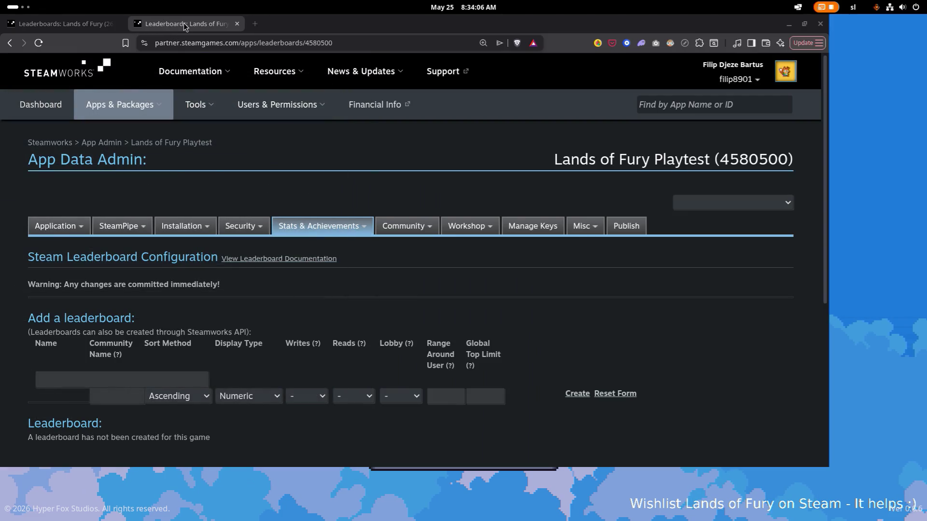
scroll(270, 224, "down", 1)
scroll(293, 258, "down", 2)
scroll(285, 256, "up", 1)
scroll(285, 255, "down", 1)
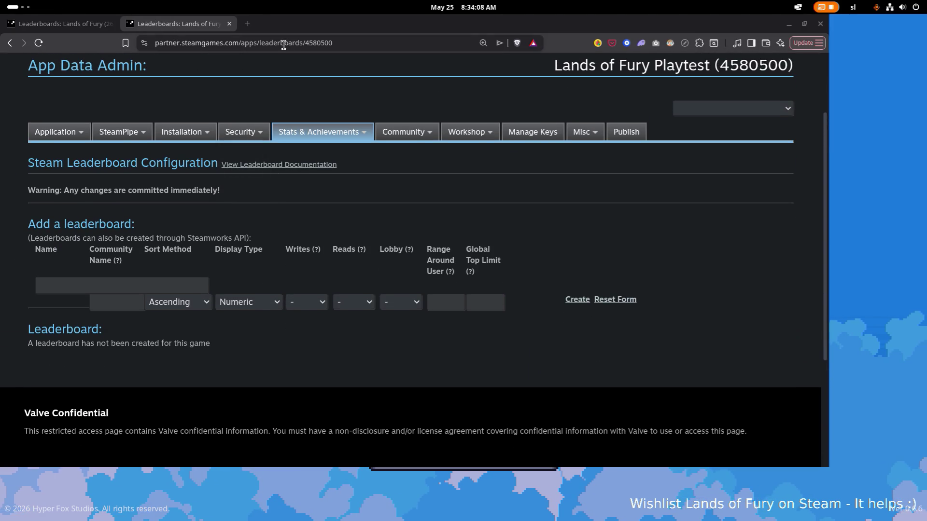
scroll(397, 112, "up", 3)
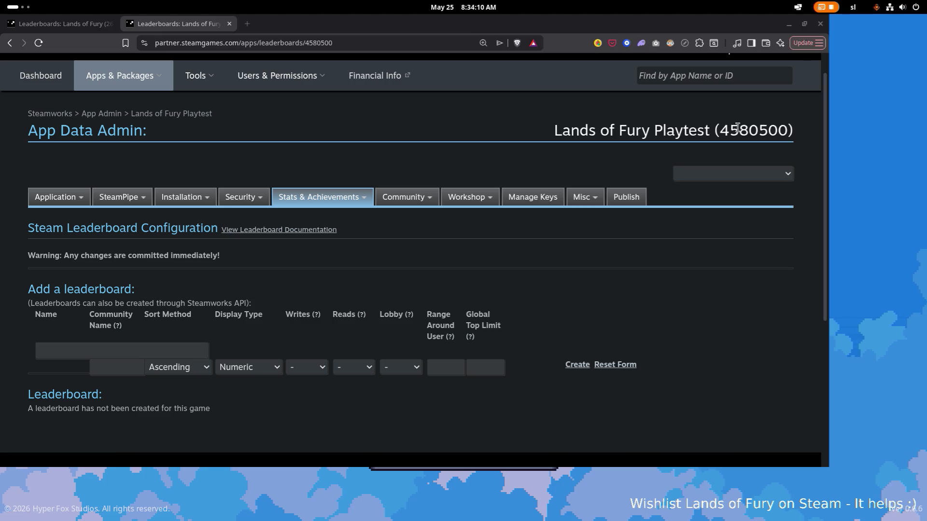
View the Lands of Fury leaderboards page, return to the game and start a run with the first profile.
left_click(93, 25)
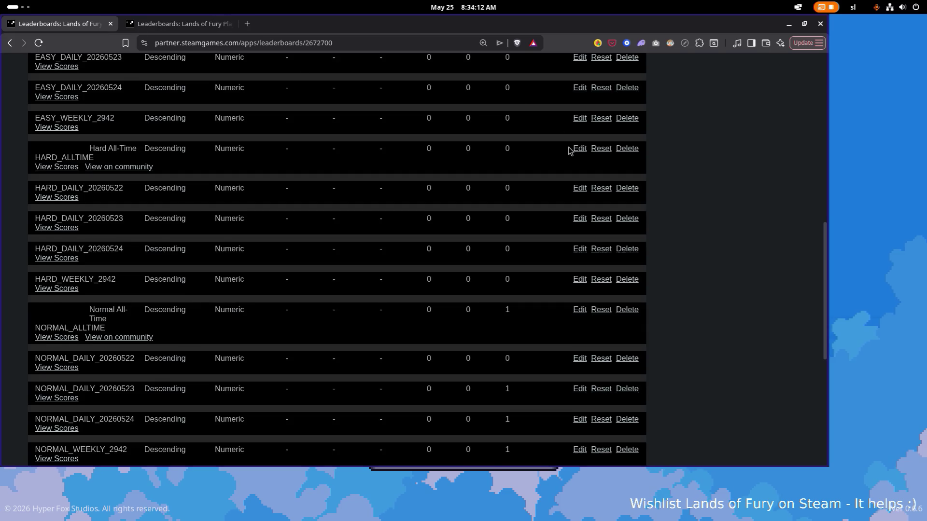
scroll(730, 174, "up", 6)
scroll(730, 174, "down", 1)
scroll(730, 170, "down", 3)
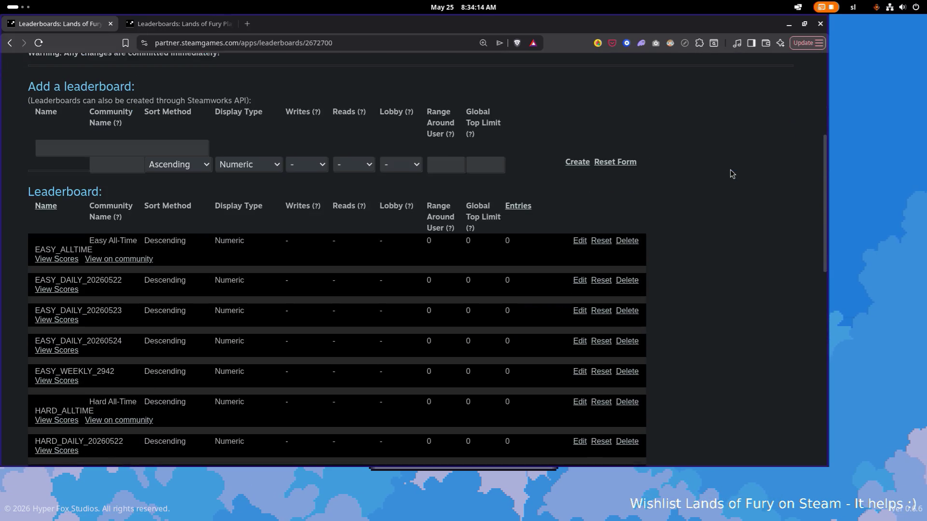
scroll(730, 171, "up", 5)
scroll(729, 170, "down", 1)
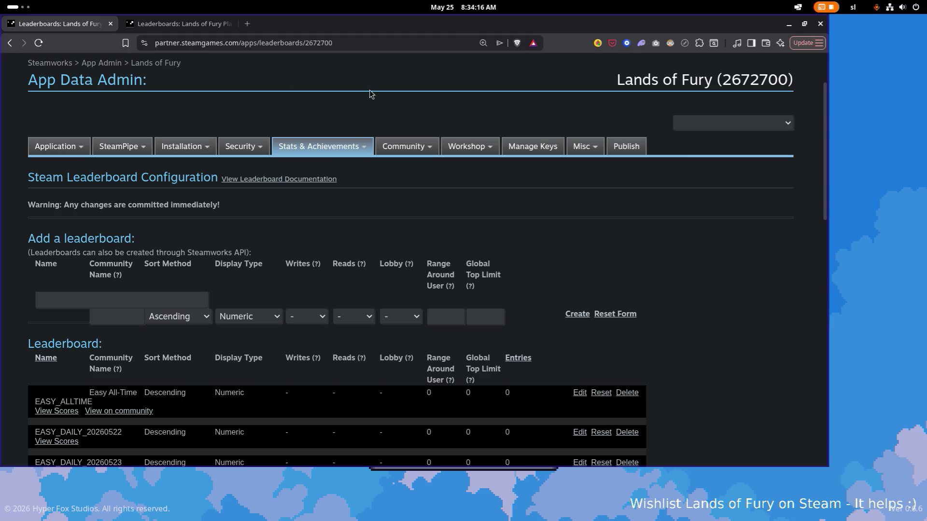
key("super+Page_Down")
left_click(461, 266)
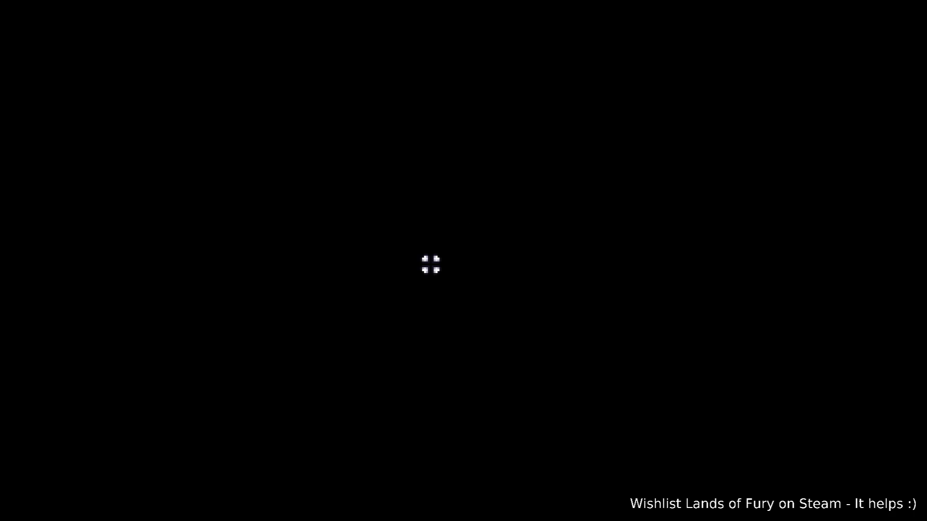
Leave The Glade, smash the purple pillars and walk north-west through the forest.
key("w")
key("d")
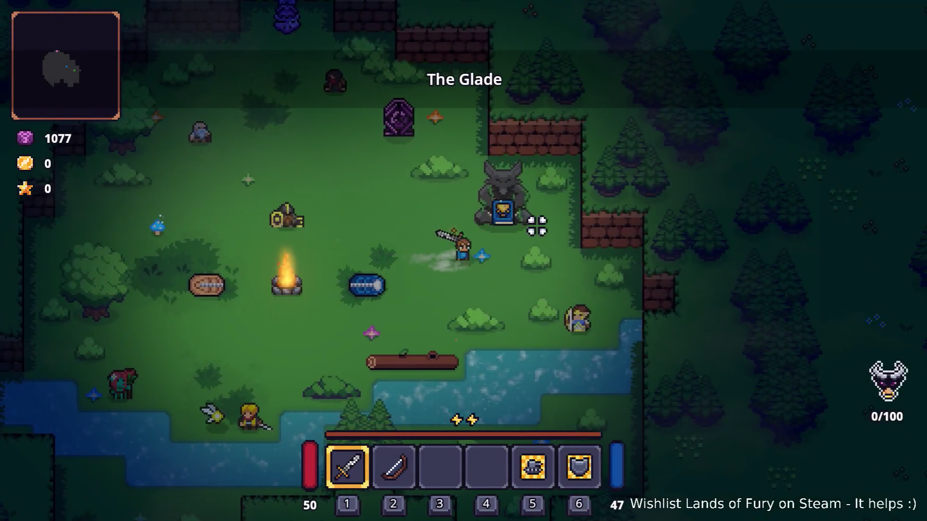
key("e")
key("Escape")
key("e")
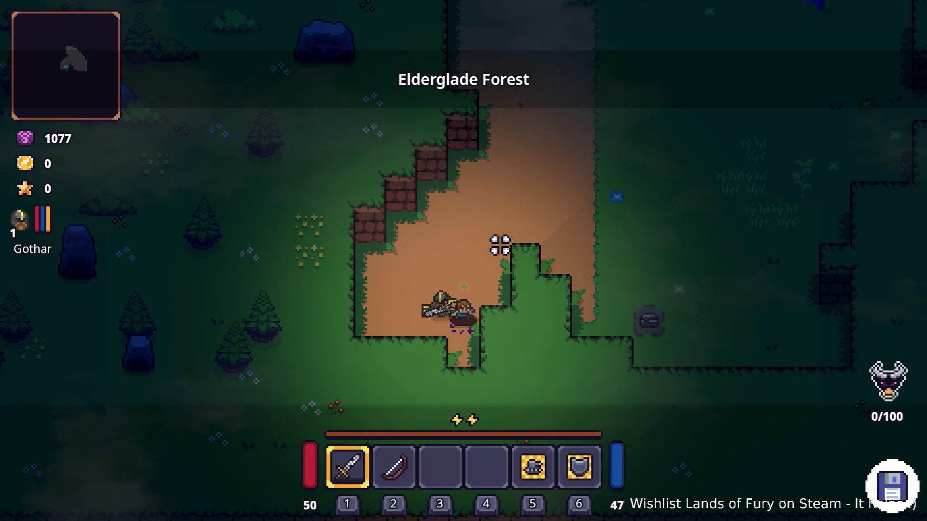
key("w")
key("d")
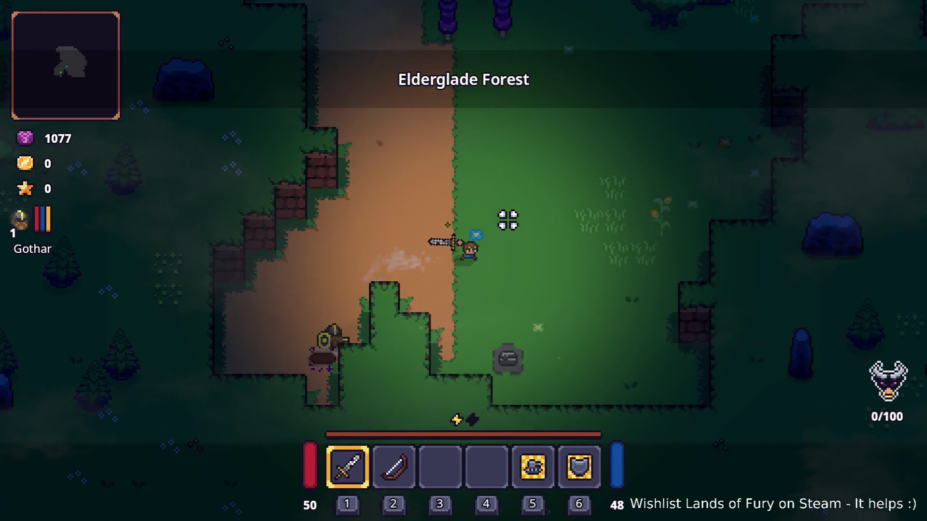
key("w")
left_click(372, 227)
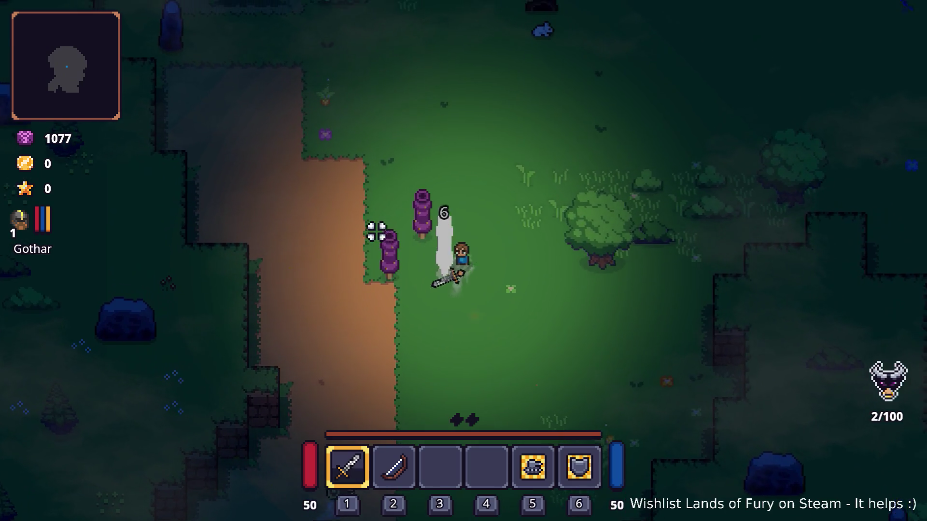
key("d")
key("w")
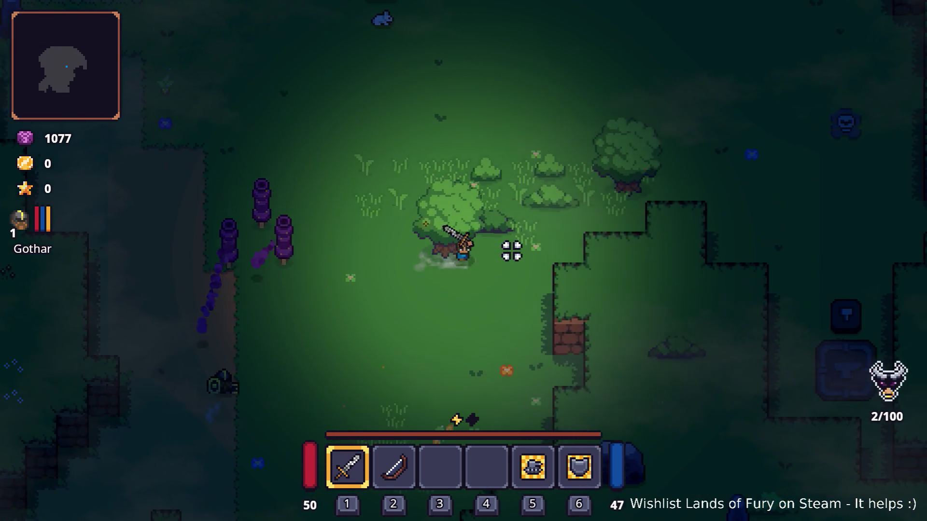
key("w")
key("a")
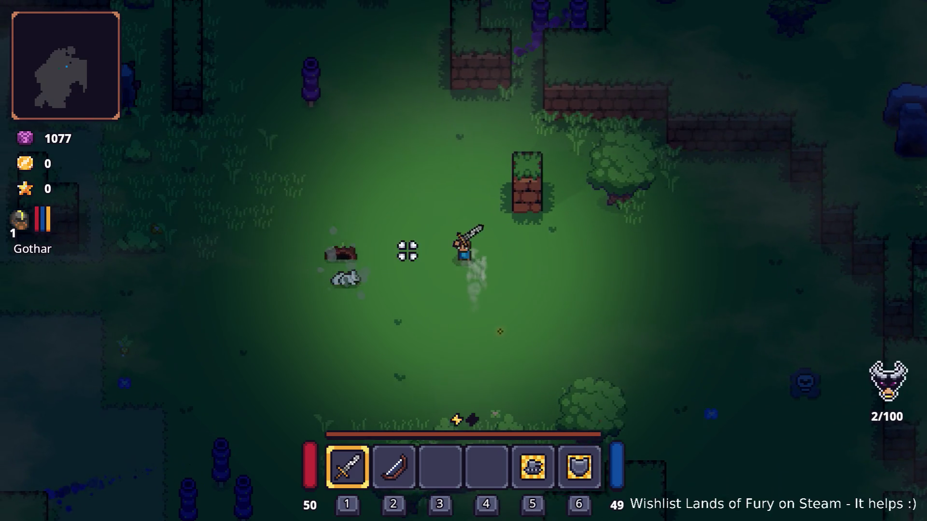
key("w")
key("a")
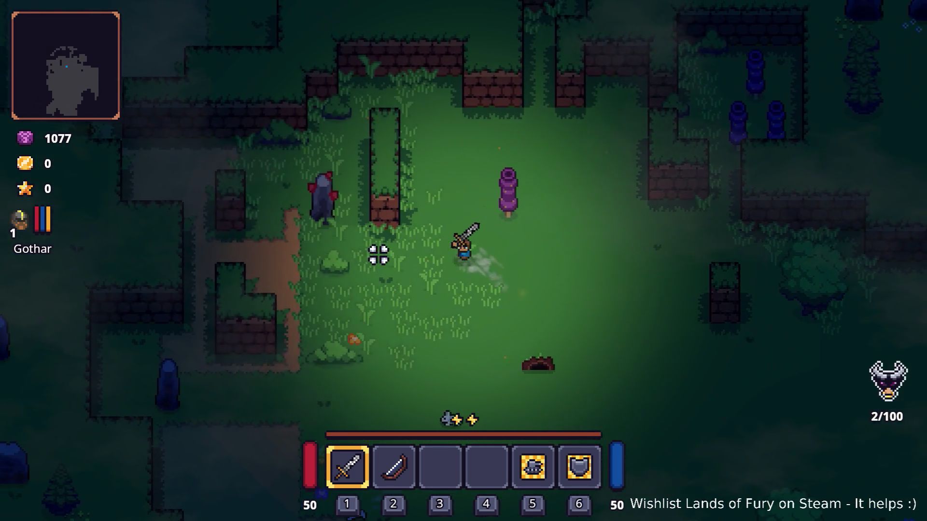
Fight the enemies in the clearing, collect the gold, push toward the enclosure until dying, then return to Godot.
key("w")
key("d")
key("s")
key("a")
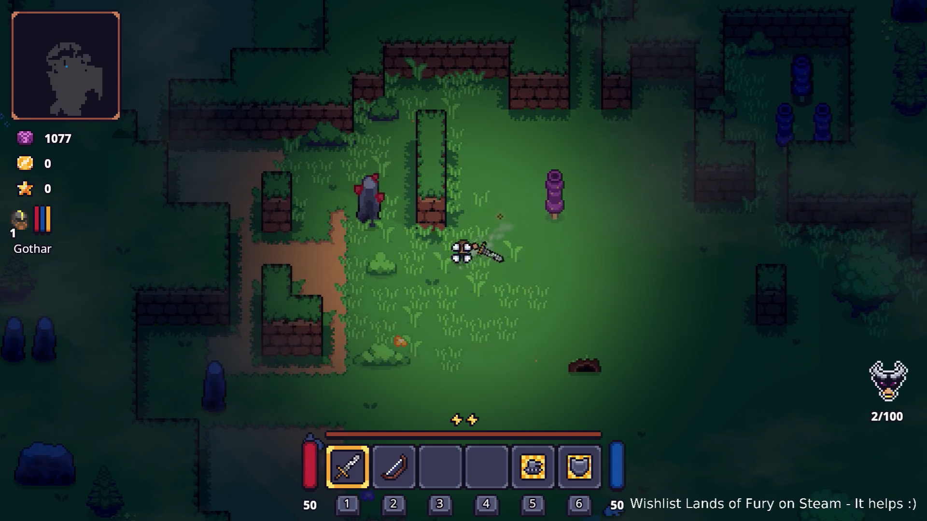
key("w")
key("a")
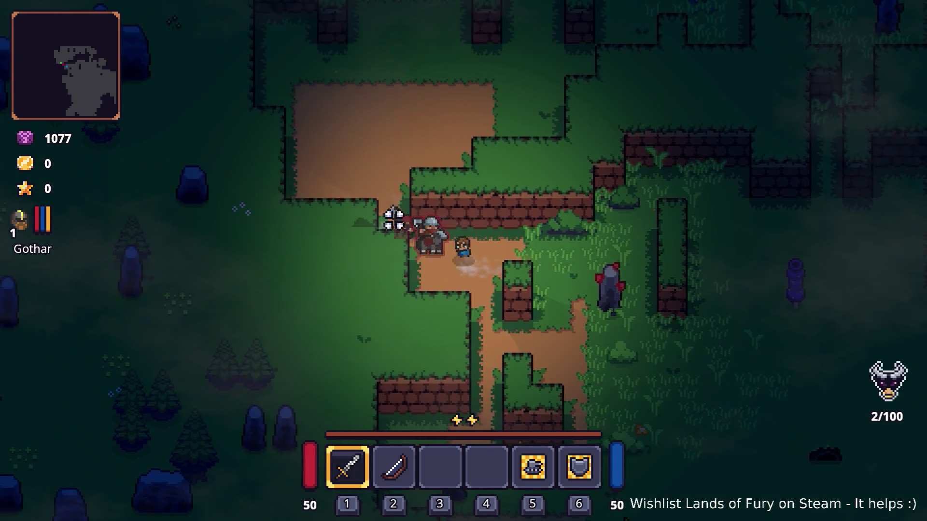
left_click(387, 223)
key("d")
left_click(382, 222)
left_click(374, 231)
left_click(375, 231)
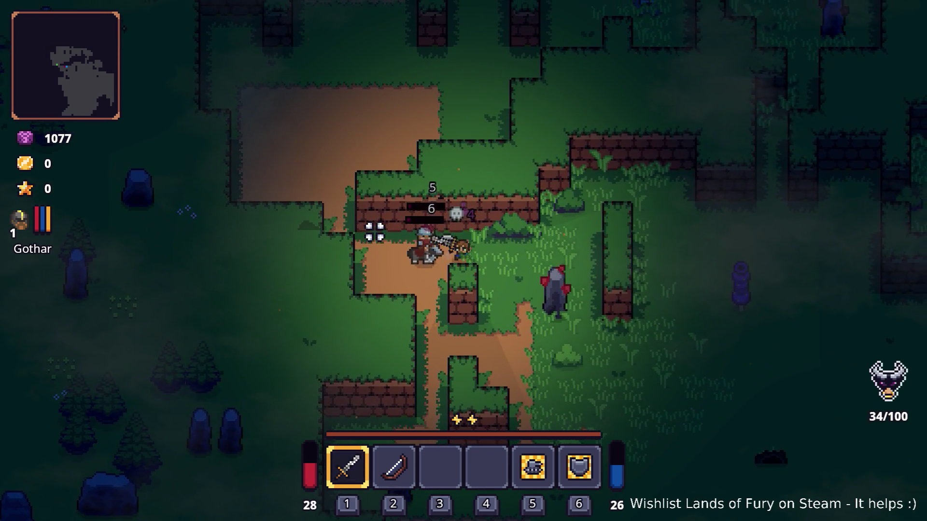
left_click(375, 231)
key("d")
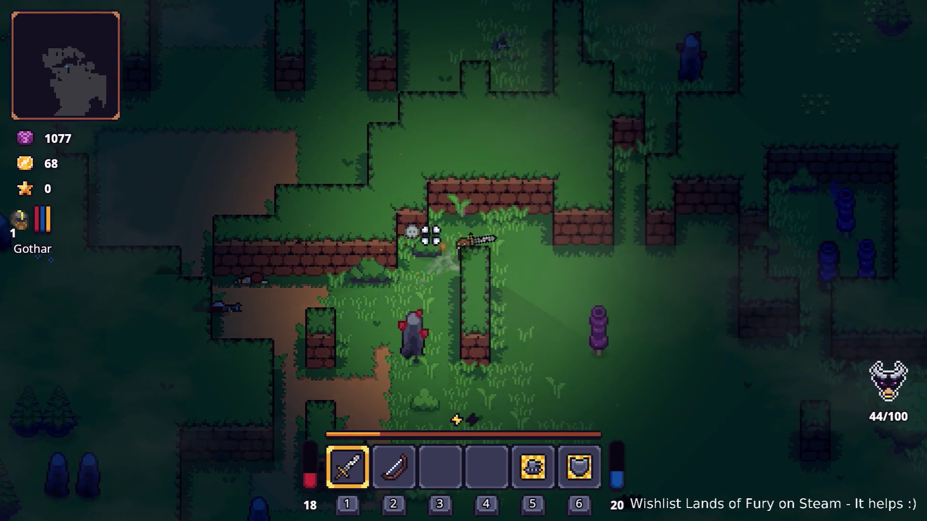
key("d")
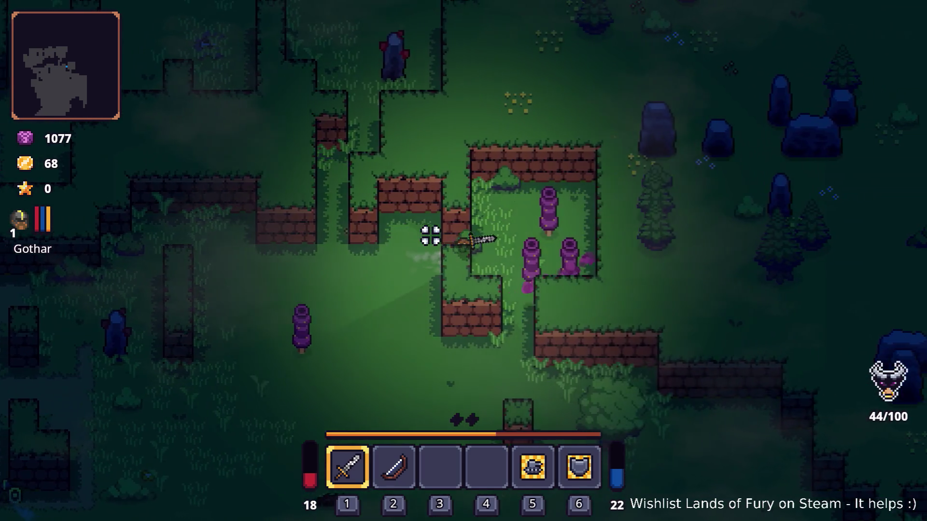
key("d")
key("w")
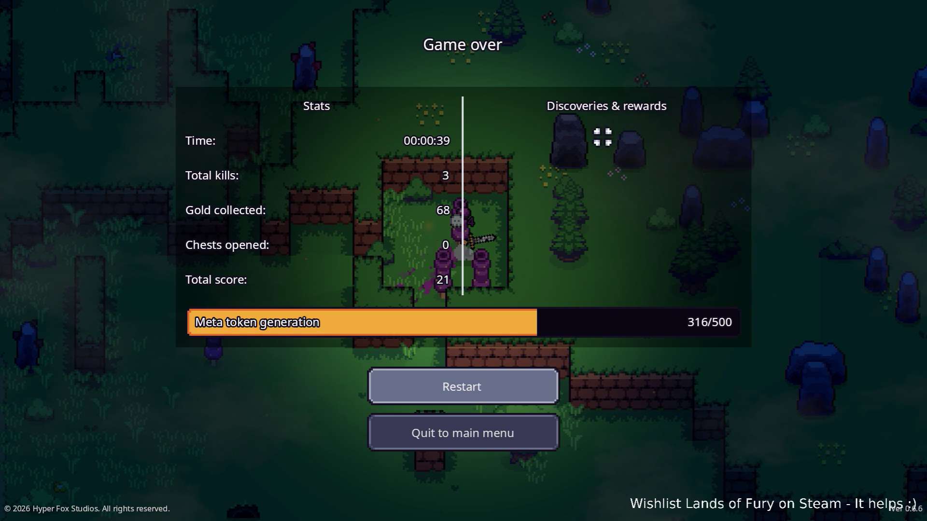
key("alt+Tab")
key("alt+Tab")
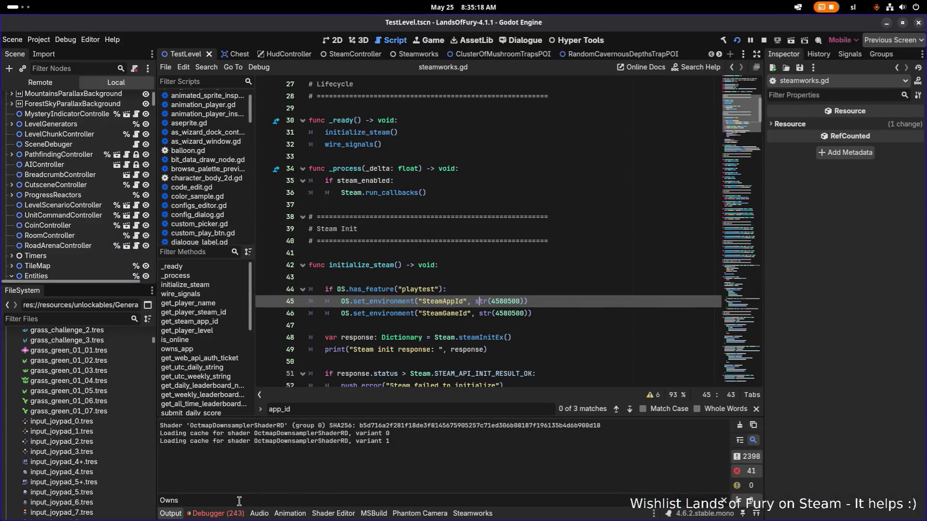
left_click(209, 513)
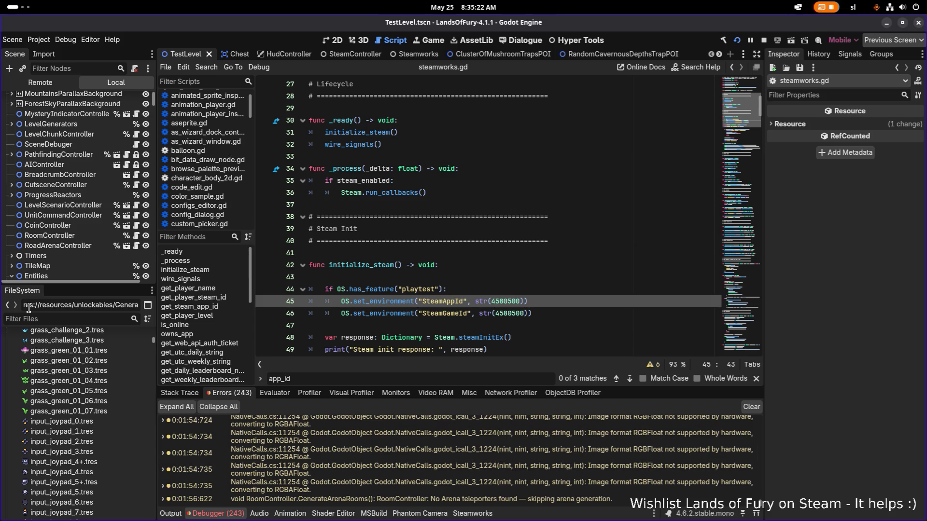
key("alt+Tab")
key("alt+shift+Tab")
key("alt+Tab")
key("alt+Tab")
key("alt+shift+Tab")
key("Down")
key("Right")
key("Left")
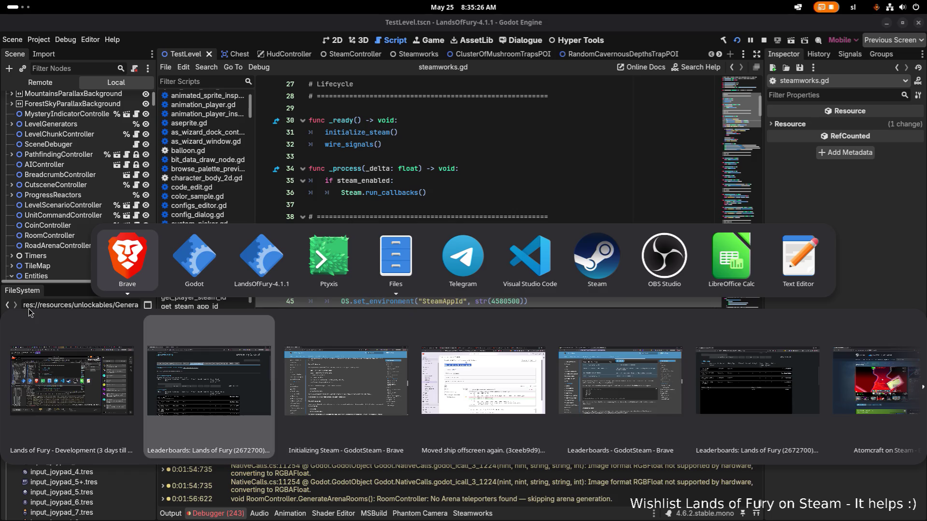
key("Escape")
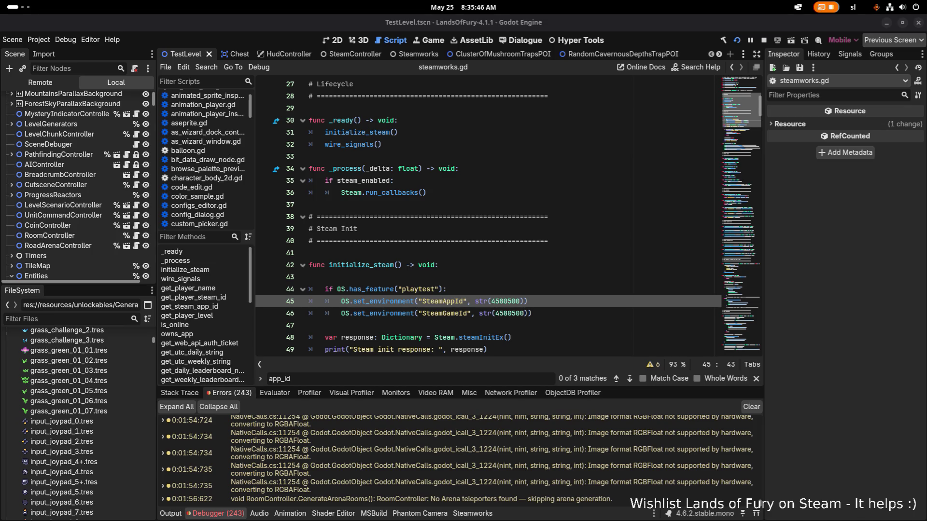
Glance at the Project Settings input and localization tabs, then reopen the Export window.
left_click(40, 40)
left_click(304, 108)
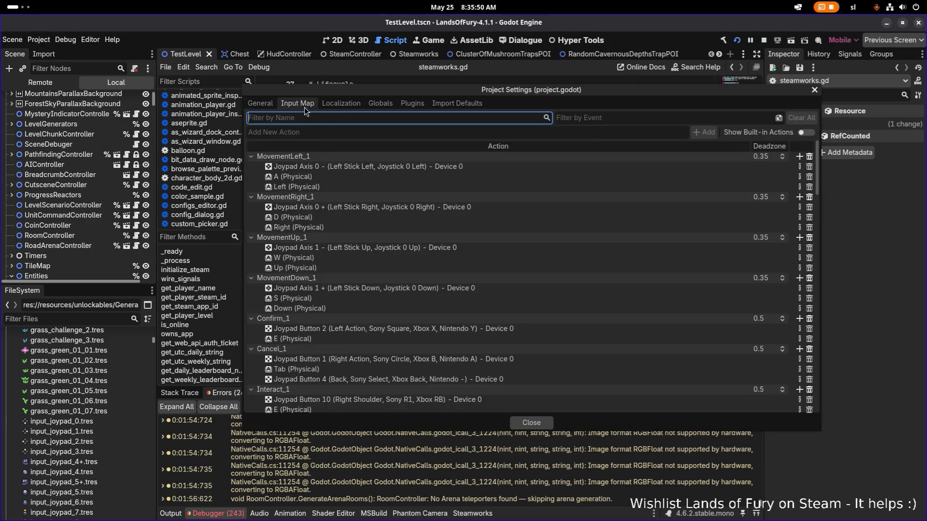
left_click(339, 103)
key("Escape")
left_click(72, 40)
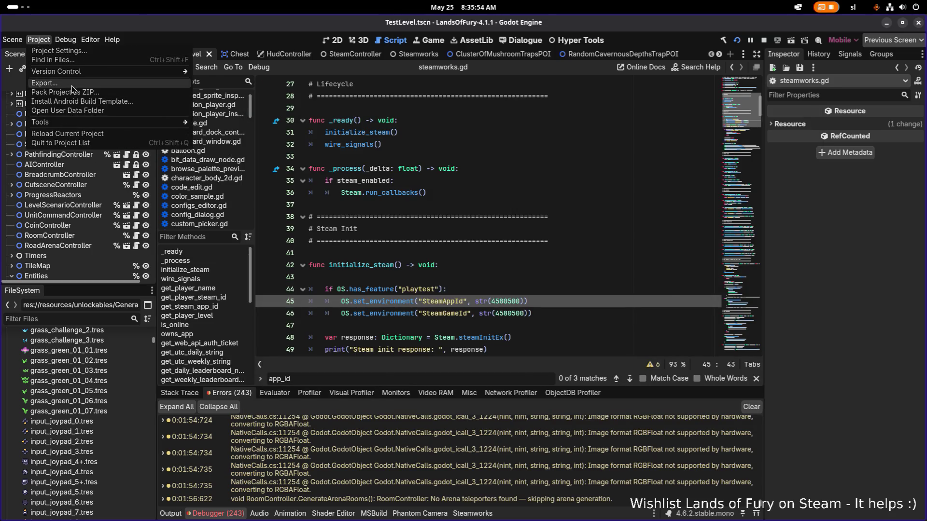
left_click(72, 86)
Select the Windows Desktop Playtest preset and highlight its playtest custom feature text.
left_click(319, 246)
left_click(350, 264)
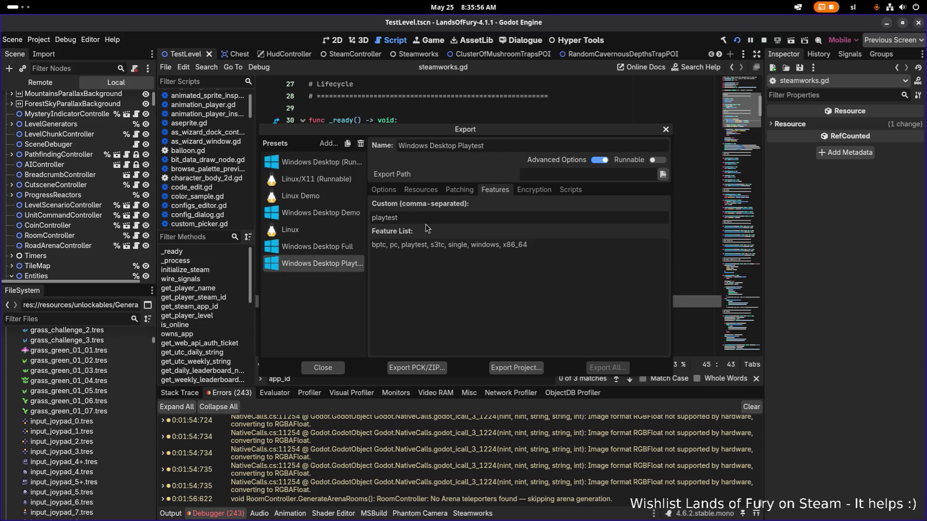
double_click(428, 218)
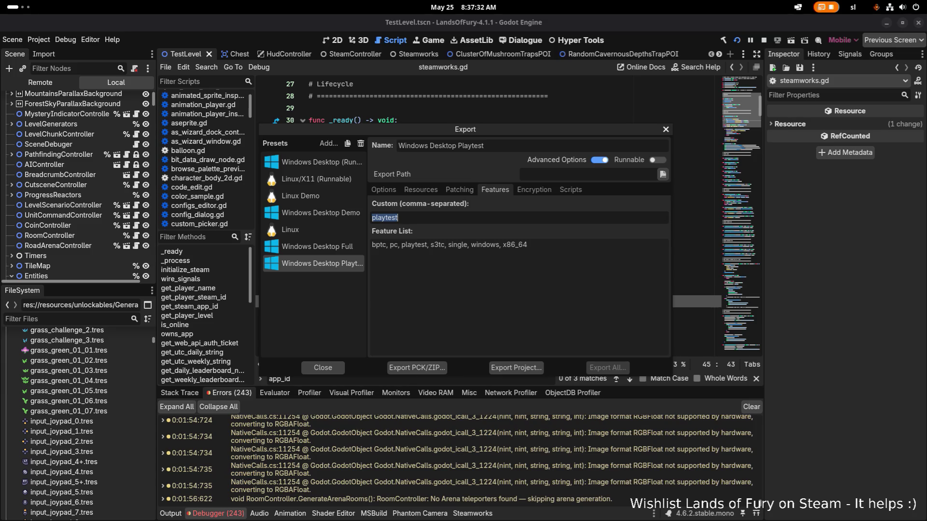
key("alt+Tab")
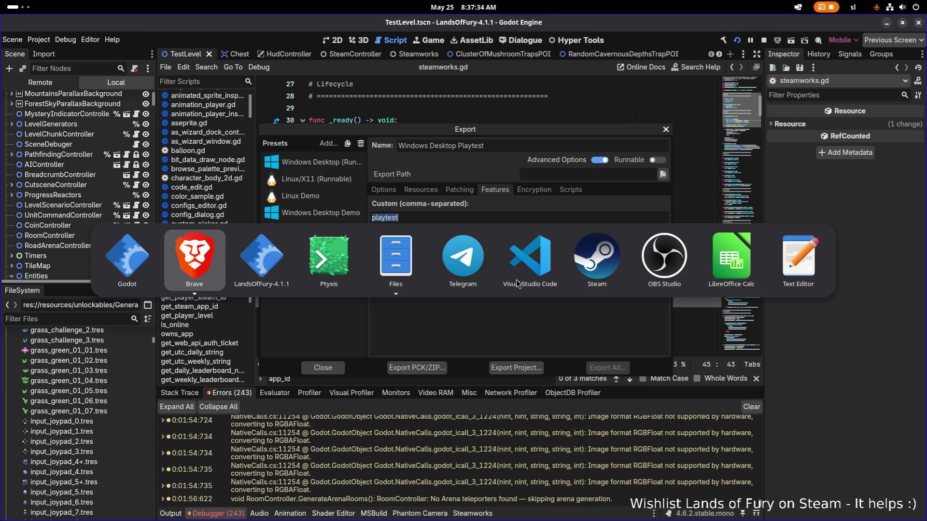
Comment out the has_feature("playtest") check with # and un-indent both Steam ID lines.
left_click(545, 272)
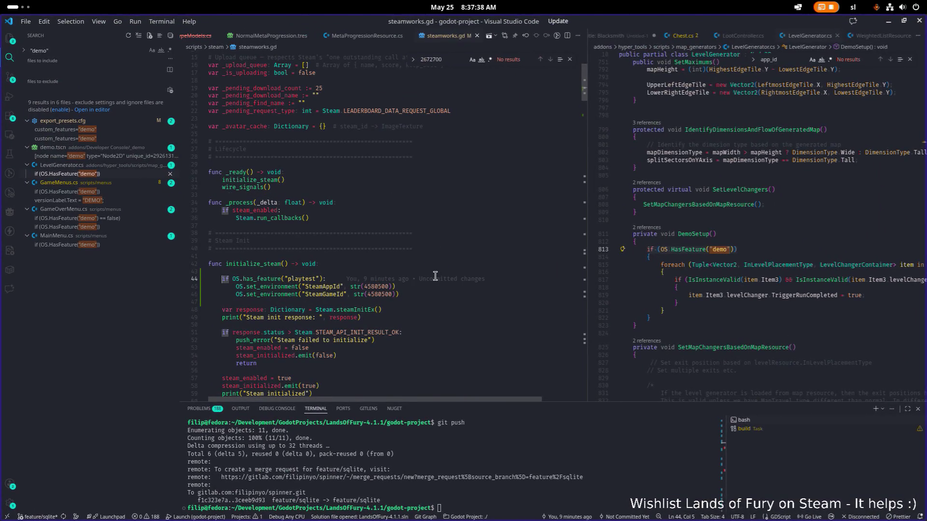
type("//")
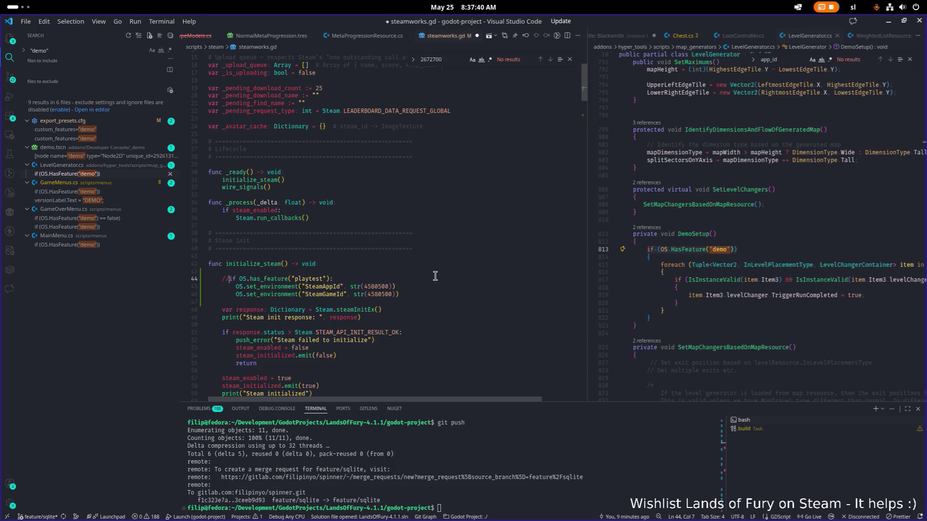
key("BackSpace")
key("BackSpace")
type("#")
key("Down")
key("shift+Tab")
key("Down")
key("shift+Tab")
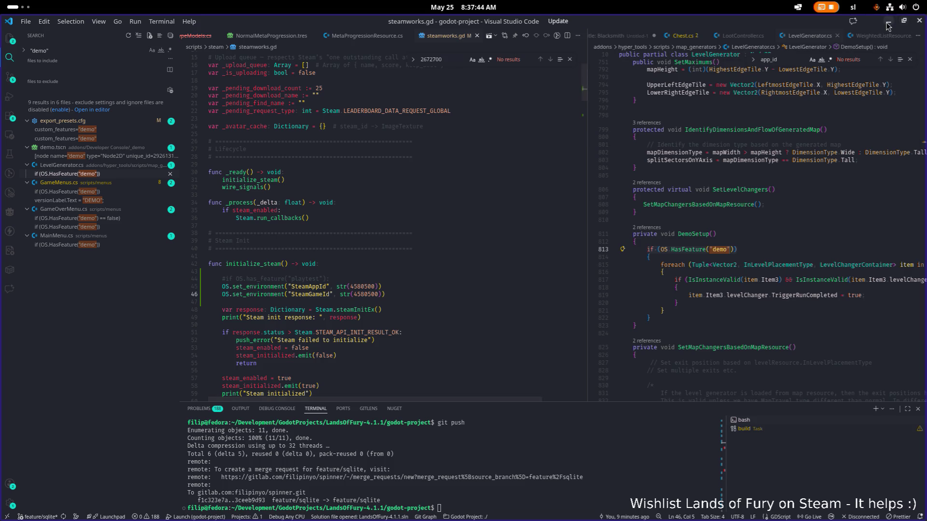
key("alt+Tab")
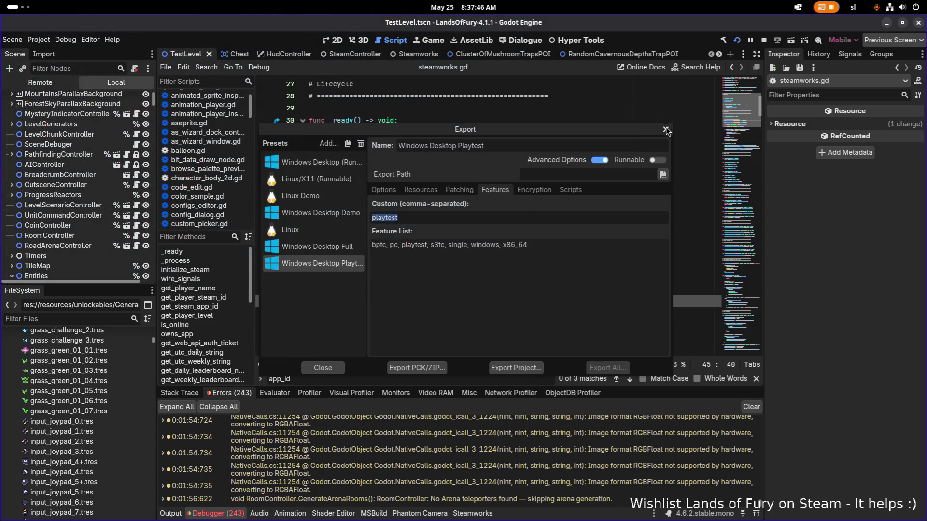
Close the Export window and run the project to reach the Lands of Fury title menu.
left_click(666, 130)
left_click(737, 39)
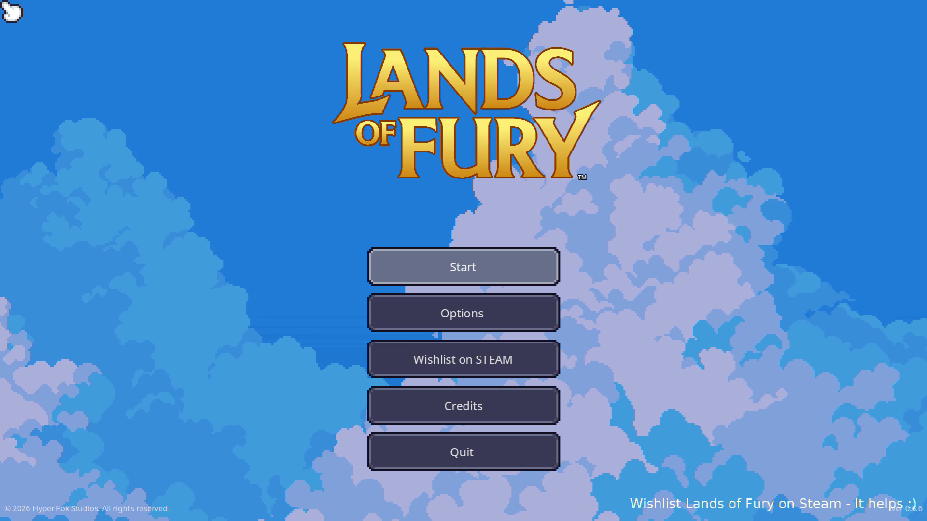
Start the game with the first profile and begin a daily run at the statue.
left_click(418, 262)
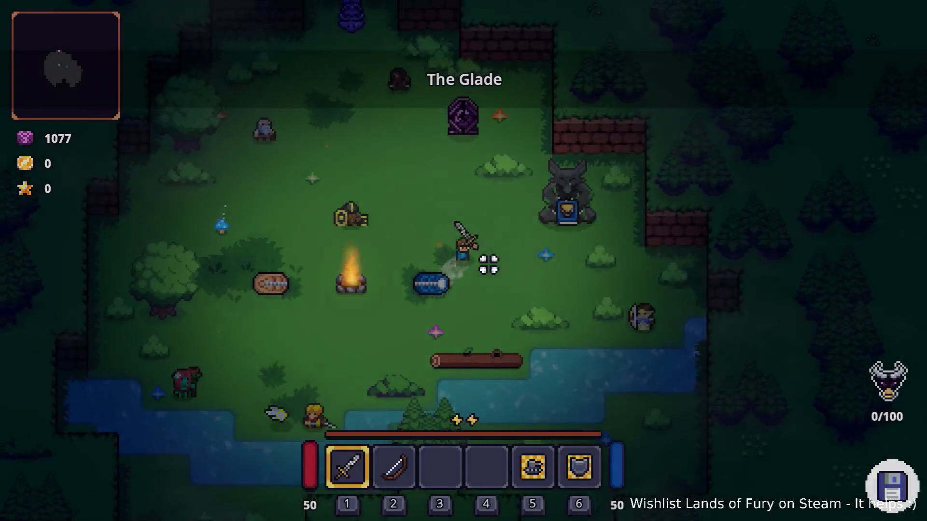
key("e")
key("Return")
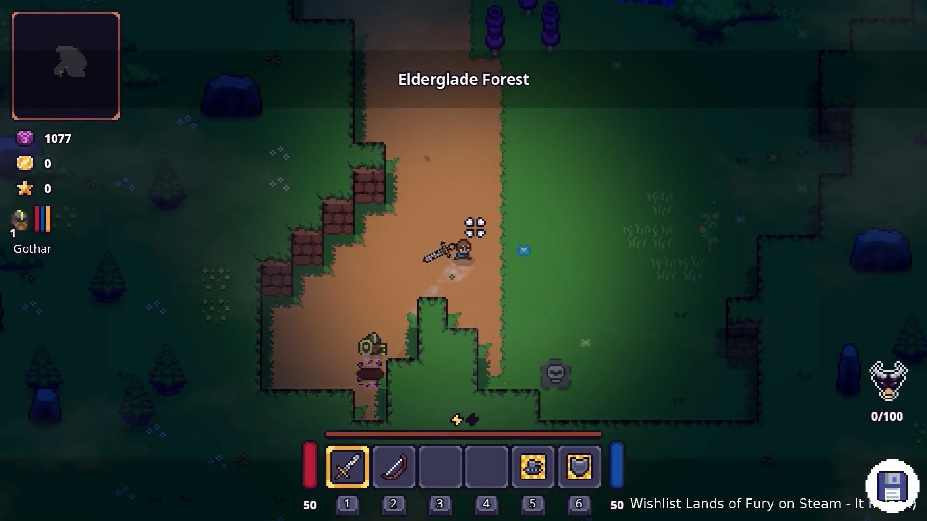
Walk the hero north and east through the forest, swinging at a bush, into the totem clearing.
key("w")
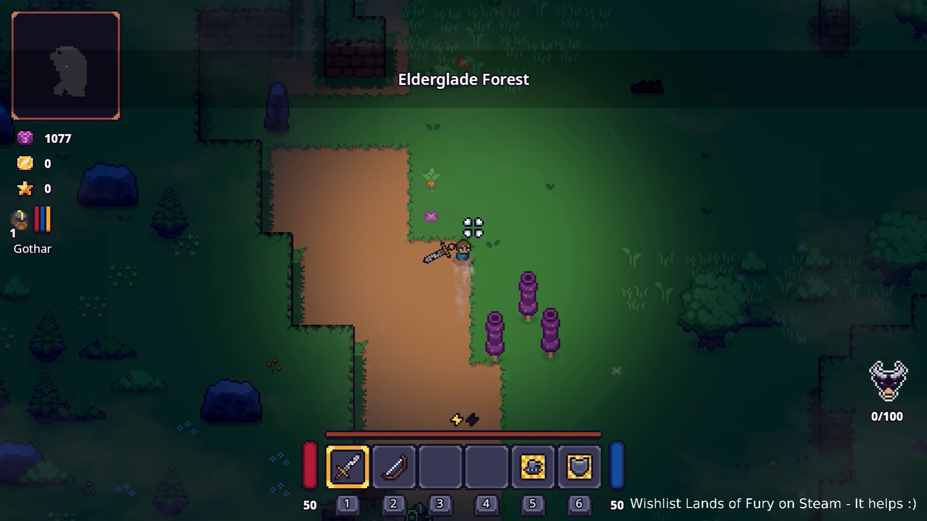
key("w")
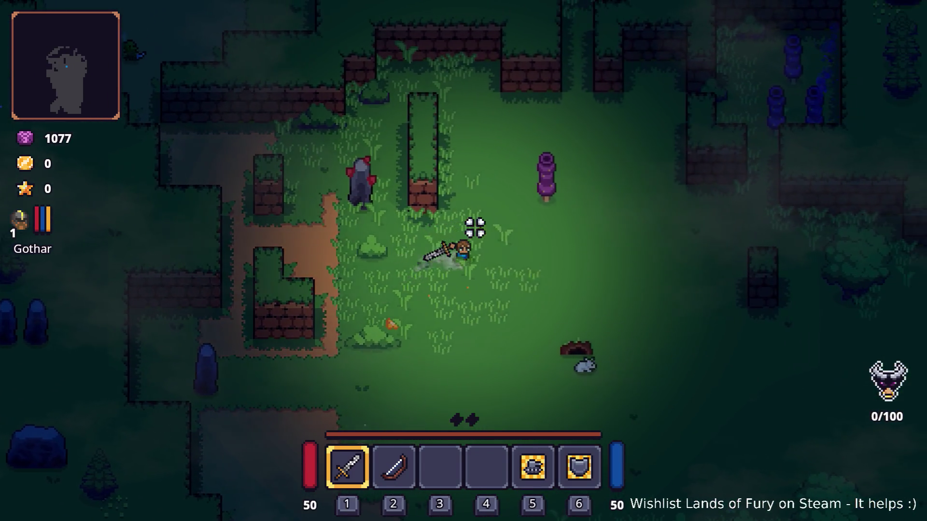
key("d")
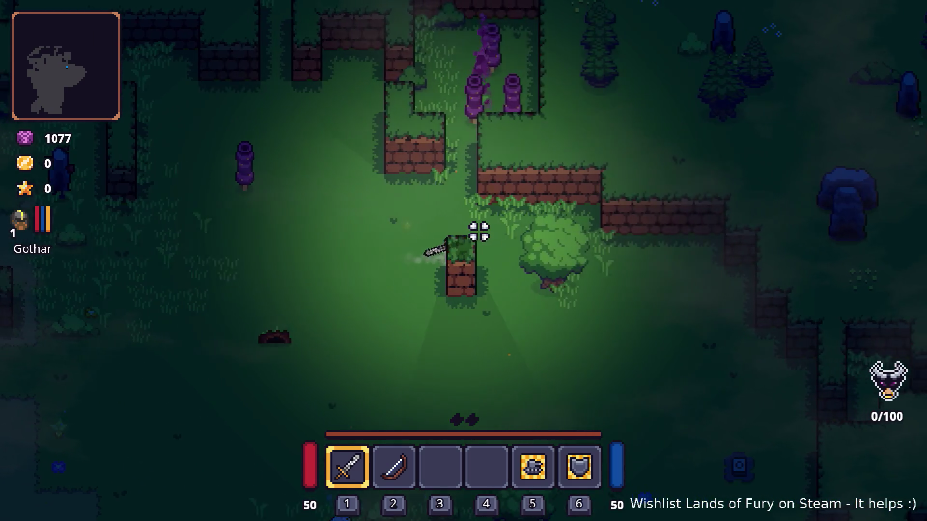
key("d")
left_click(589, 280)
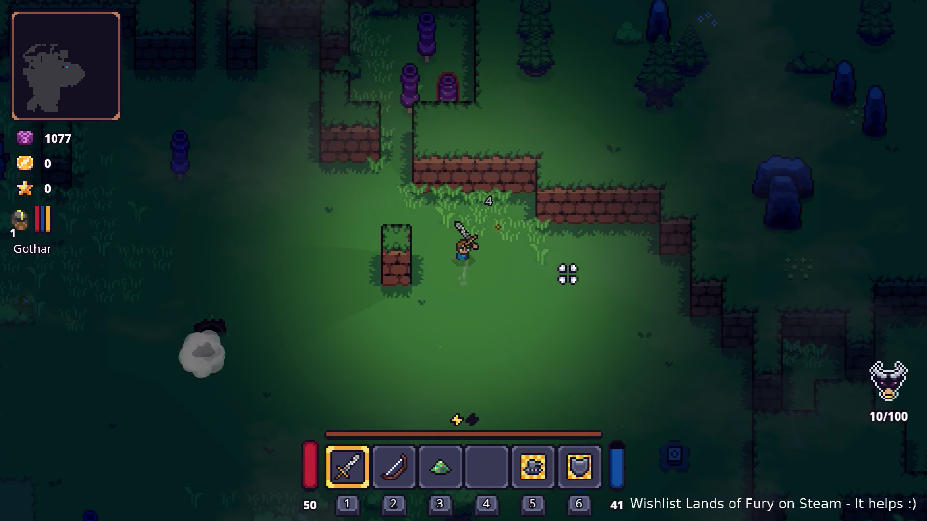
key("w")
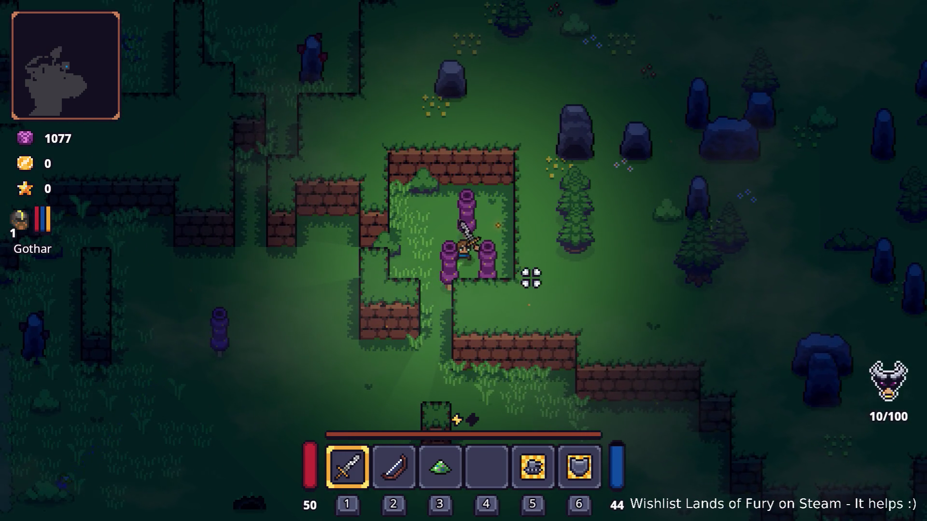
key("a")
Head up the corridor and west to the dirt-path clearing, picking up an item, until the hero dies.
key("w")
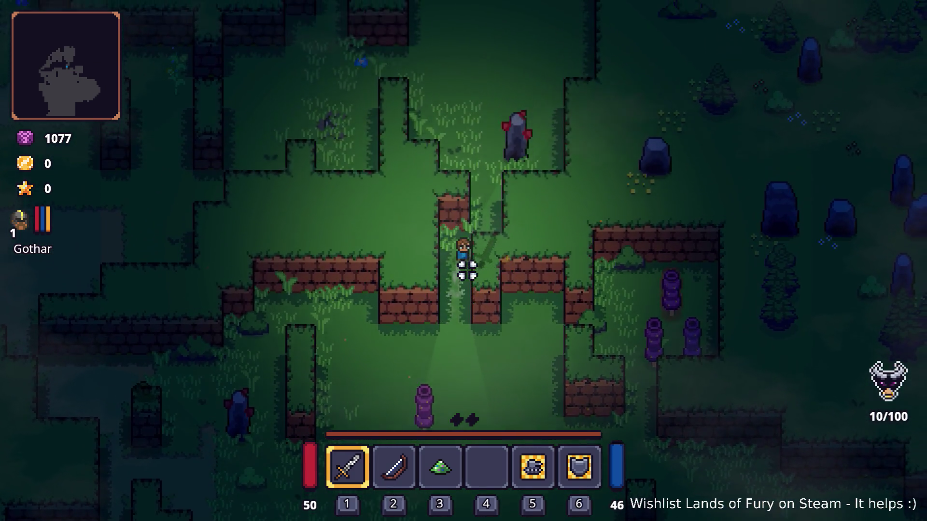
key("w")
key("a")
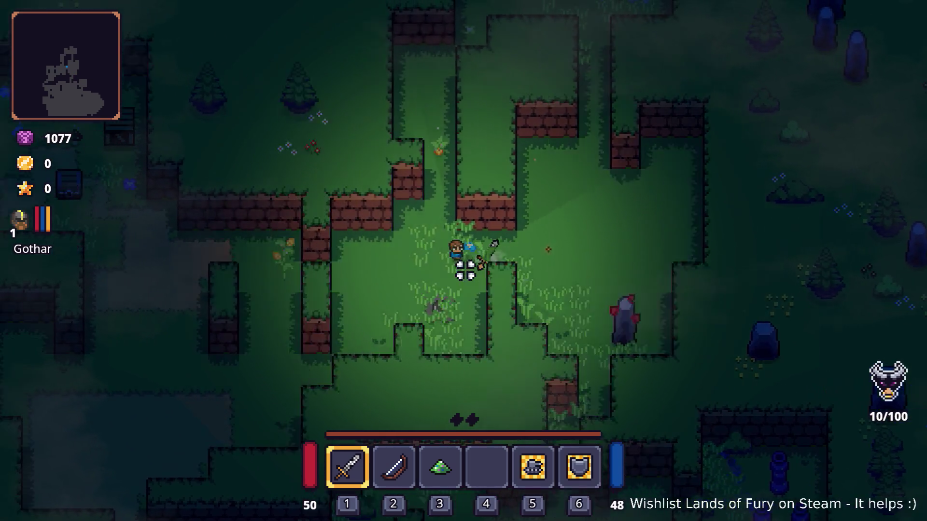
key("a")
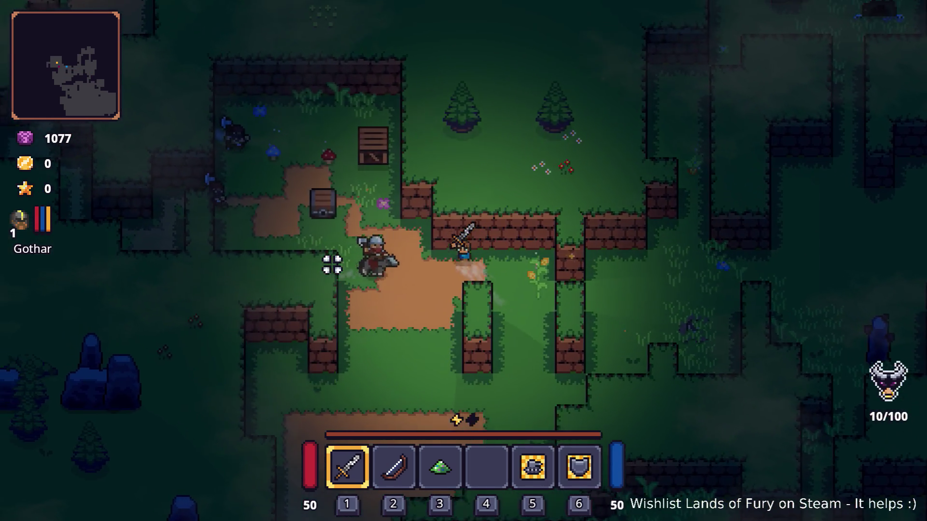
key("a")
key("w")
key("e")
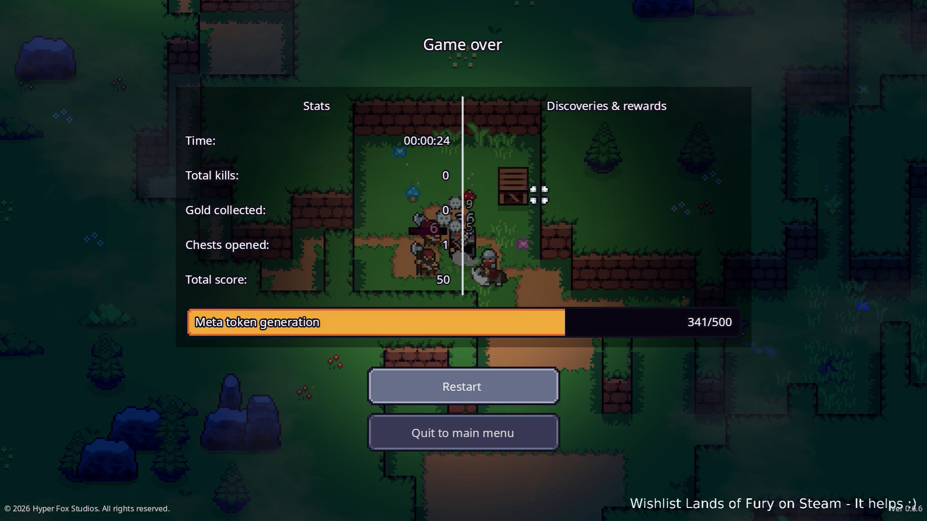
Leave the Game over screen and switch back toward the Godot editor.
key("alt+Tab")
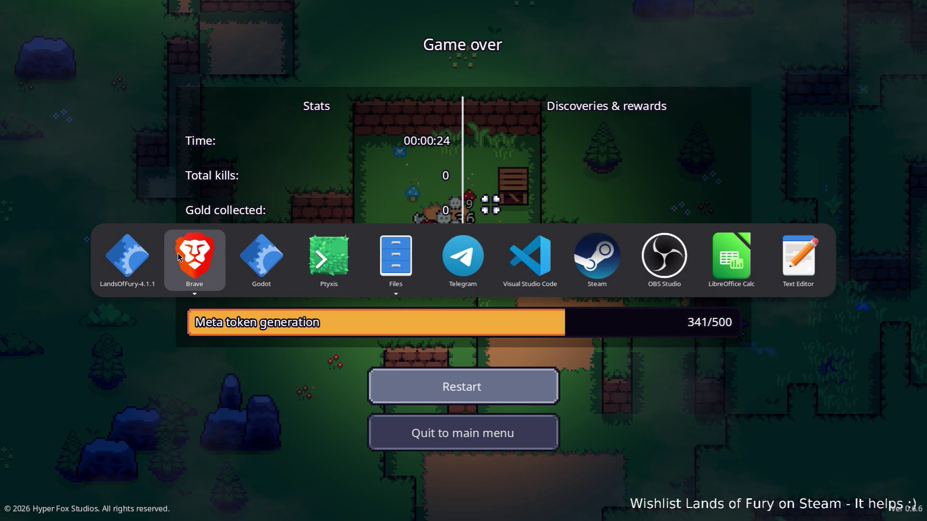
key("Escape")
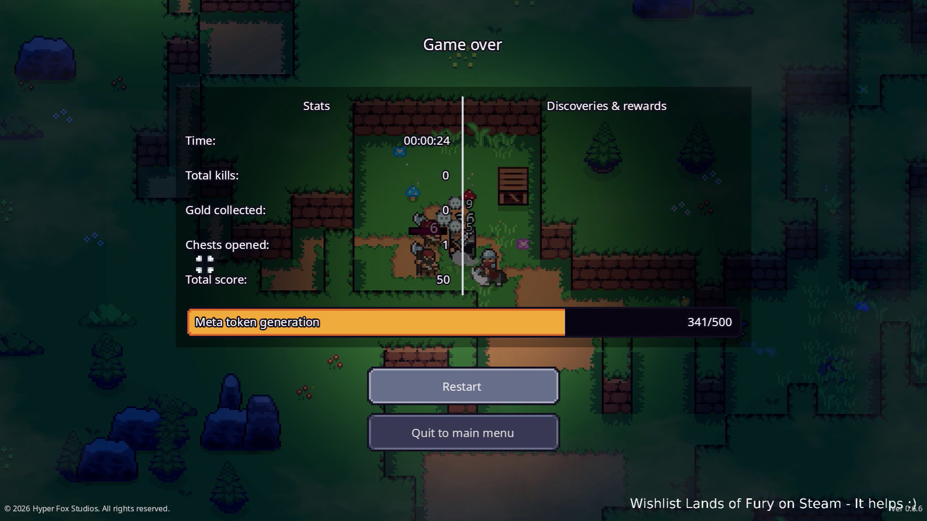
key("alt+Tab")
key("alt+Tab")
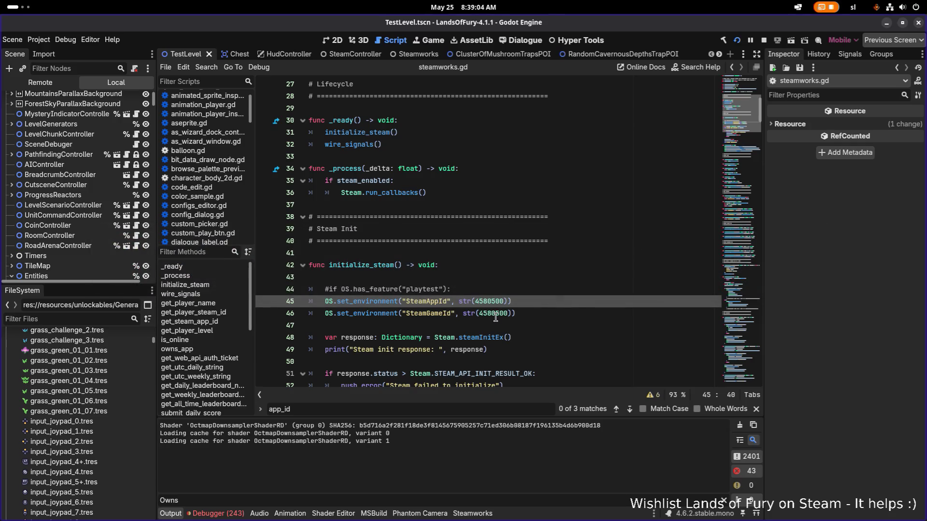
Review the reloaded steamworks.gd around initialize_steam, selecting the code briefly.
double_click(382, 266)
scroll(449, 280, "up", 2)
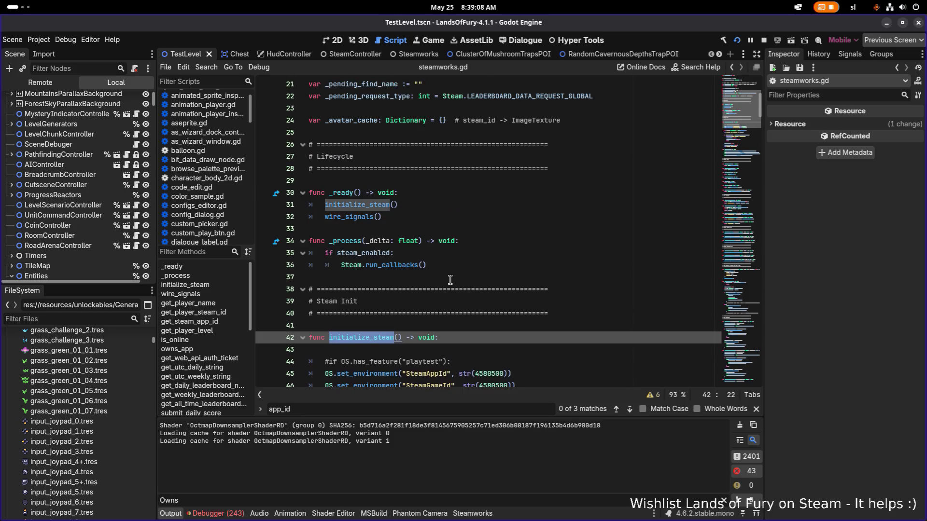
scroll(450, 280, "up", 2)
scroll(450, 280, "down", 2)
scroll(450, 280, "down", 3)
left_click(524, 277)
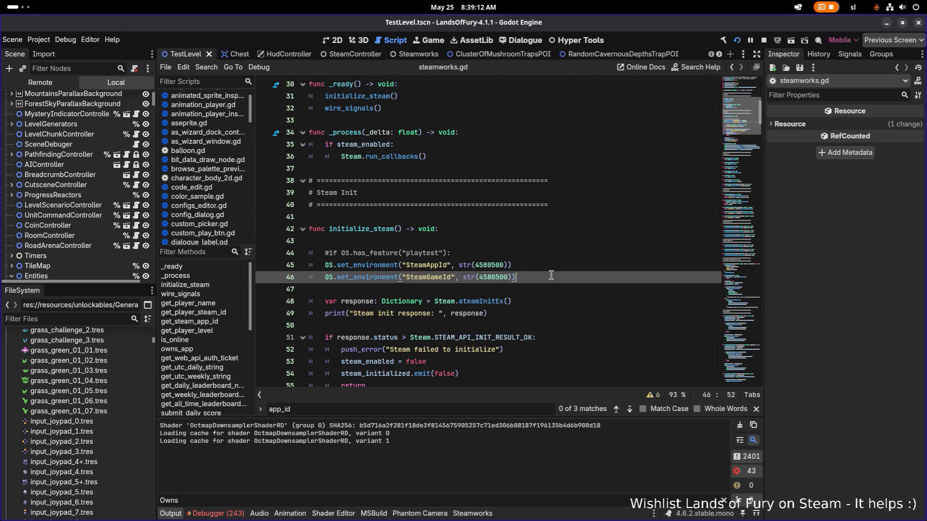
key("ctrl+a")
left_click(555, 273)
scroll(484, 289, "down", 3)
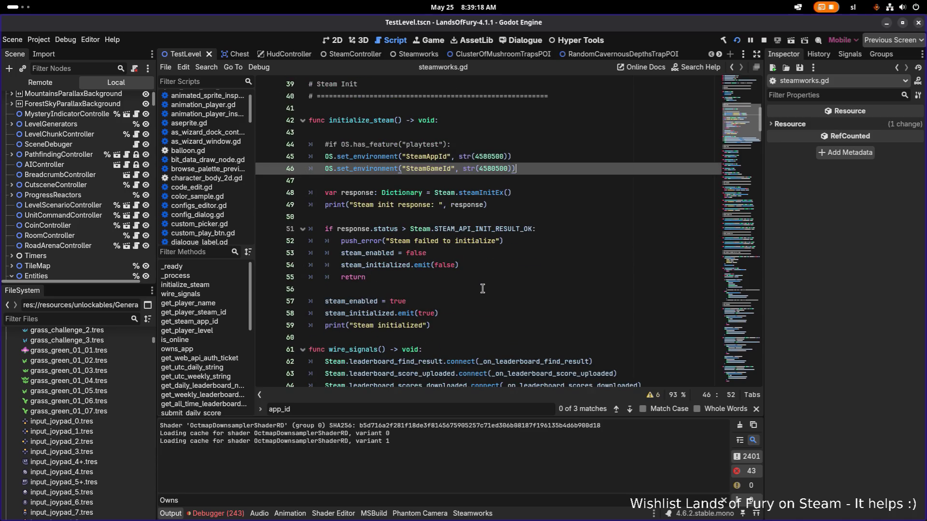
scroll(484, 289, "up", 3)
scroll(486, 291, "down", 1)
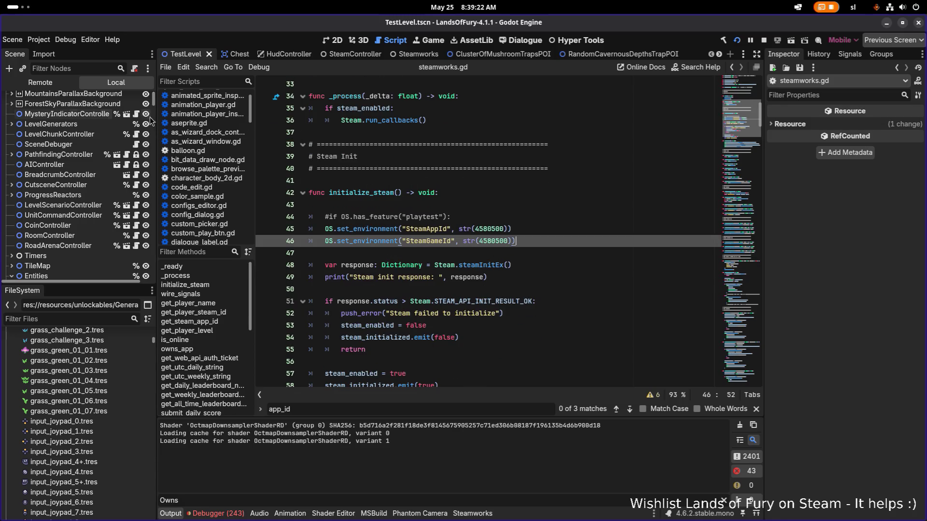
Open Project Settings from the Project menu.
left_click(39, 39)
left_click(97, 56)
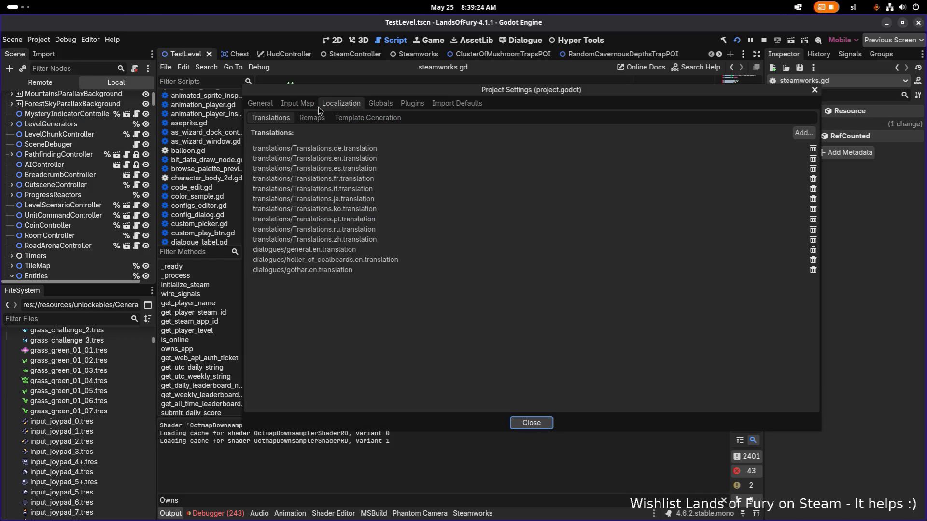
View the Steam initialization settings (App ID 2672700), then close Project Settings.
left_click(260, 103)
scroll(306, 321, "down", 3)
left_click(304, 312)
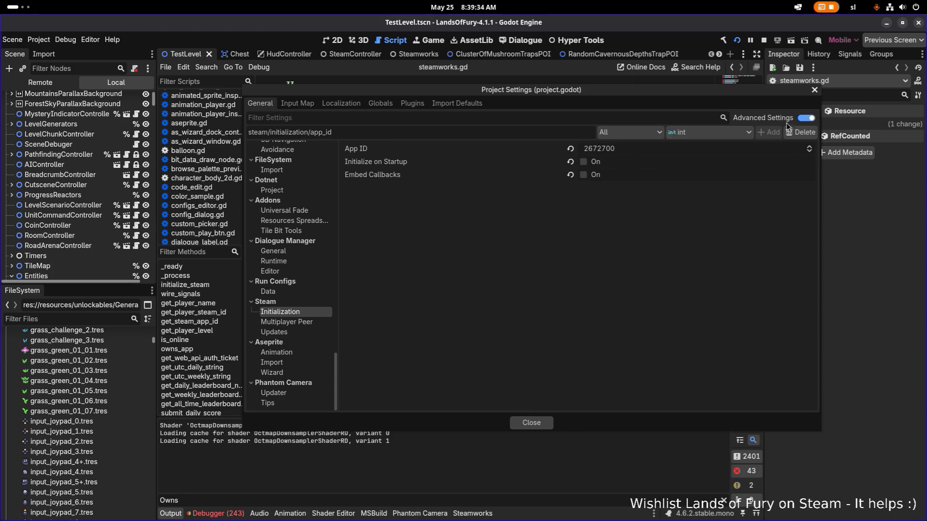
left_click(815, 90)
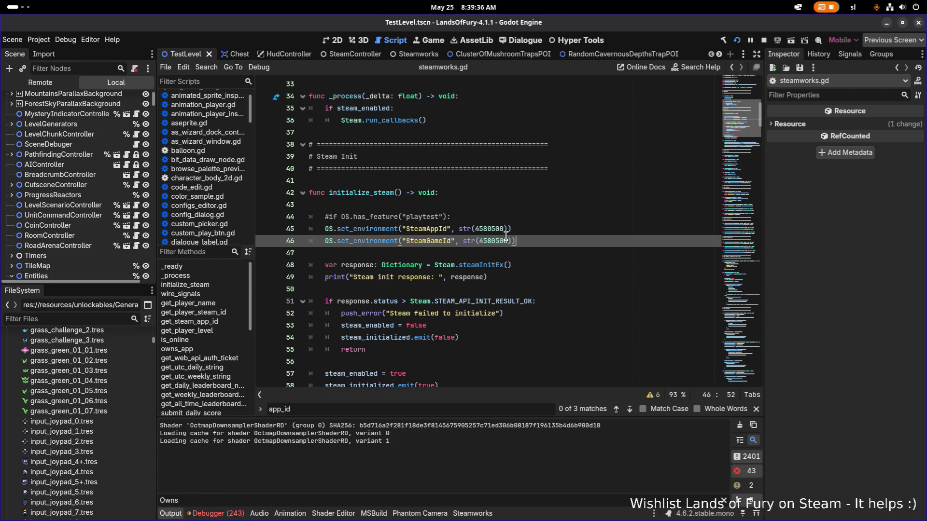
From the SteamAppId line, switch to Brave's GodotSteam Initializing Steam tutorial.
left_click(535, 230)
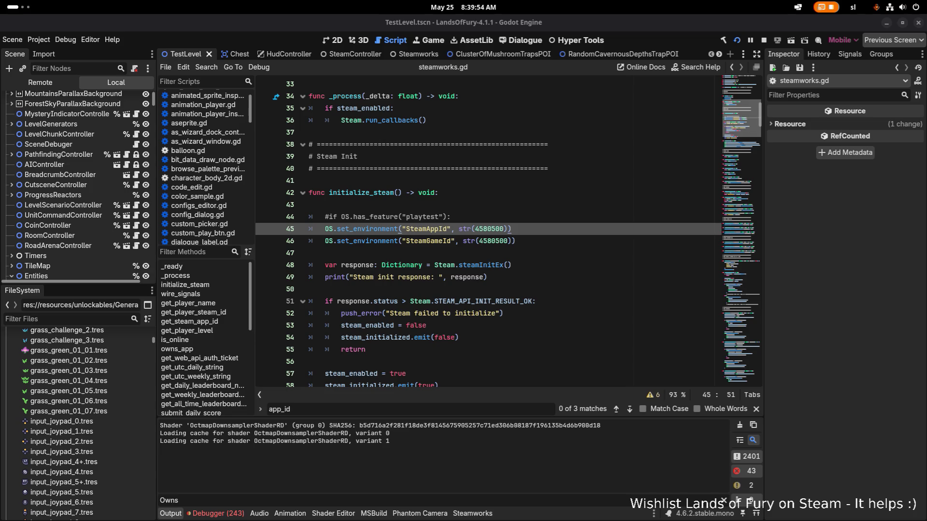
key("alt+Tab")
key("Down")
key("Right")
key("Right")
key("Escape")
key("alt+Tab")
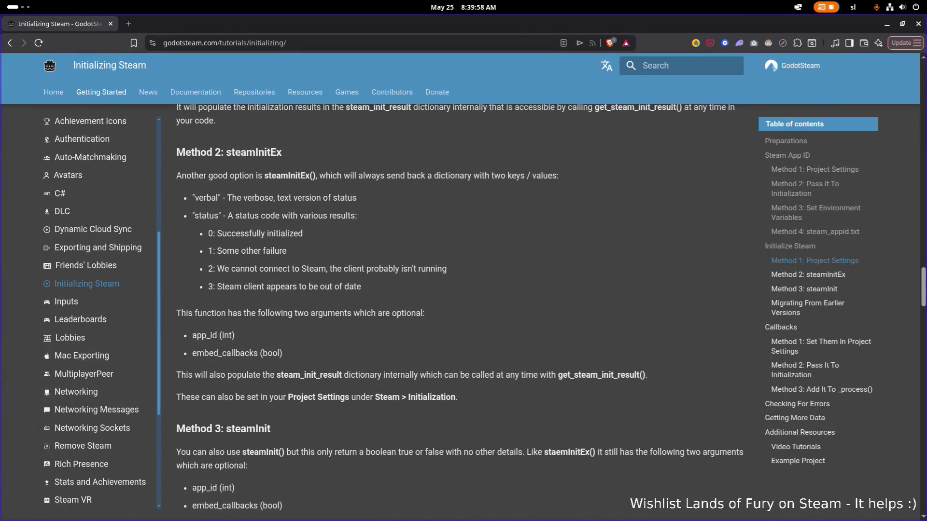
scroll(510, 214, "down", 3)
scroll(503, 220, "up", 2)
scroll(500, 221, "down", 4)
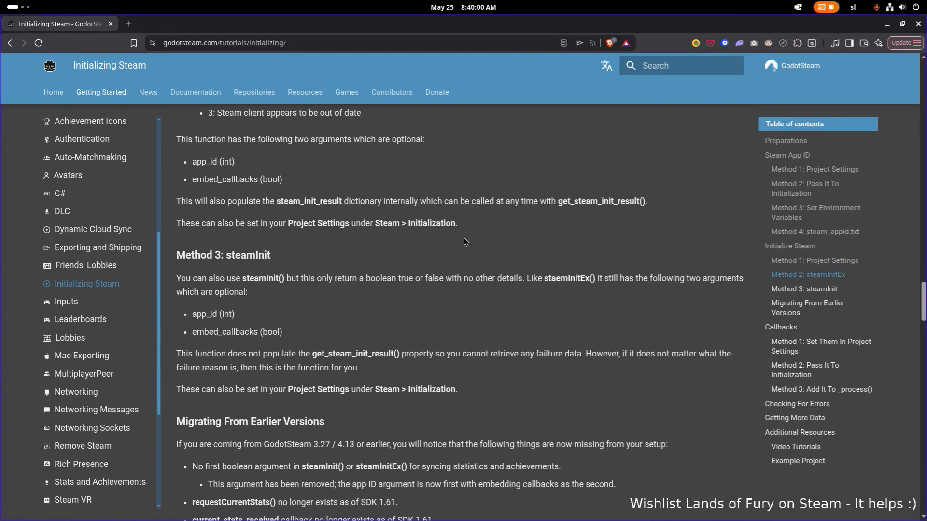
scroll(373, 253, "up", 4)
scroll(371, 252, "up", 5)
scroll(371, 252, "down", 2)
scroll(355, 257, "down", 1)
scroll(354, 256, "down", 4)
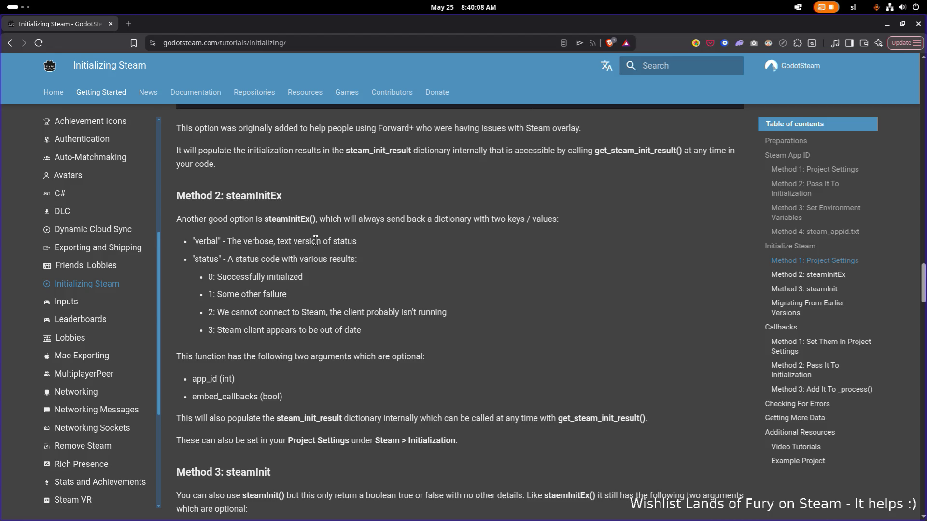
scroll(305, 253, "down", 3)
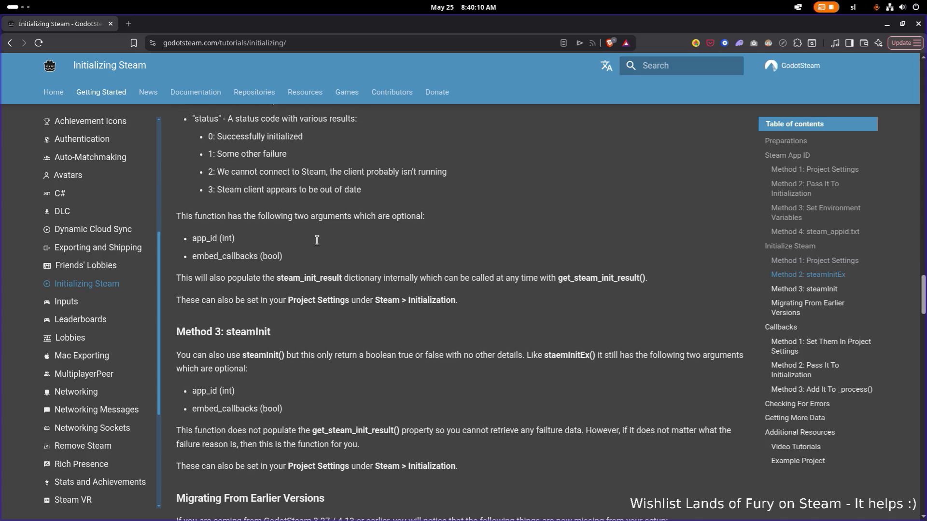
scroll(294, 268, "down", 1)
mouse_move(209, 293)
left_mouse_down()
mouse_move(351, 304)
mouse_move(372, 297)
left_mouse_up()
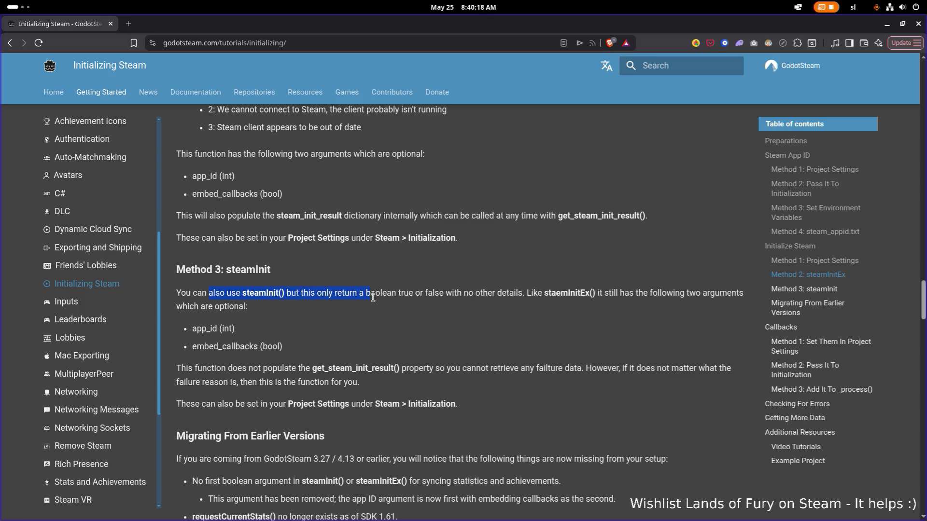
left_click_drag(373, 297, 365, 297)
scroll(365, 297, "down", 1)
scroll(365, 296, "down", 2)
scroll(365, 297, "down", 2)
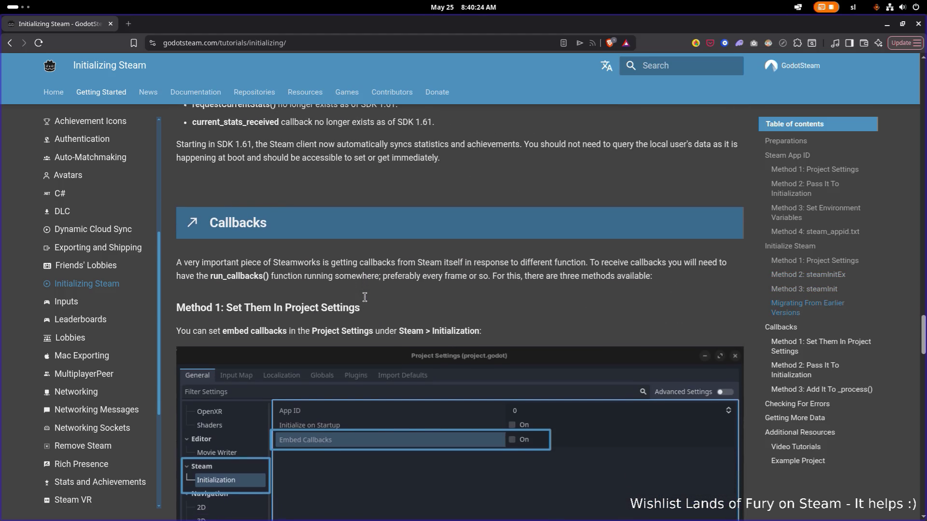
scroll(366, 297, "down", 2)
scroll(365, 298, "down", 2)
scroll(365, 297, "down", 1)
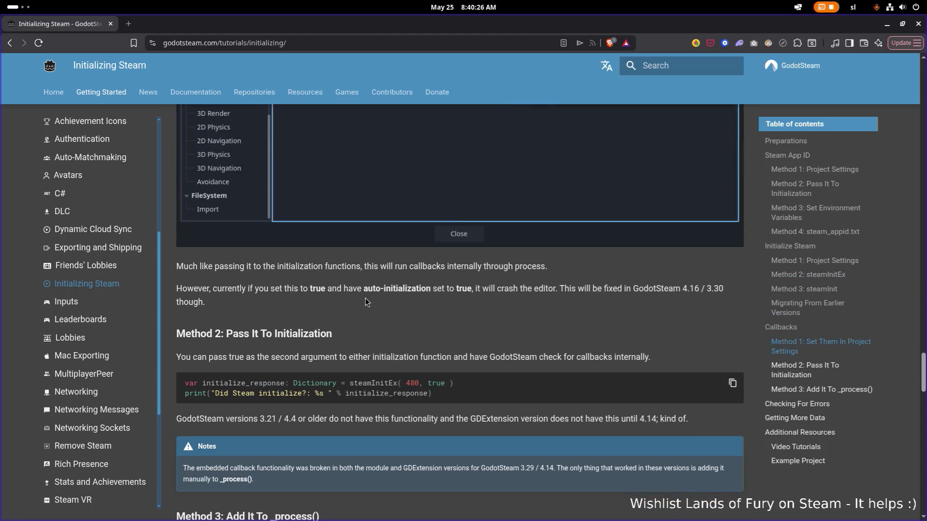
scroll(310, 287, "up", 1)
scroll(309, 287, "up", 3)
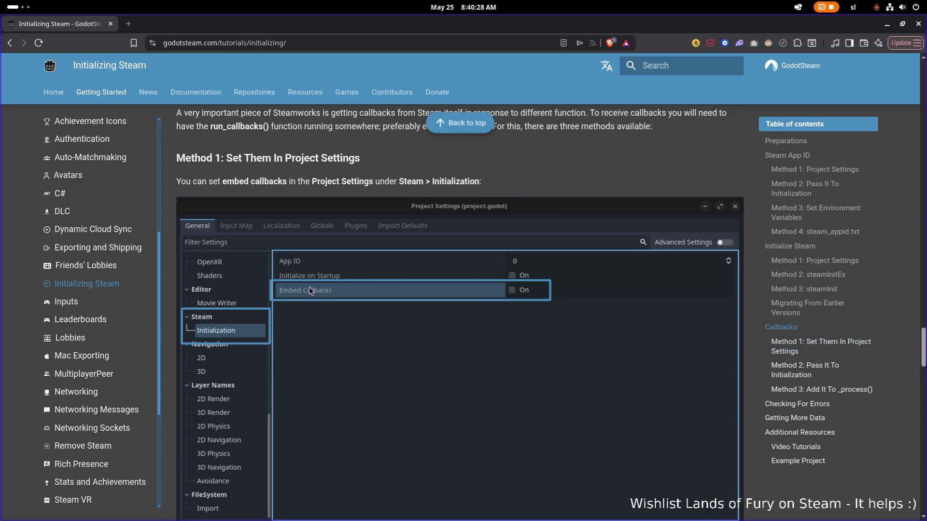
scroll(309, 287, "down", 1)
scroll(309, 287, "down", 3)
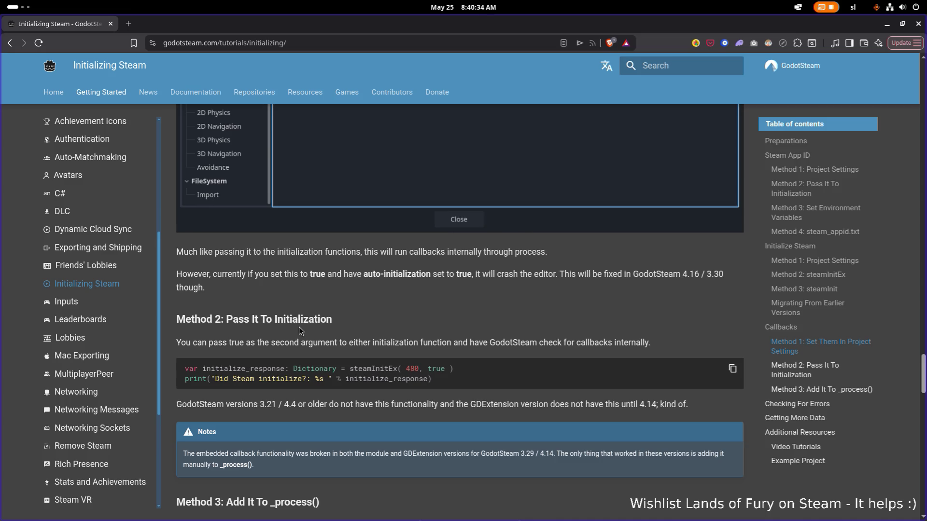
scroll(299, 327, "down", 3)
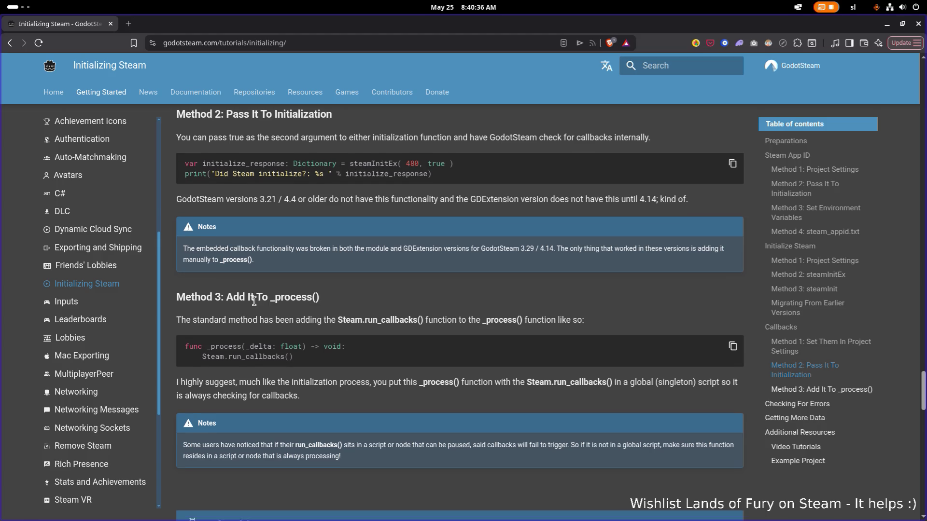
scroll(247, 306, "down", 3)
scroll(254, 303, "up", 1)
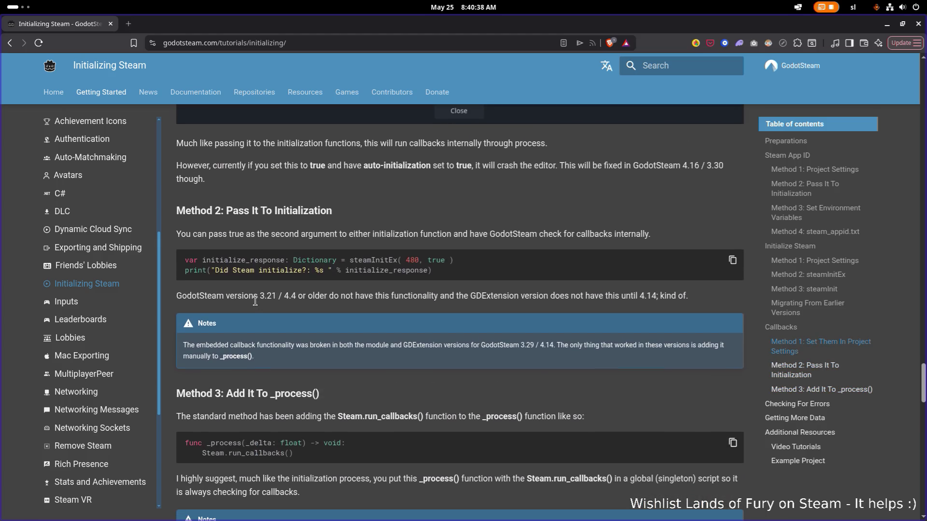
scroll(254, 302, "up", 2)
scroll(255, 302, "up", 2)
scroll(256, 302, "up", 1)
scroll(255, 302, "up", 2)
scroll(255, 302, "up", 2)
scroll(255, 302, "up", 3)
scroll(255, 302, "up", 3)
scroll(255, 299, "up", 3)
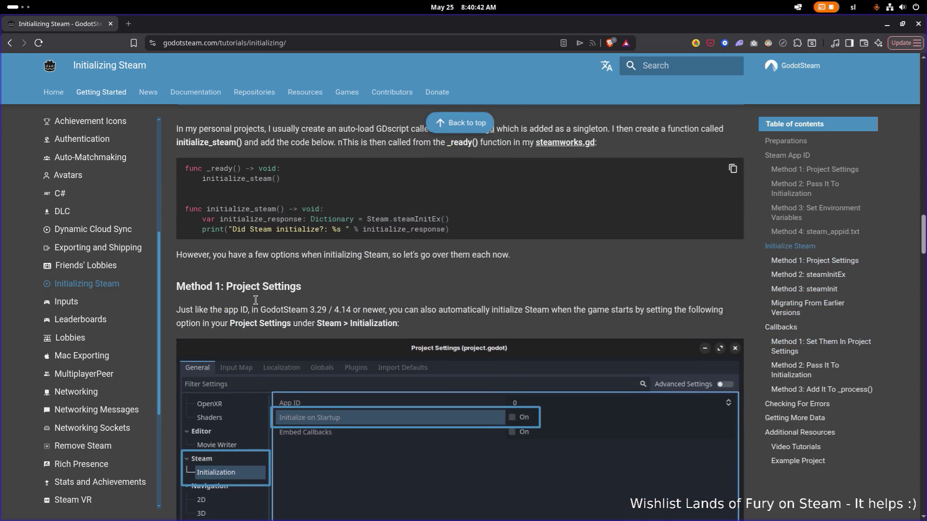
scroll(255, 300, "up", 3)
scroll(256, 299, "up", 3)
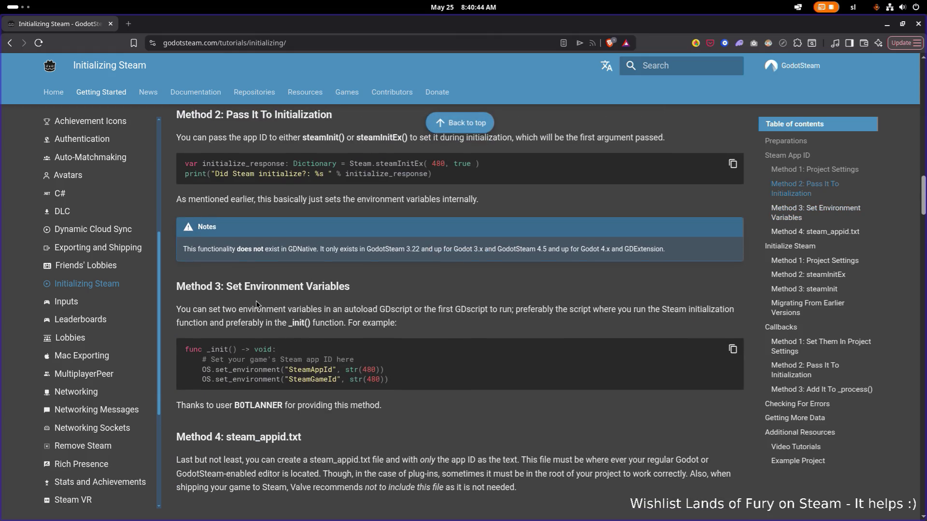
scroll(255, 300, "up", 1)
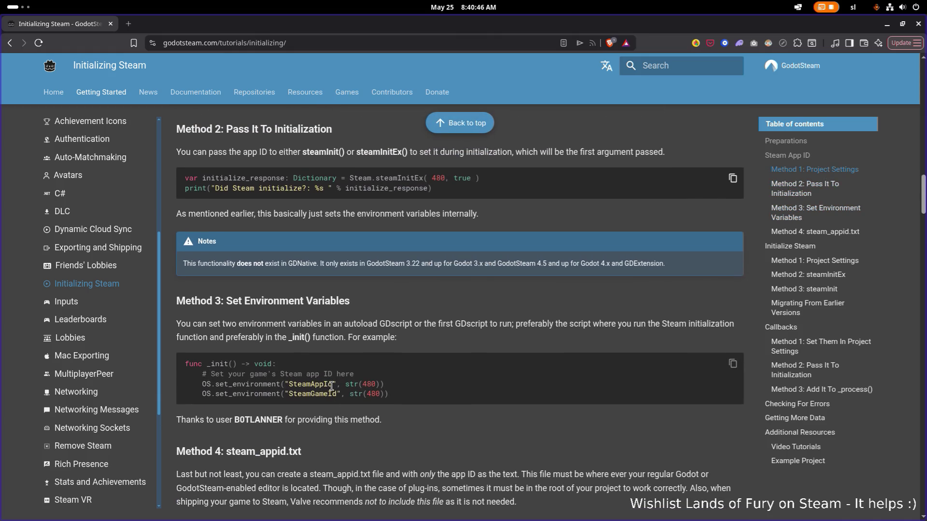
scroll(332, 386, "up", 1)
scroll(332, 385, "up", 3)
scroll(331, 385, "up", 3)
scroll(331, 386, "up", 1)
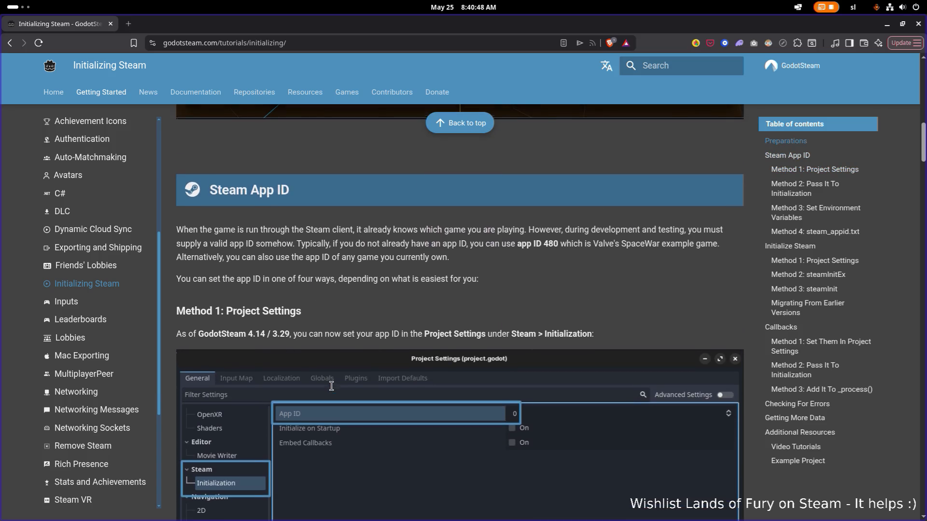
scroll(331, 386, "up", 1)
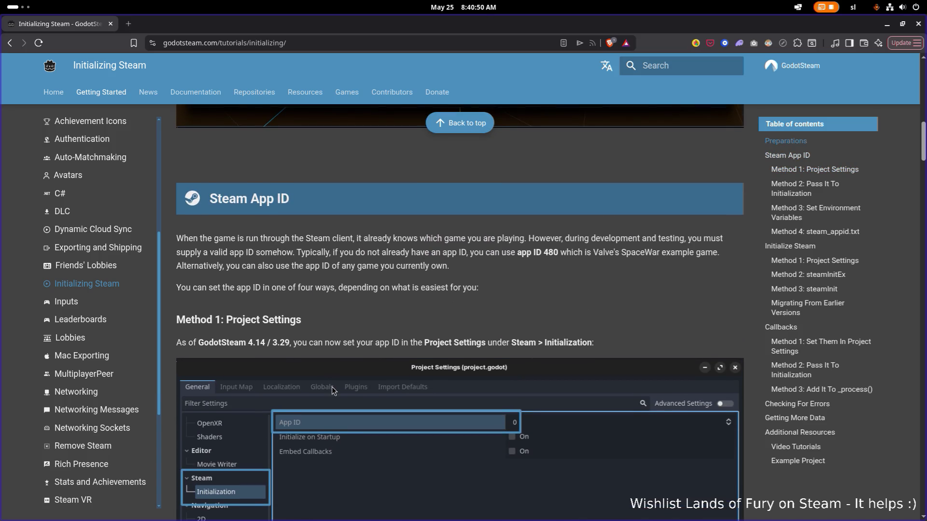
scroll(332, 387, "down", 3)
scroll(332, 386, "down", 3)
scroll(332, 387, "down", 3)
scroll(333, 388, "down", 3)
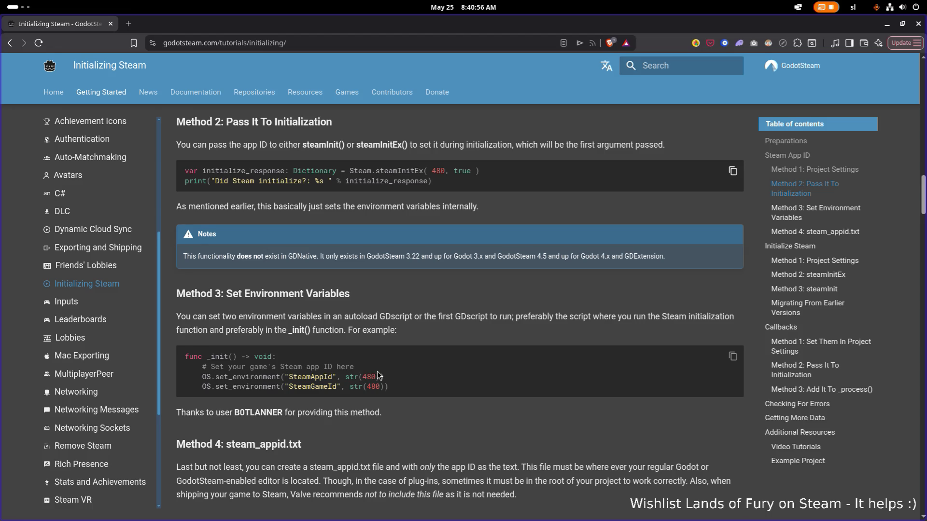
Select and copy the Method 3 environment-variable code example from the docs.
left_click_drag(407, 385, 191, 360)
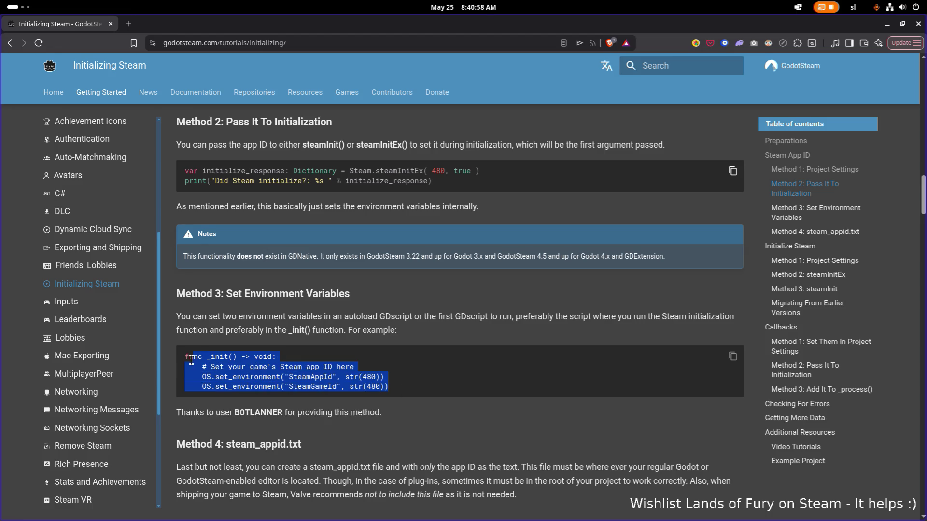
right_click(221, 354)
left_click(263, 366)
right_click(240, 358)
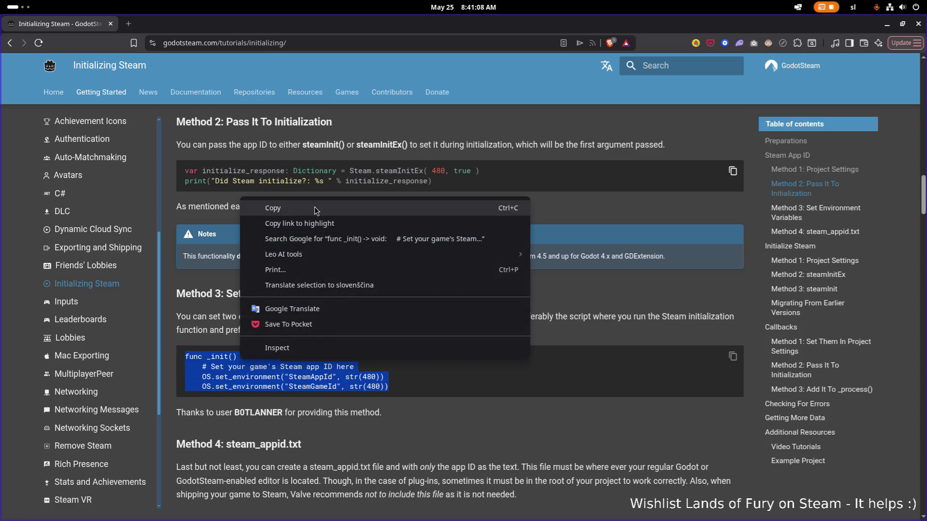
left_click(314, 207)
Switch to Visual Studio Code with the snippet on the clipboard.
key("alt+Tab")
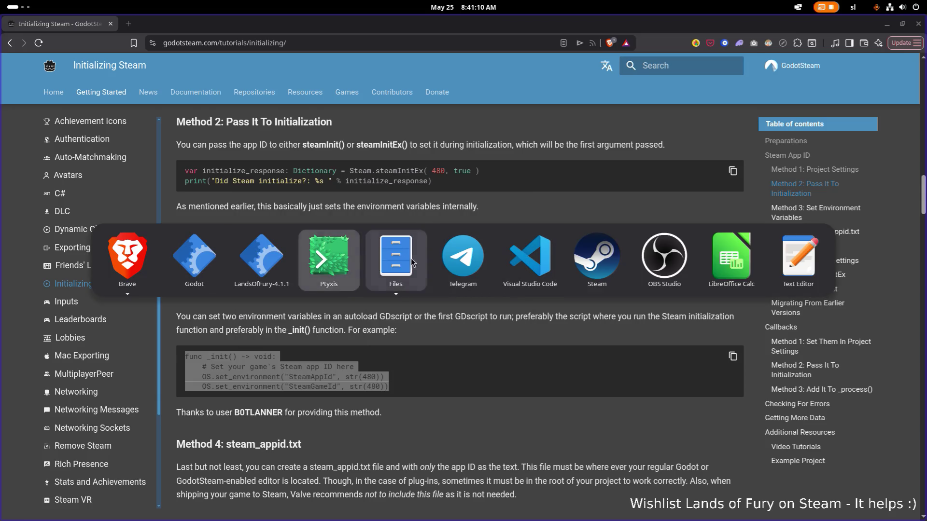
left_click(526, 250)
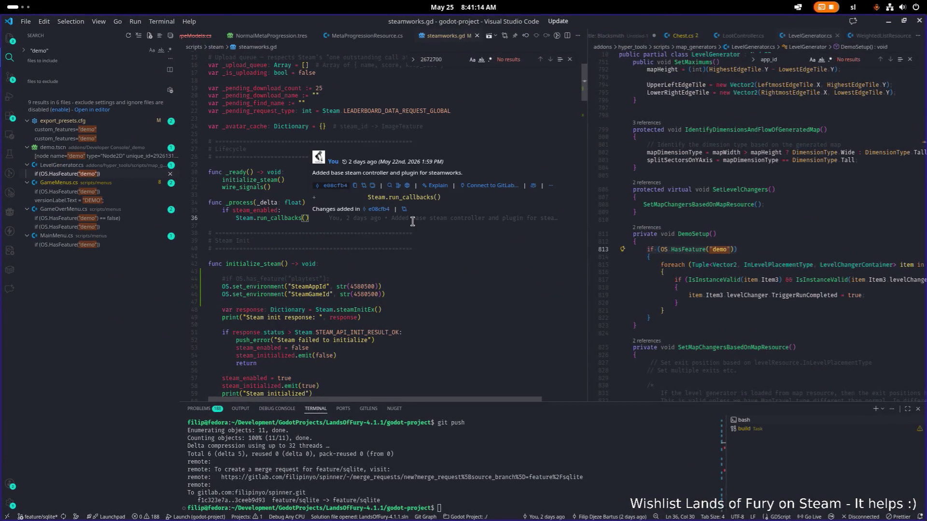
Paste the _init() block after _process in steamworks.gd and fix its indentation.
left_click(413, 221)
key("ctrl+v")
key("Up")
key("Up")
key("Up")
key("shift+Tab")
key("Down")
key("Down")
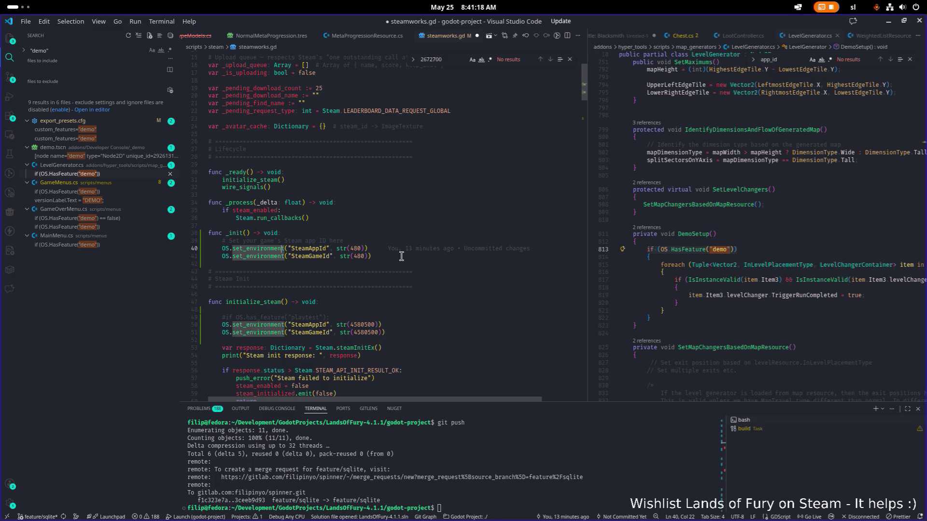
scroll(396, 290, "up", 1)
Replace both placeholder 480 values in _init with the app ID 4580500.
double_click(362, 334)
key("ctrl+d")
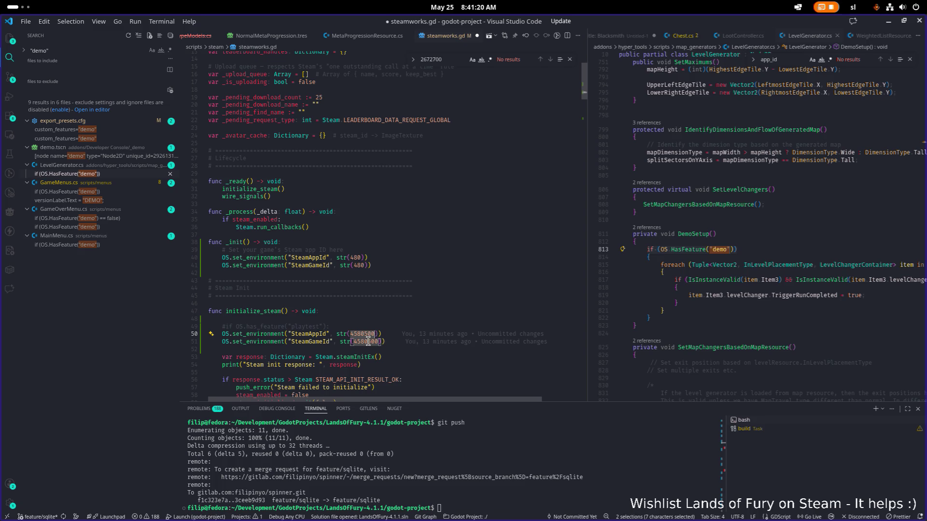
key("ctrl+c")
double_click(360, 257)
key("ctrl+d")
key("ctrl+v")
Delete the old set_environment lines and leftover playtest check from initialize_steam.
left_click(408, 356)
key("shift+Up")
key("shift+Up")
key("BackSpace")
key("shift+Home")
key("BackSpace")
key("BackSpace")
key("BackSpace")
key("Up")
key("Up")
key("Up")
key("Up")
key("Up")
key("Up")
key("Up")
key("Up")
Insert the commented playtest feature check into _init, save, and head back toward Godot.
key("End")
key("Return")
key("ctrl+v")
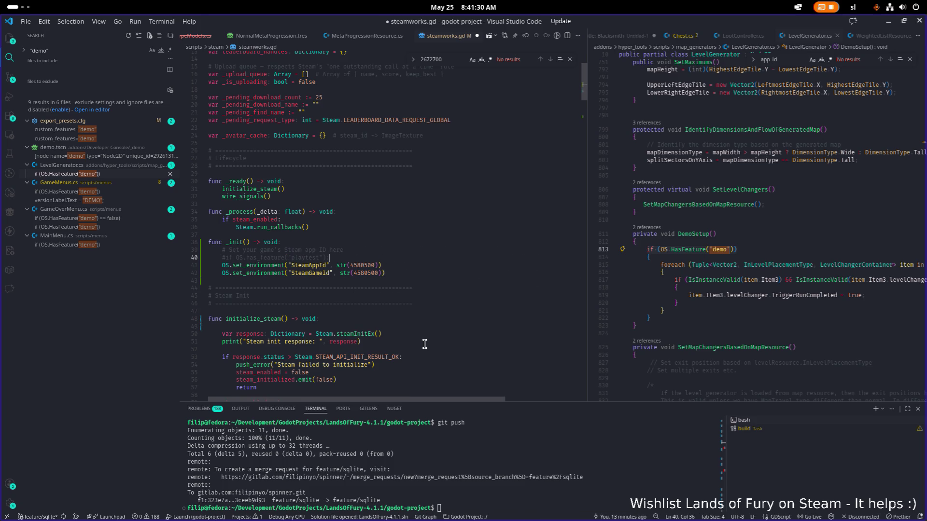
key("Up")
key("Down")
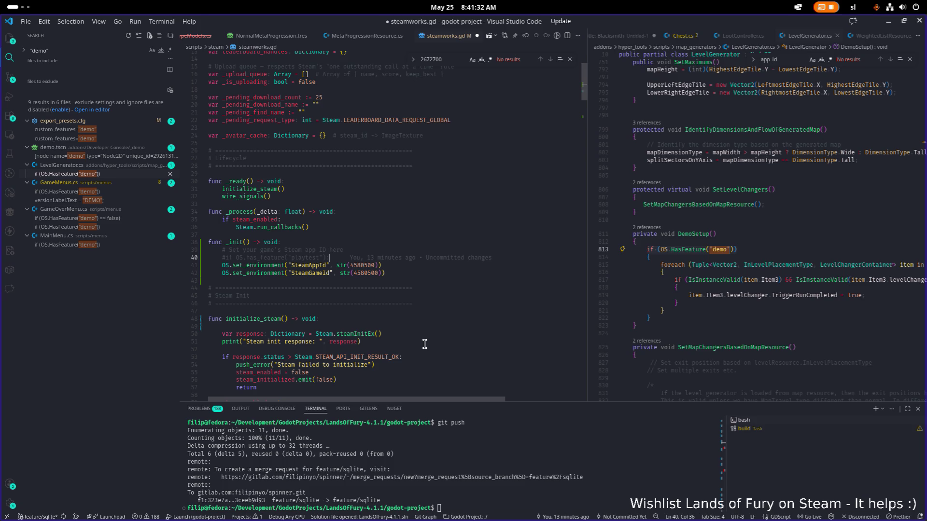
key("ctrl+s")
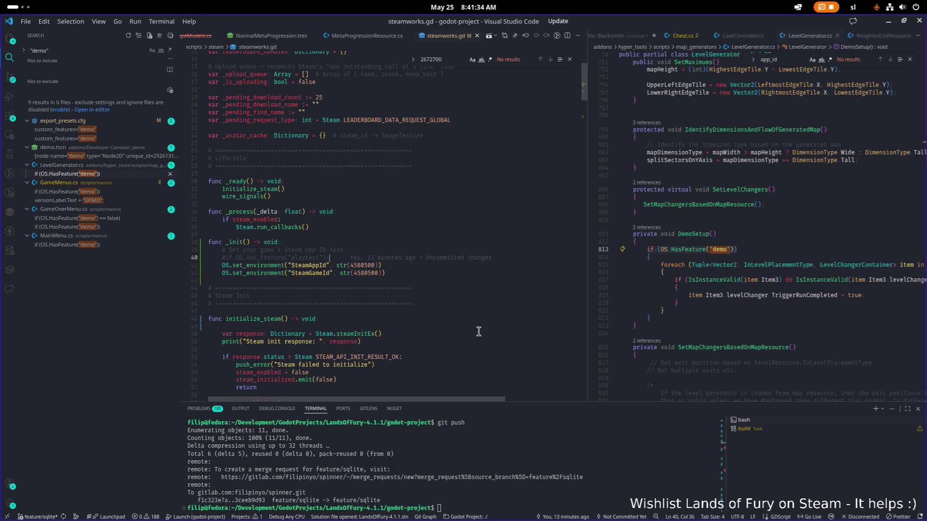
key("alt+Tab")
key("alt+Tab")
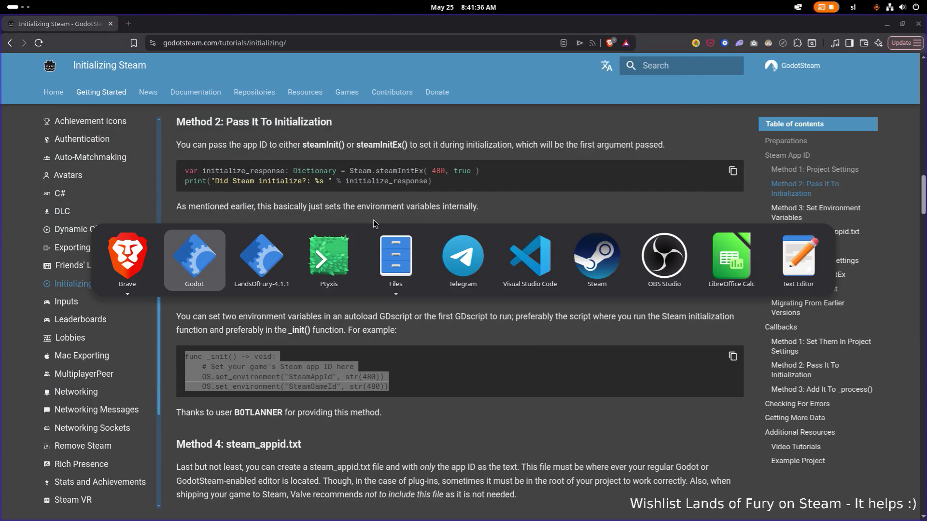
Bring Godot to front and go to the _init lines in steamworks.gd.
key("Tab")
key("Tab")
key("Tab")
key("Tab")
key("Tab")
key("Tab")
key("shift+Tab")
key("shift+Tab")
key("shift+Tab")
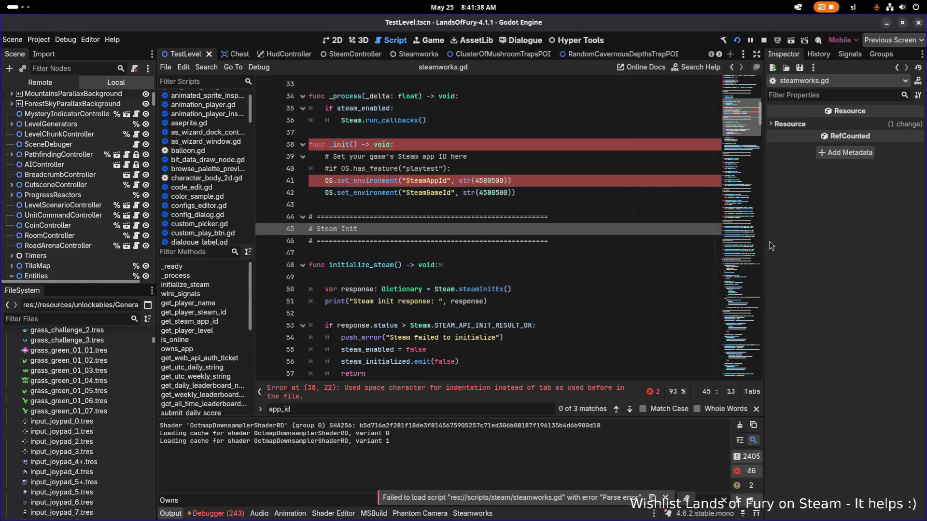
left_click(487, 148)
left_click(576, 165)
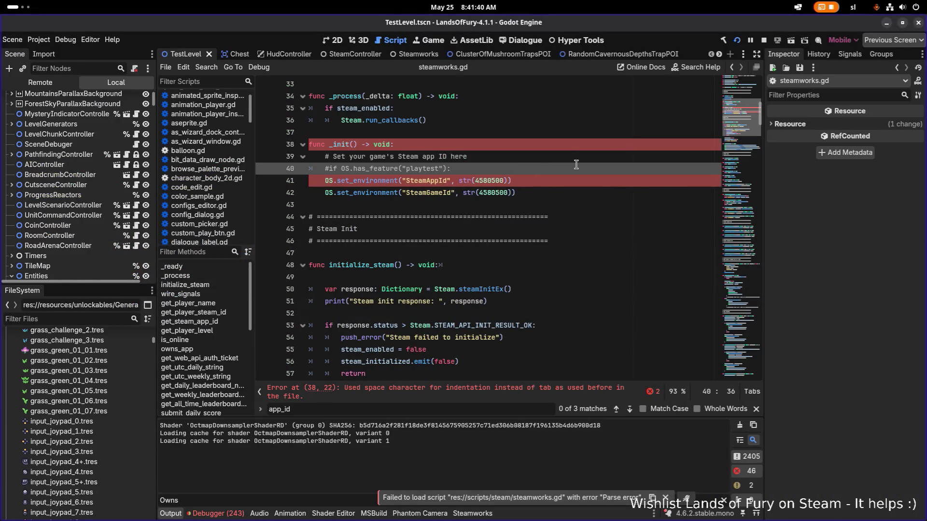
Re-indent the SteamAppId and SteamGameId lines with tabs to clear the indentation errors.
key("Down")
key("Home")
key("BackSpace")
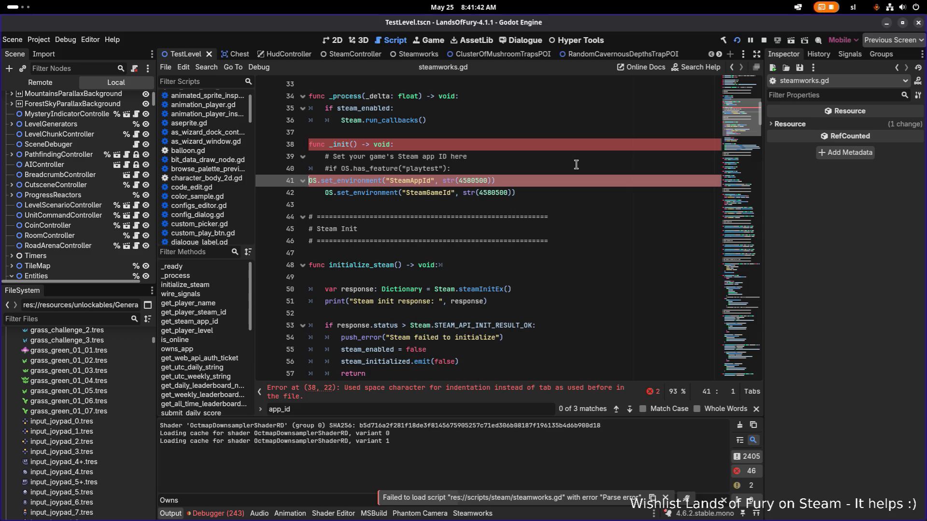
key("Tab")
key("Down")
key("BackSpace")
key("BackSpace")
key("BackSpace")
key("Tab")
key("Up")
key("Up")
key("Up")
Save the fixed script and run the project.
key("ctrl+s")
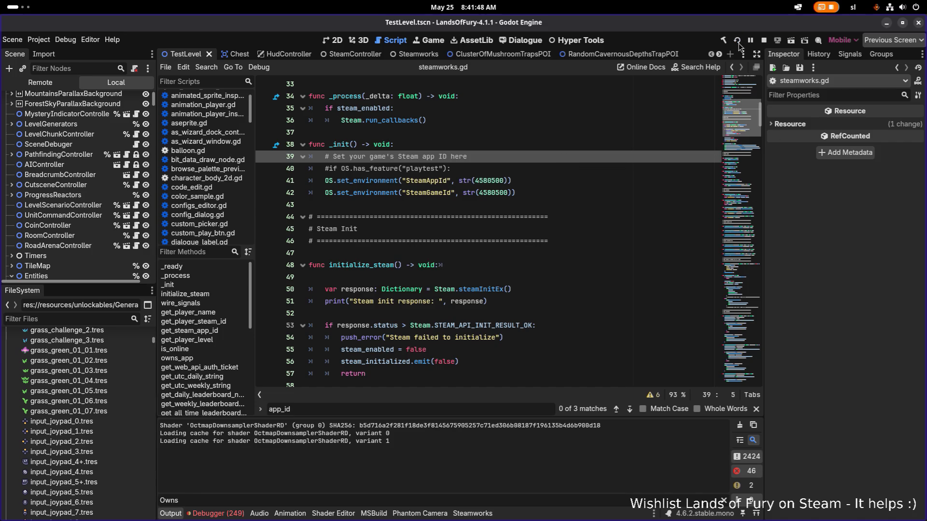
left_click(737, 40)
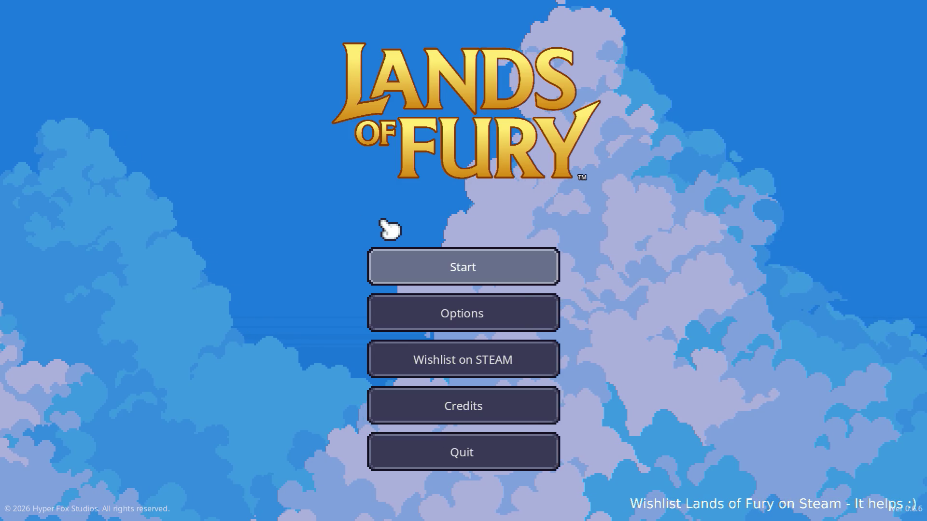
Start a new game from the main menu and interact with the statue to begin a run.
key("Return")
key("Return")
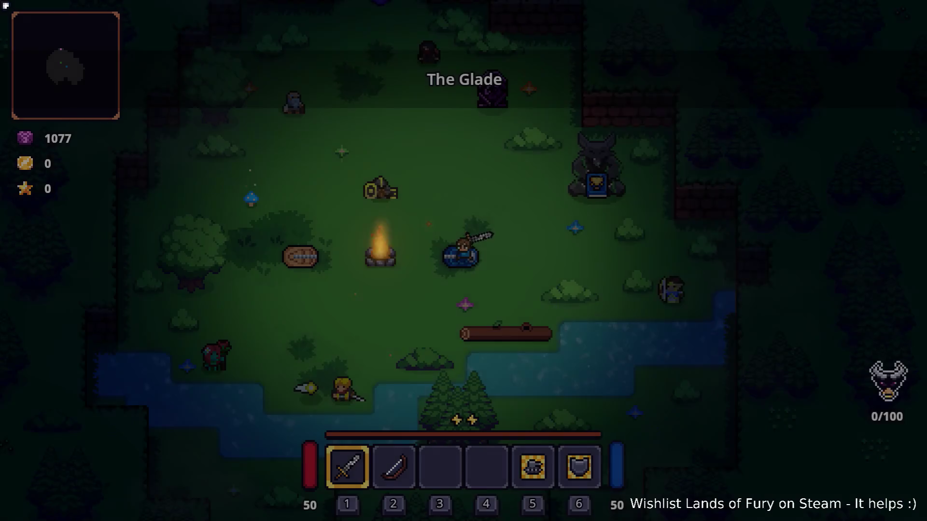
left_click(412, 164)
key("w")
key("d")
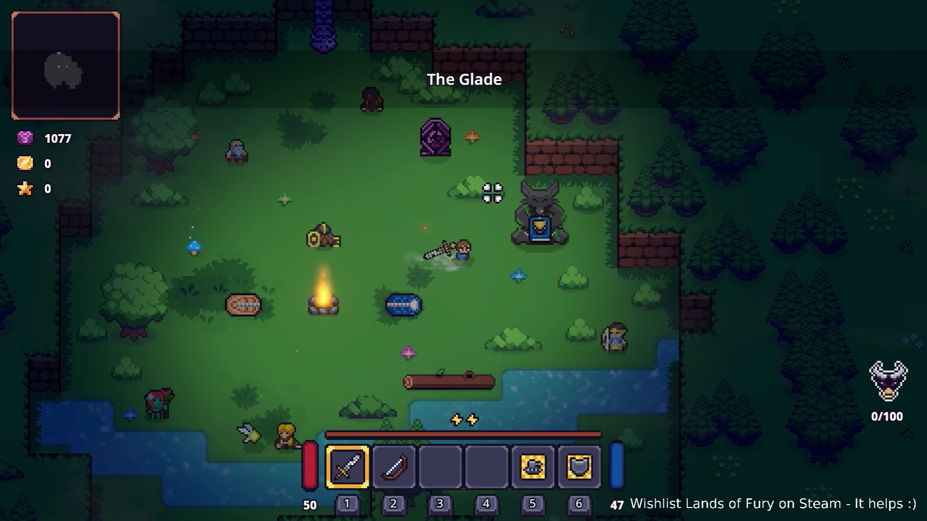
key("e")
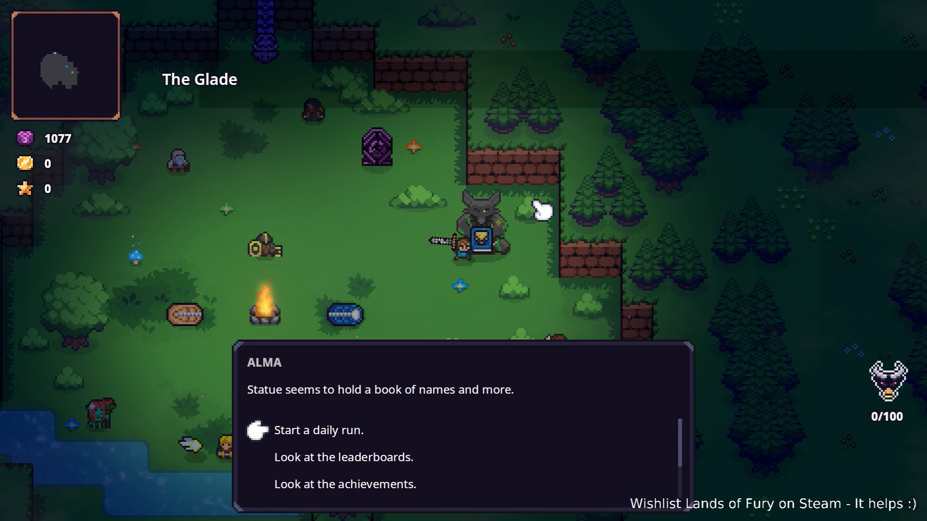
key("e")
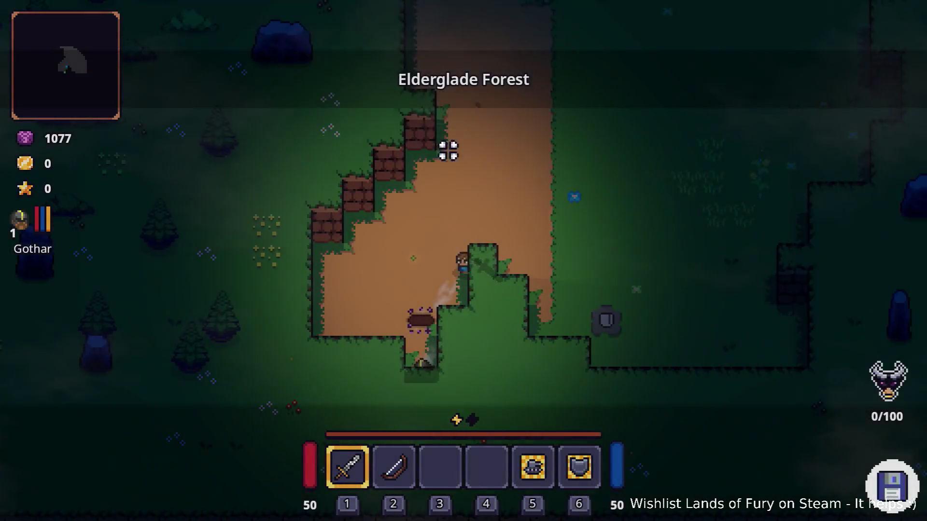
Walk north into Elderglade Forest toward the brick walls, attacking nearby creatures.
left_click(481, 154)
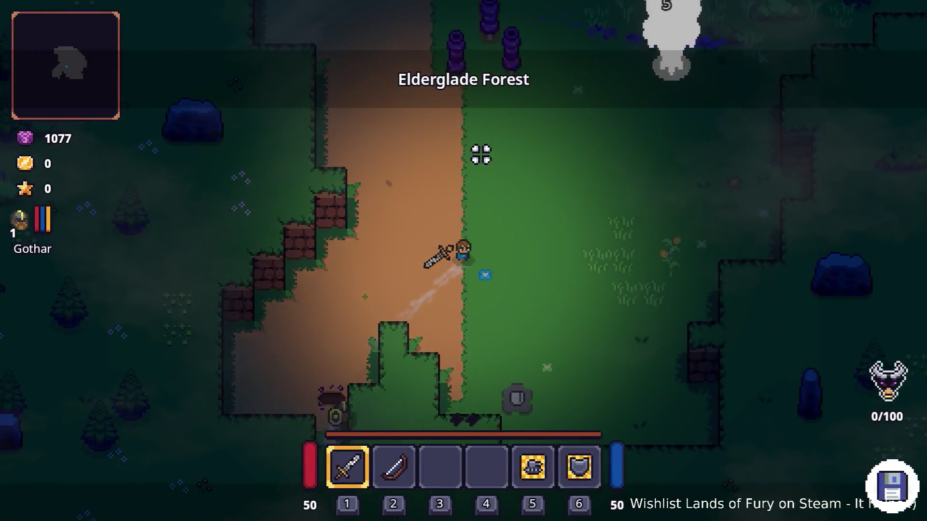
key("w+d")
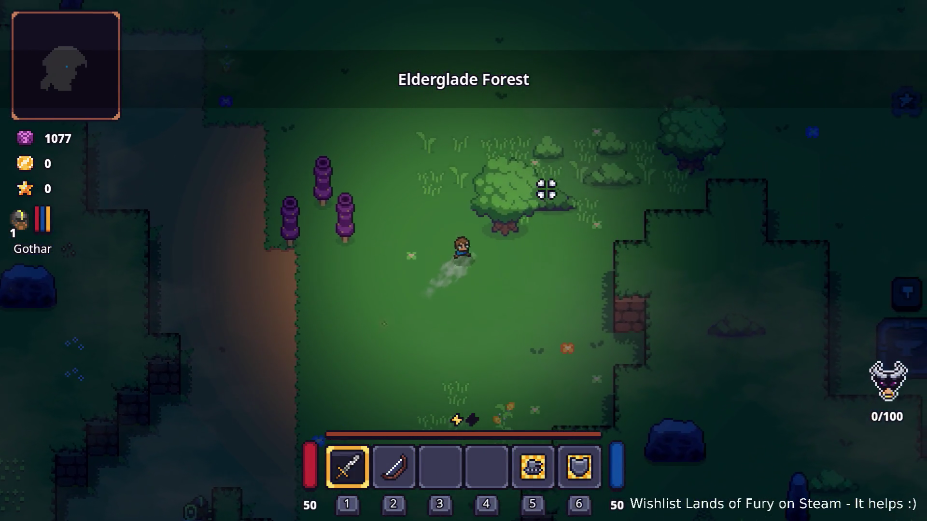
key("w")
key("e")
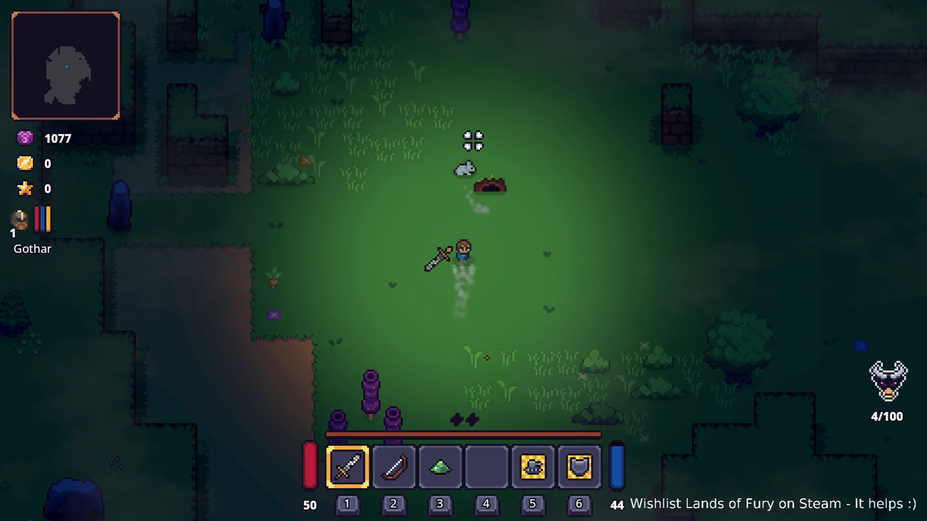
left_click(472, 141)
key("w")
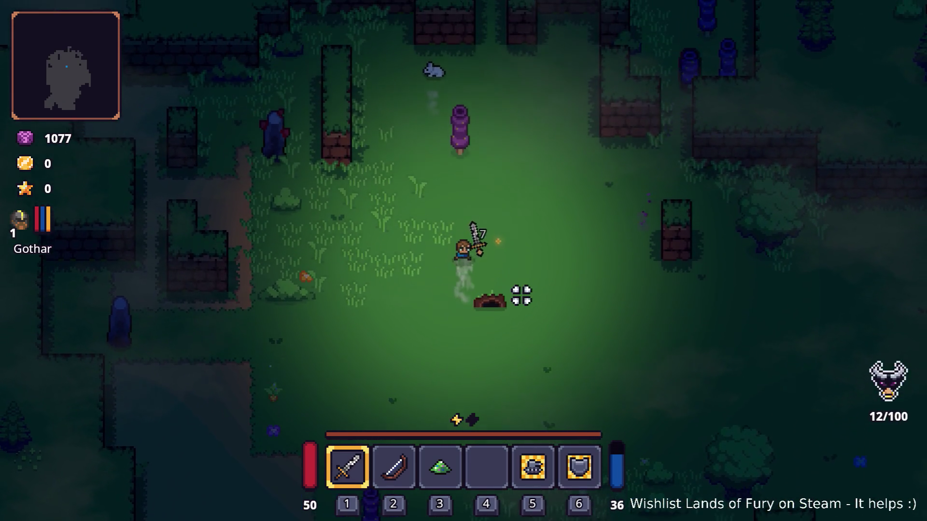
key("w")
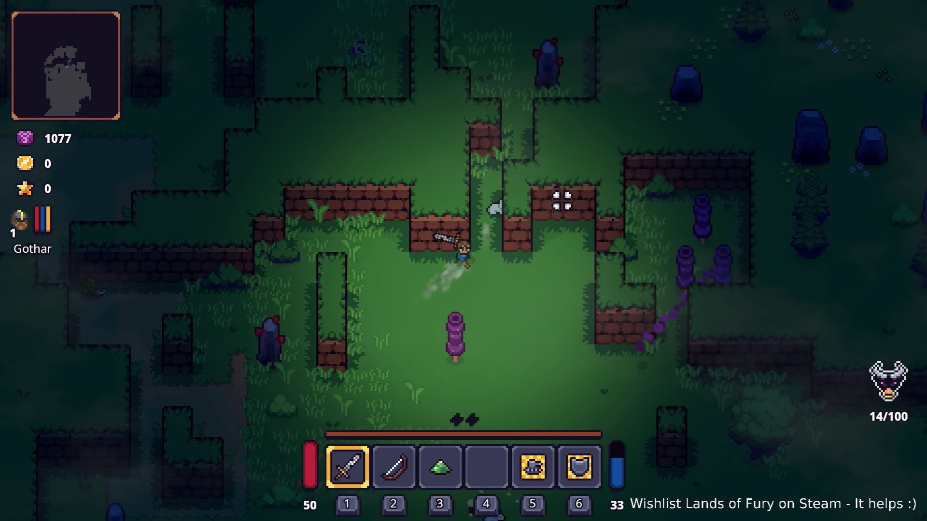
left_click(562, 202)
key("d")
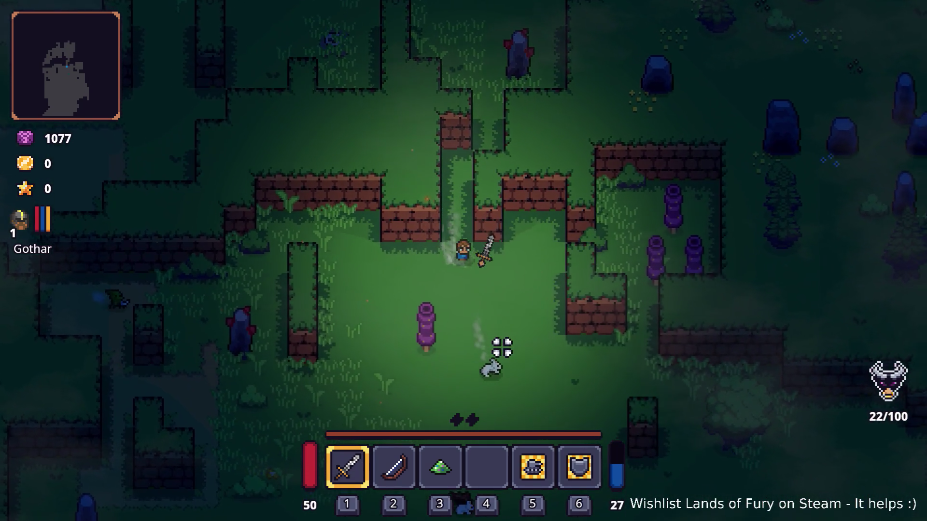
Fight south and west along the dirt path, then head into the walled clearing.
key("s")
left_click(463, 350)
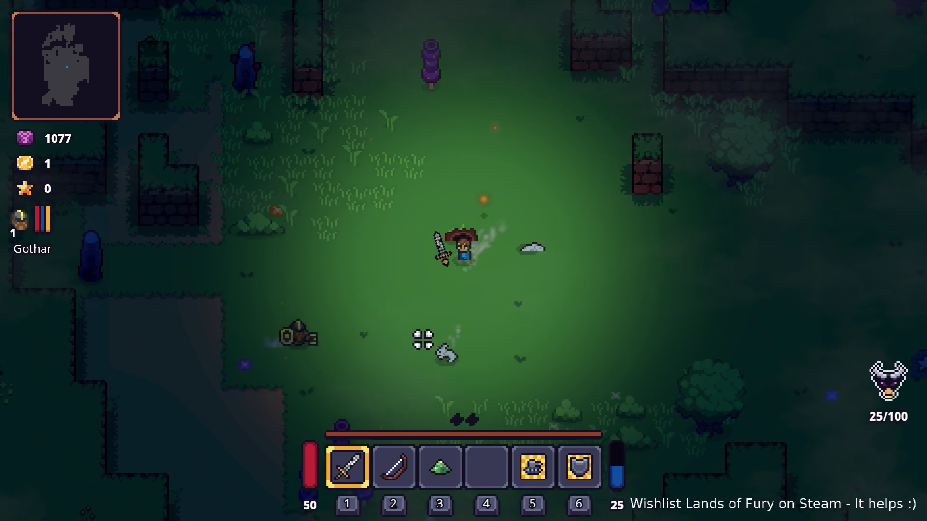
key("a")
left_click(321, 250)
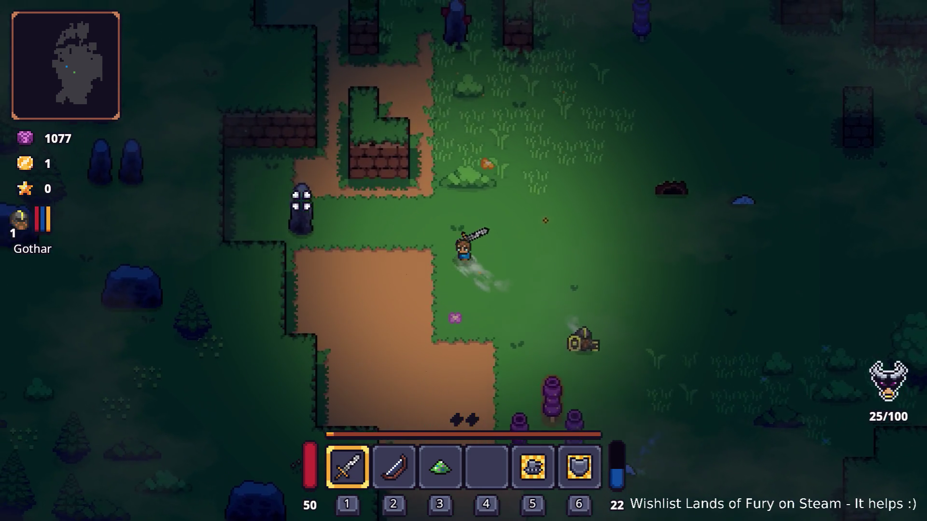
key("w")
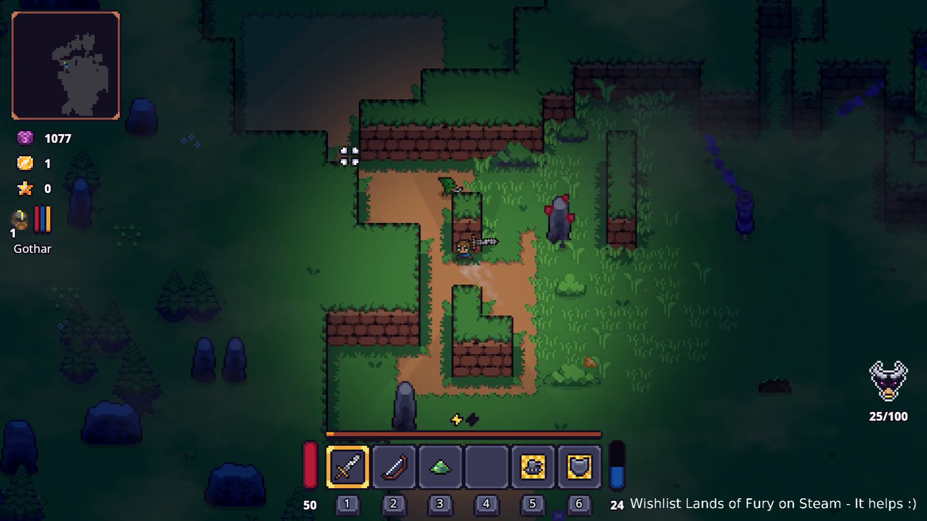
key("w")
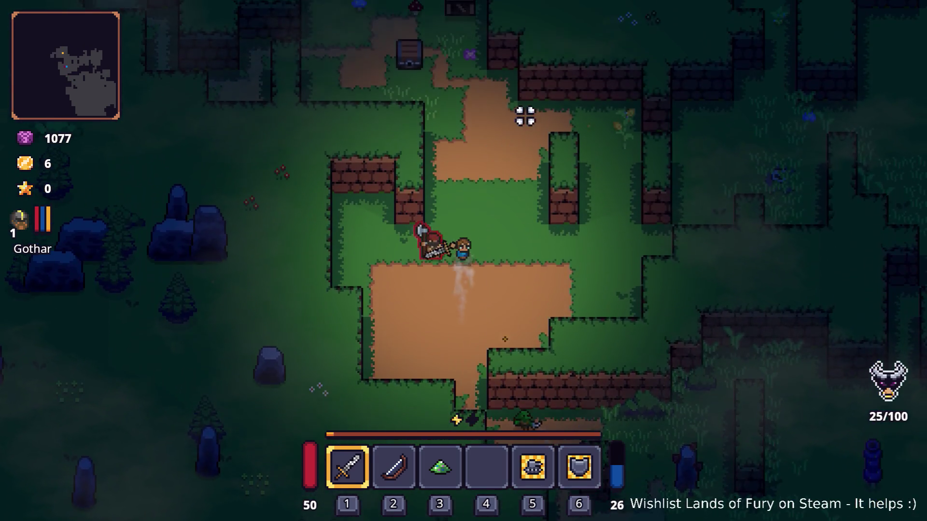
key("w")
key("a")
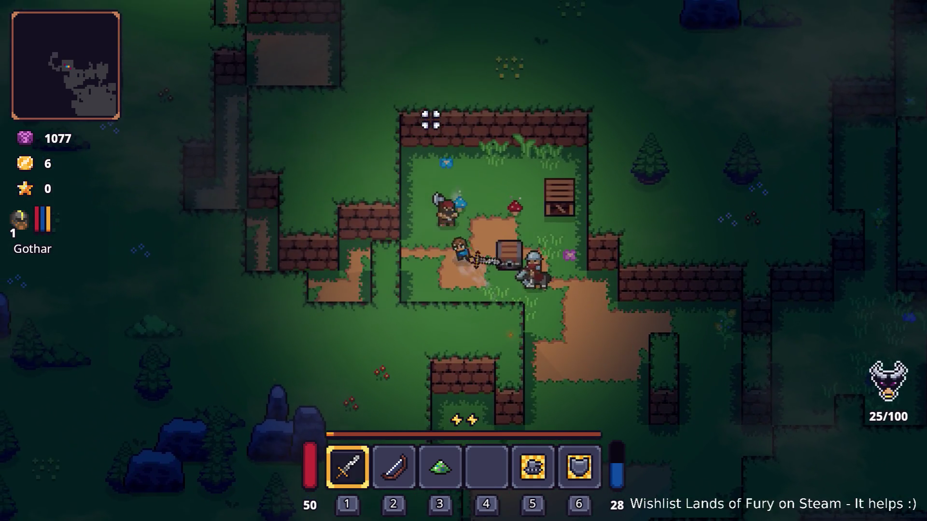
Fight the enemies in the clearing with bow and sword until the hero dies.
key("w")
key("2")
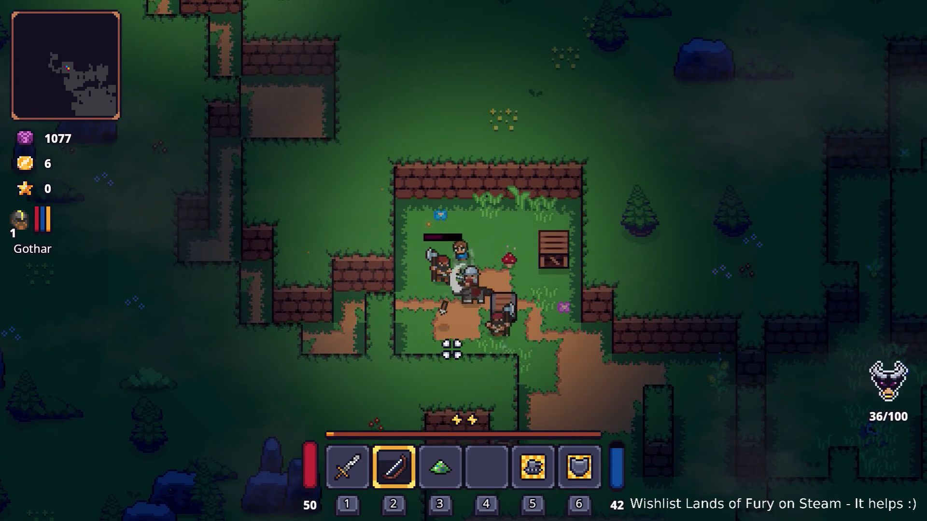
left_click(443, 335)
key("w")
key("1")
left_click(473, 297)
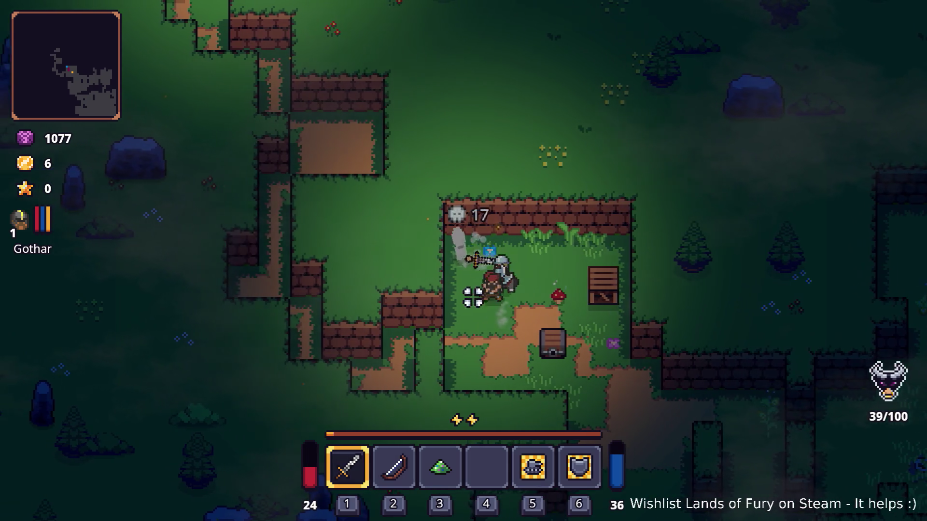
left_click(532, 275)
left_click(454, 166)
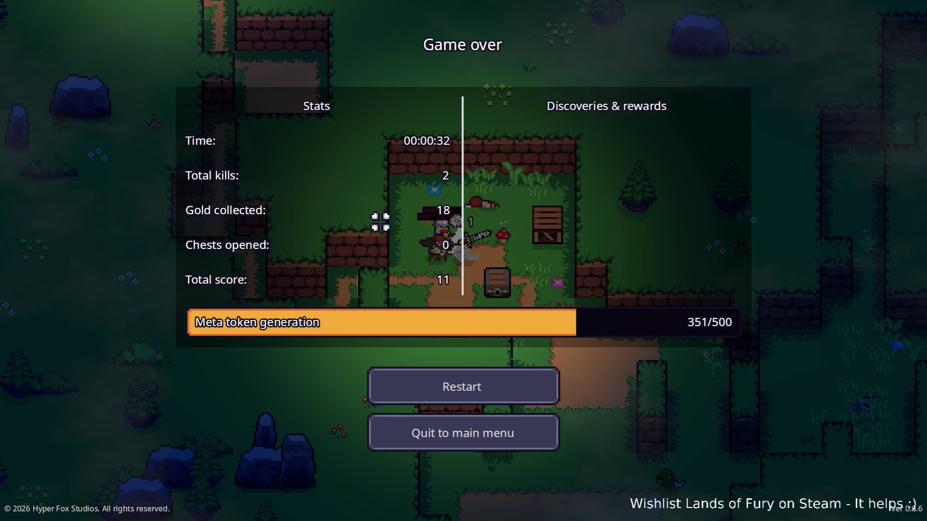
Switch to Godot and check the SteamAppId and Steam Init lines in steamworks.gd.
key("alt+Tab")
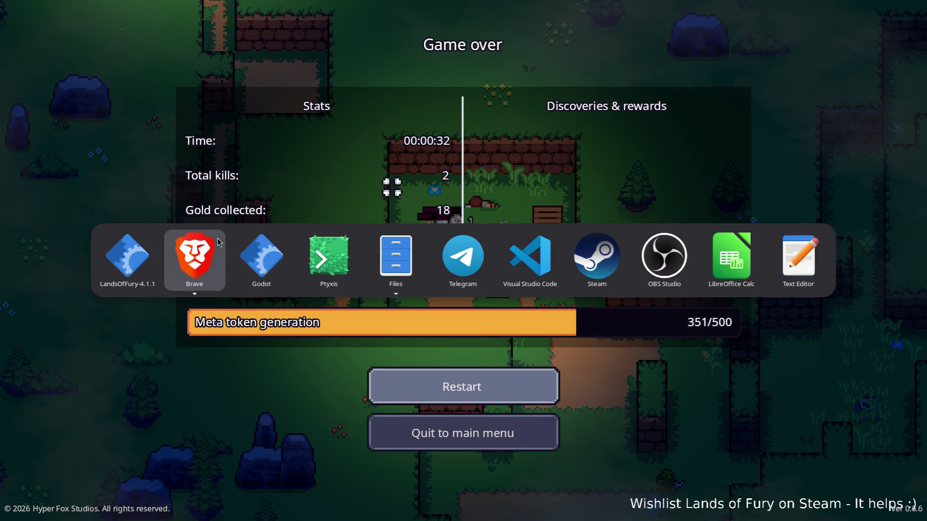
left_click(266, 253)
left_click(429, 180)
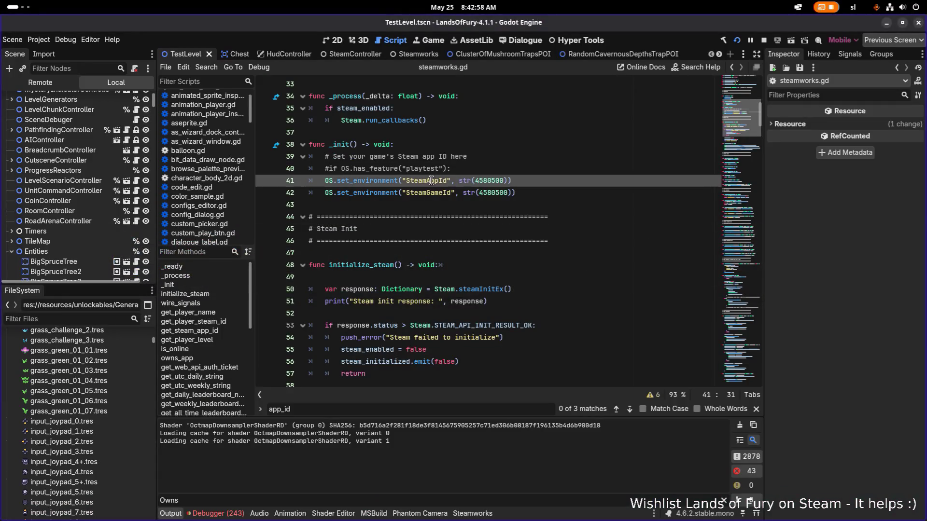
left_click(450, 233)
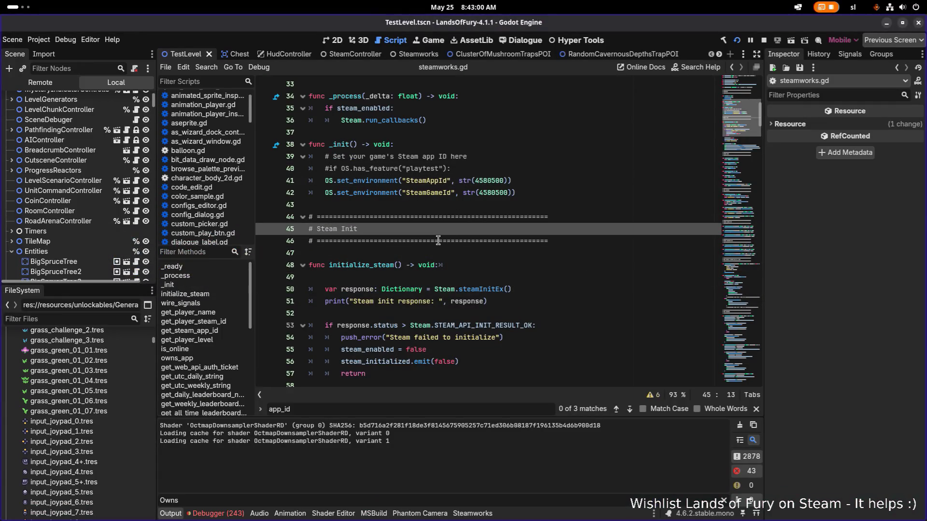
Bring the GodotSteam docs browser to the front.
key("alt+Tab")
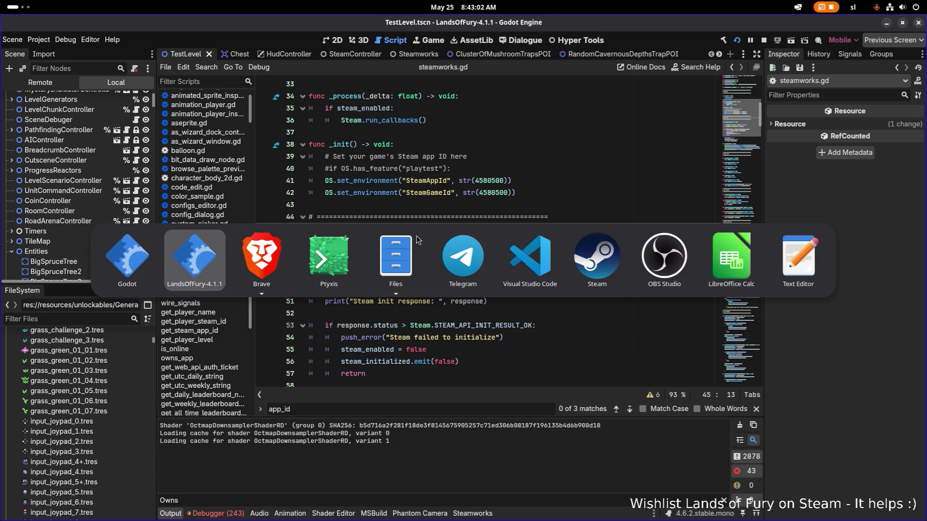
left_click(251, 256)
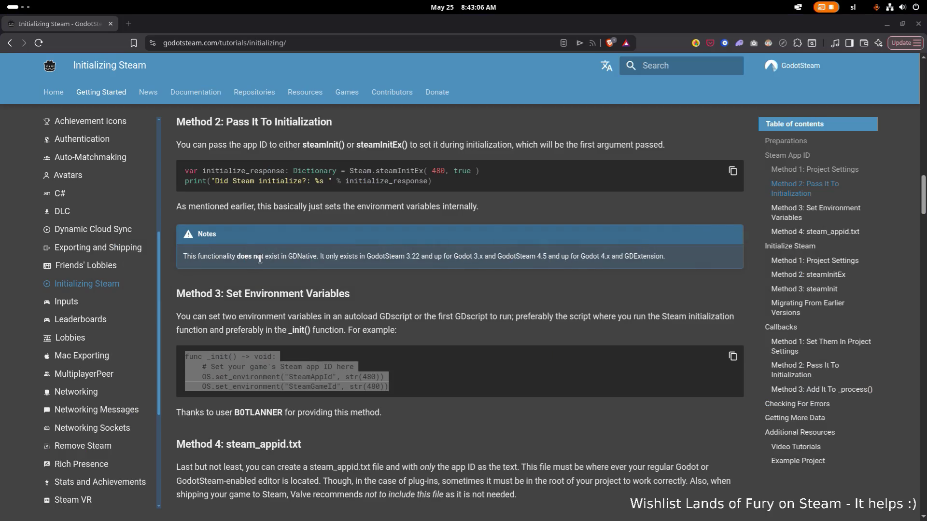
key("alt+Tab")
key("alt+shift+Tab")
key("Right")
key("Right")
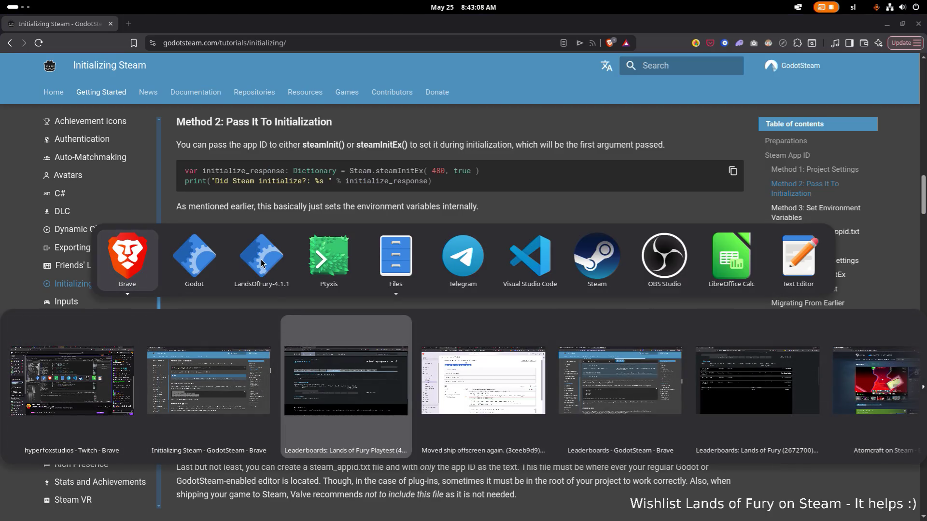
key("Right")
key("Right")
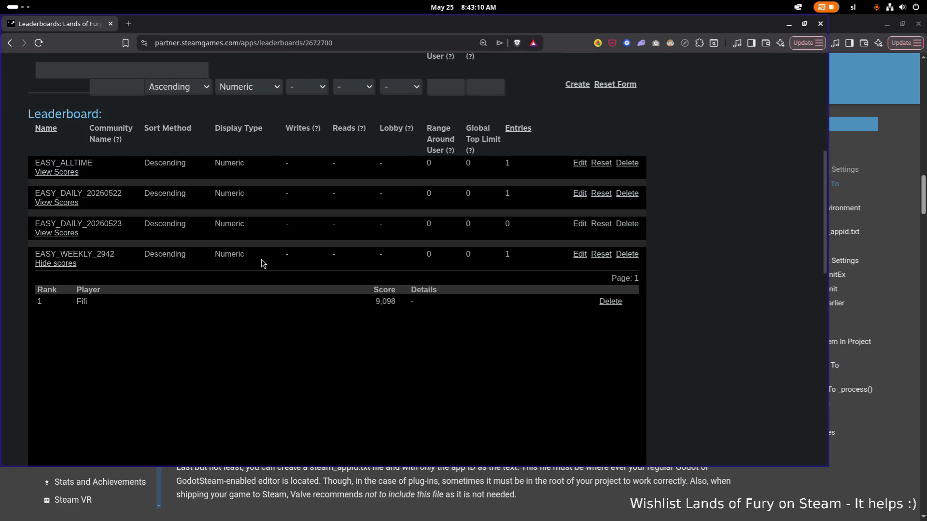
scroll(573, 160, "up", 5)
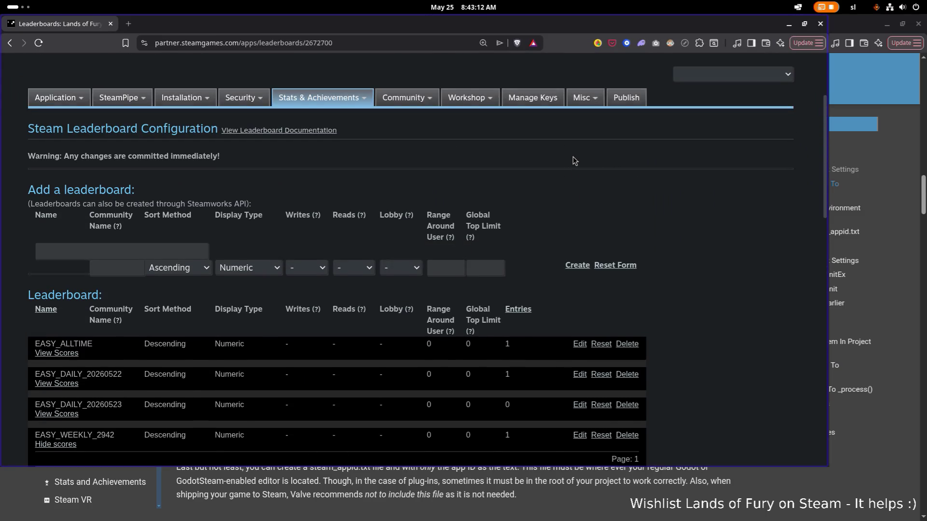
scroll(573, 161, "up", 3)
scroll(588, 217, "down", 6)
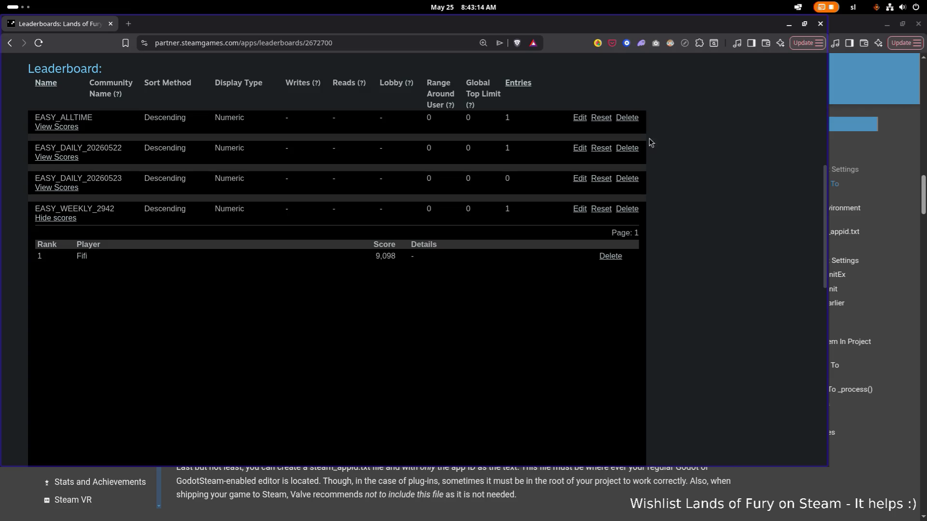
left_click(821, 24)
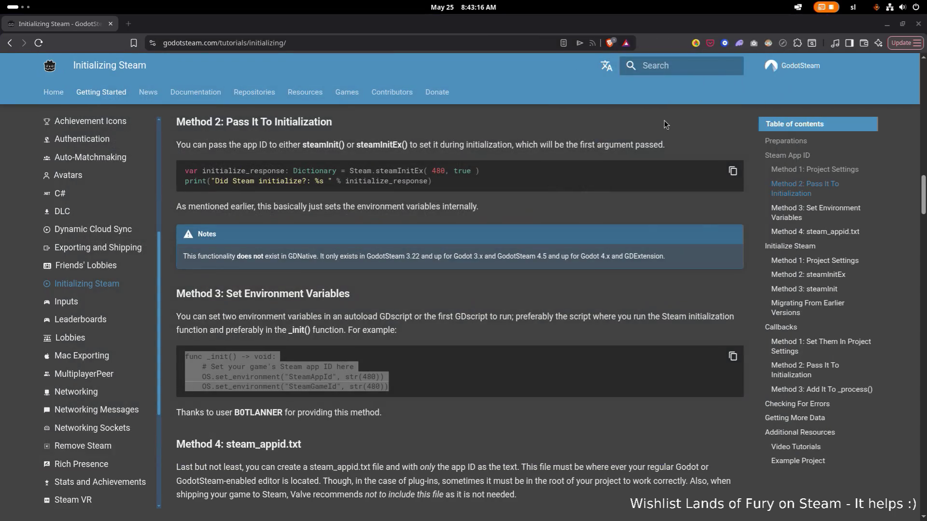
Cycle through the browser windows back to the Initializing Steam page.
key("alt+Tab")
key("Down")
key("Right")
key("Right")
key("Left")
key("Left")
key("Left")
key("Right")
key("Return")
Switch to Visual Studio Code showing steamworks.gd's _init().
key("alt+Tab")
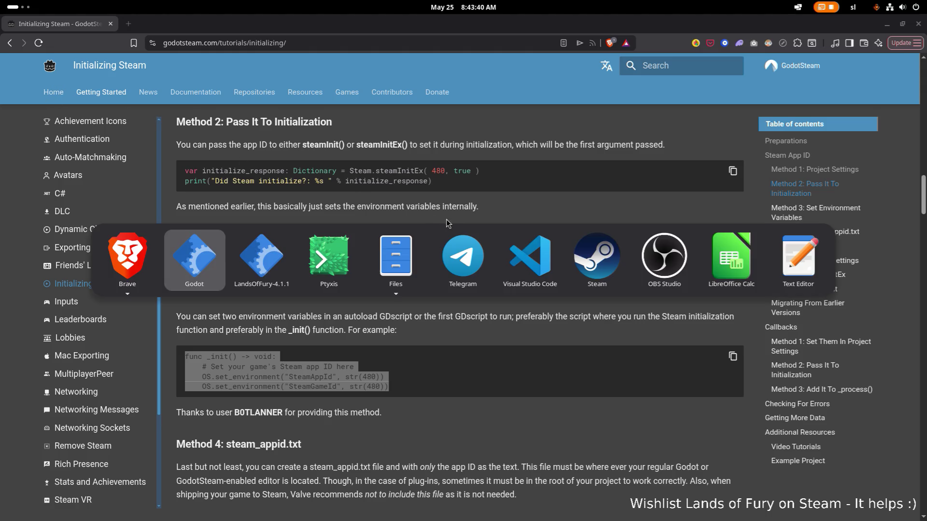
key("alt+shift+Tab")
left_click(556, 257)
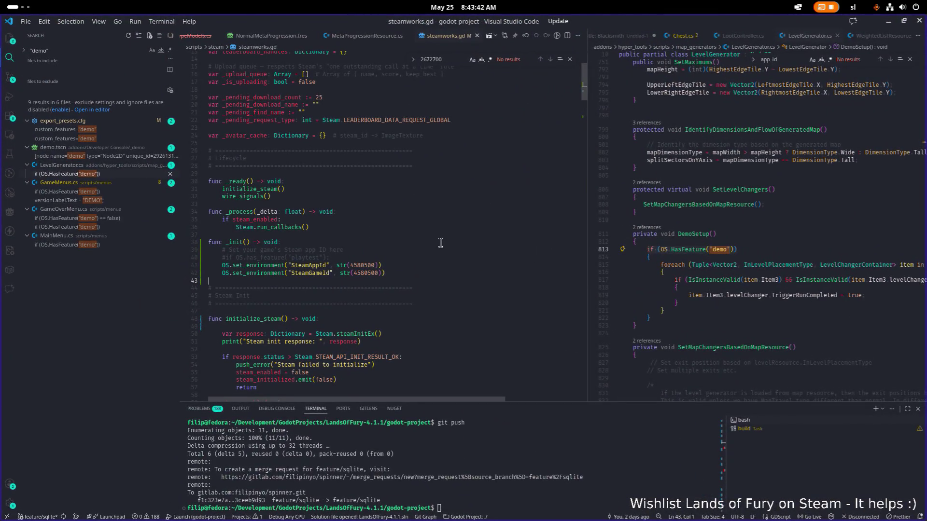
Switch from steamworks.gd to Brave's 'Initializing Steam - GodotSteam' page via Alt+Tab.
left_click(404, 272)
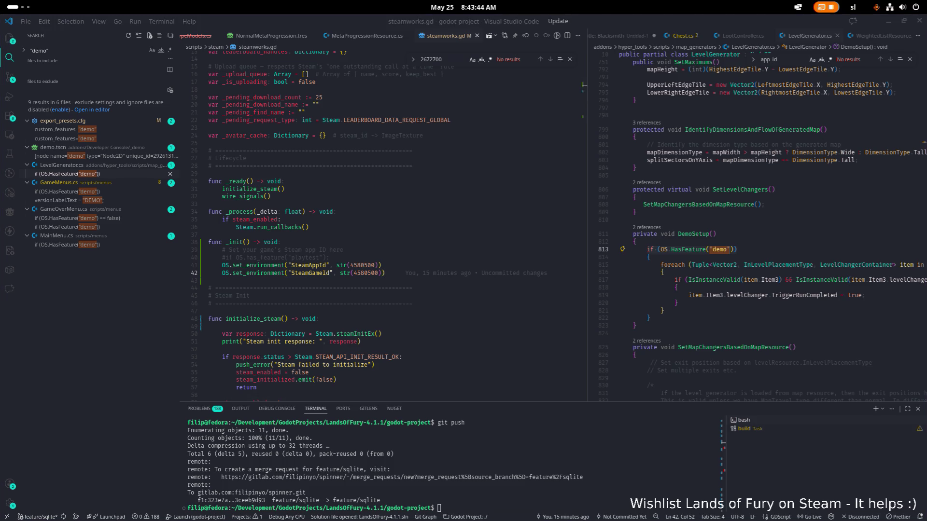
key("alt+Tab")
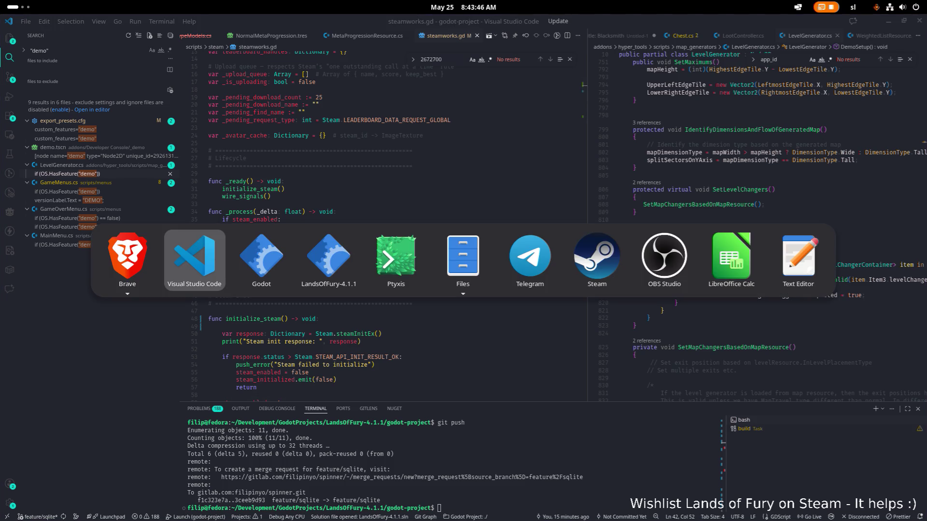
key("alt+Tab")
key("Right")
key("Left")
key("Return")
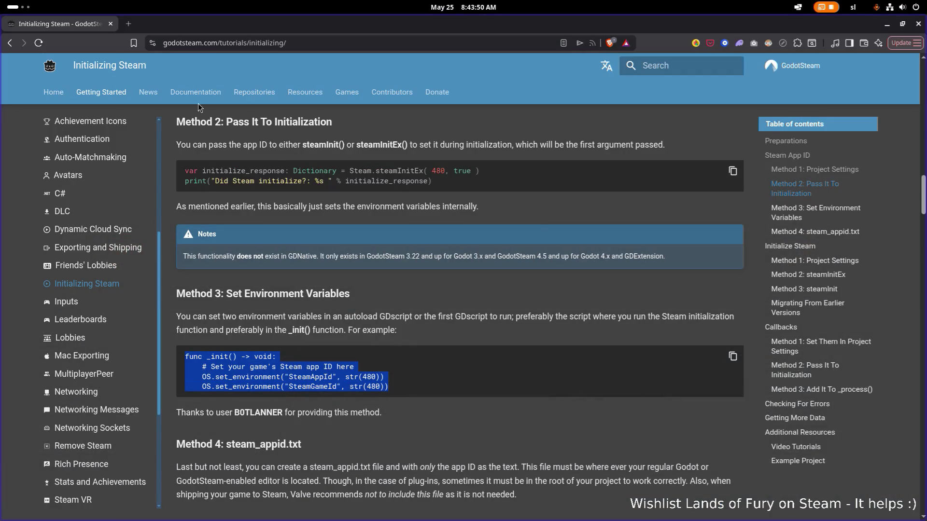
scroll(537, 244, "up", 2)
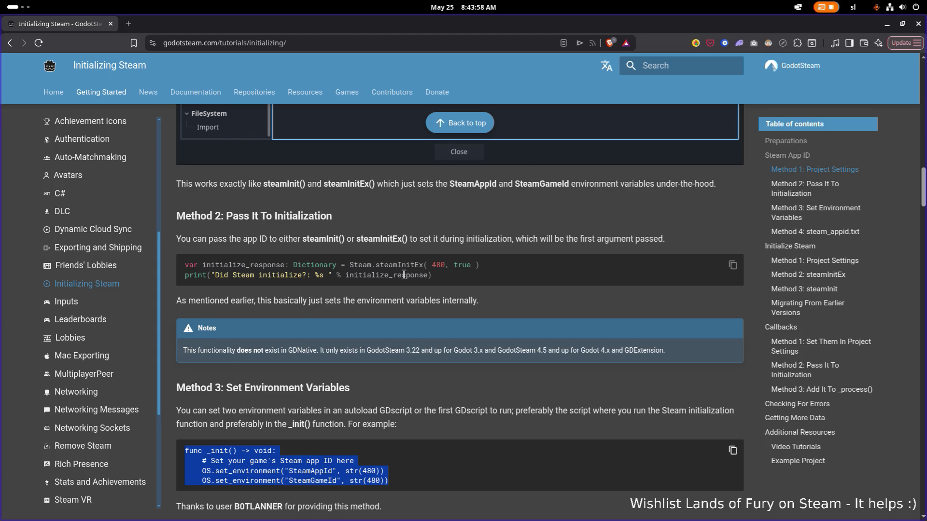
scroll(403, 275, "up", 1)
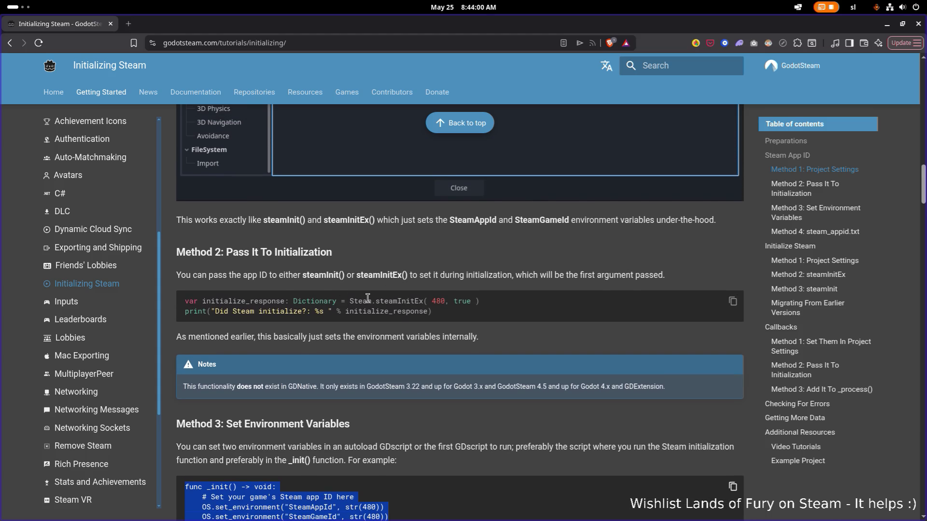
Grab the steamInitEx name from the Method 2 example and return to steamworks.gd.
double_click(400, 299)
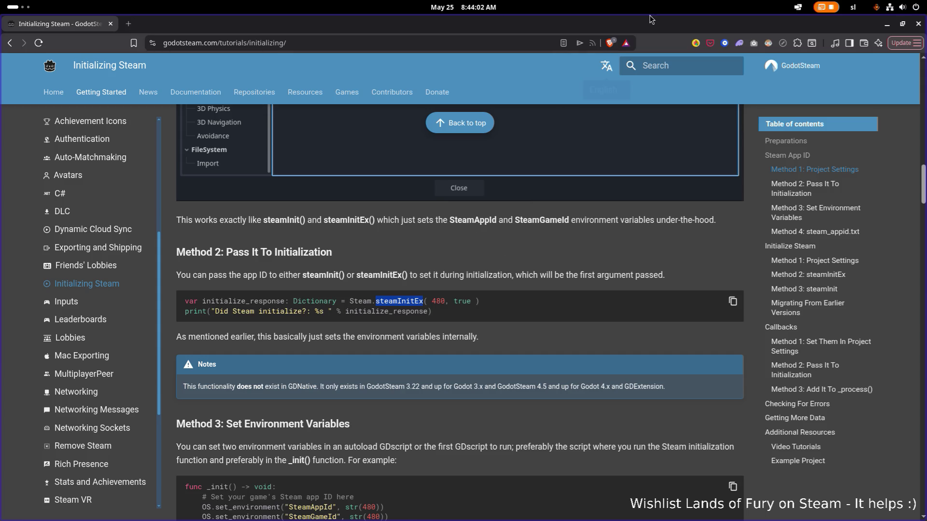
key("alt+Tab")
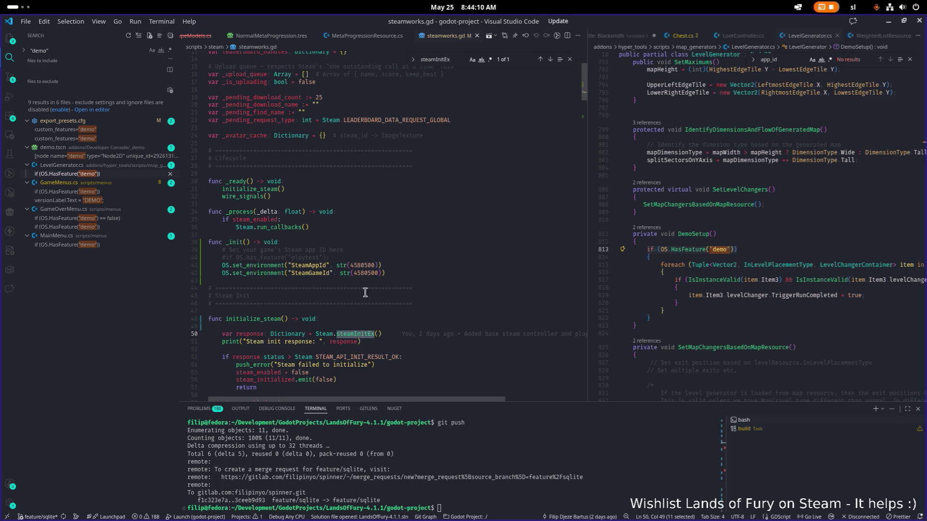
Copy app ID 4580500 from line 41 and paste it into the steamInitEx() call on line 50.
double_click(368, 266)
key("ctrl+c")
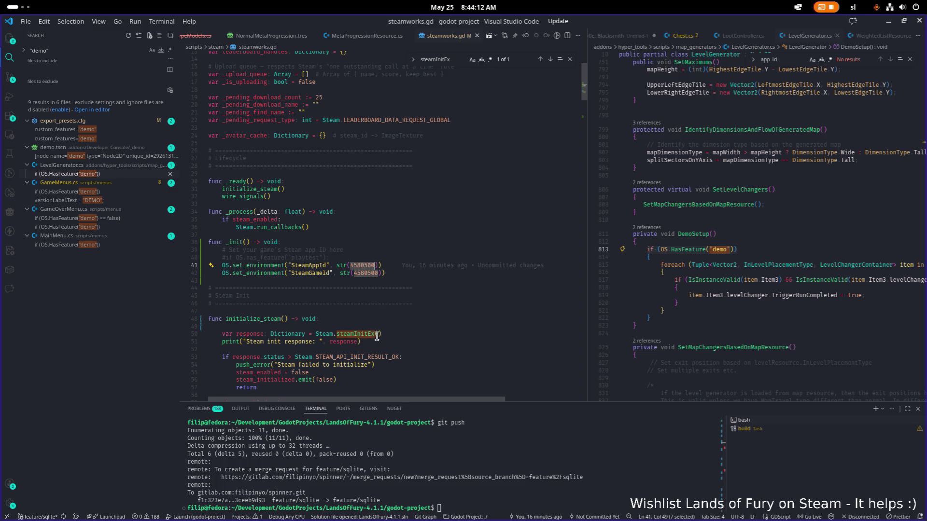
left_click(378, 334)
left_click(359, 325)
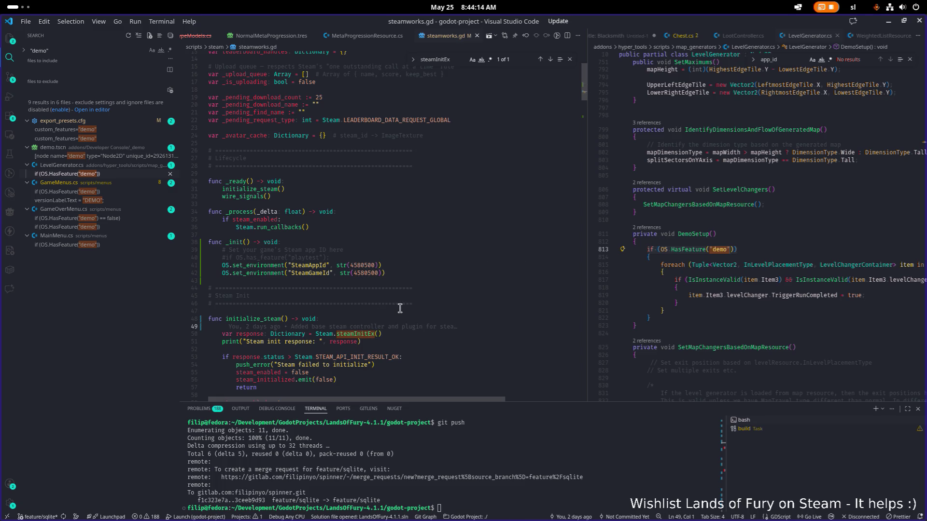
key("Down")
key("End")
key("Left")
key("ctrl+v")
Comment out both set_environment lines, save the script, and run the game from Godot.
key("Up")
key("Up")
key("Up")
key("Up")
key("Up")
key("Up")
key("Up")
key("Up")
key("Home")
key("shift+Up")
key("ctrl+slash")
key("ctrl+s")
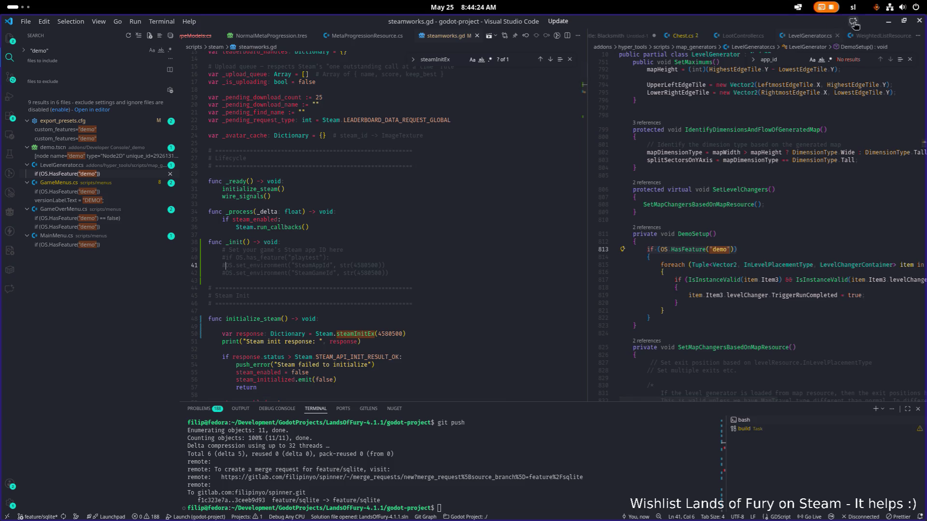
left_click(888, 20)
left_click(737, 40)
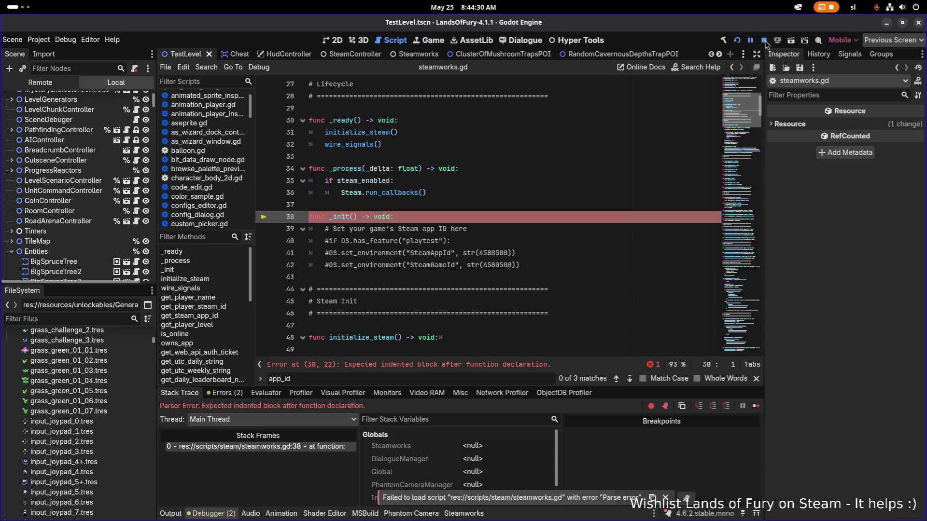
Stop the failed run, comment out the func _init line, and run the project again.
left_click(764, 40)
left_click(408, 229)
key("Up")
key("Home")
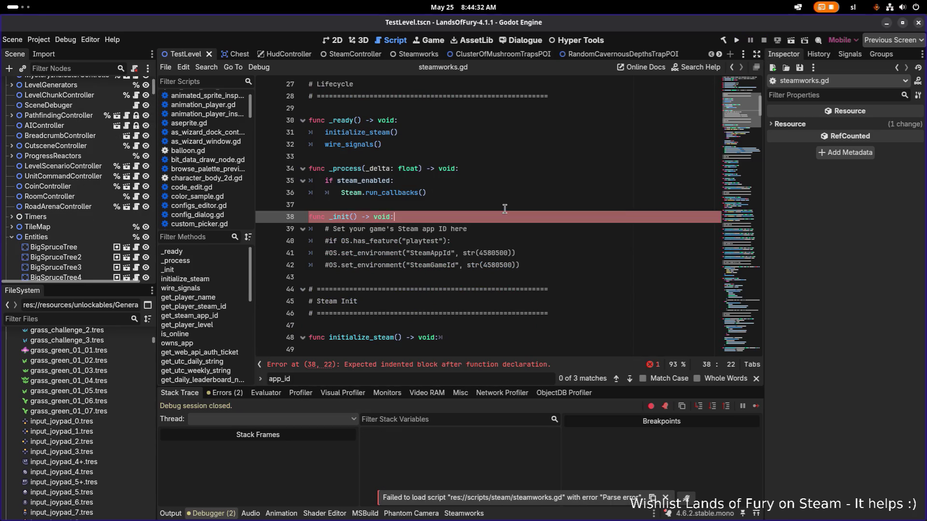
type("#")
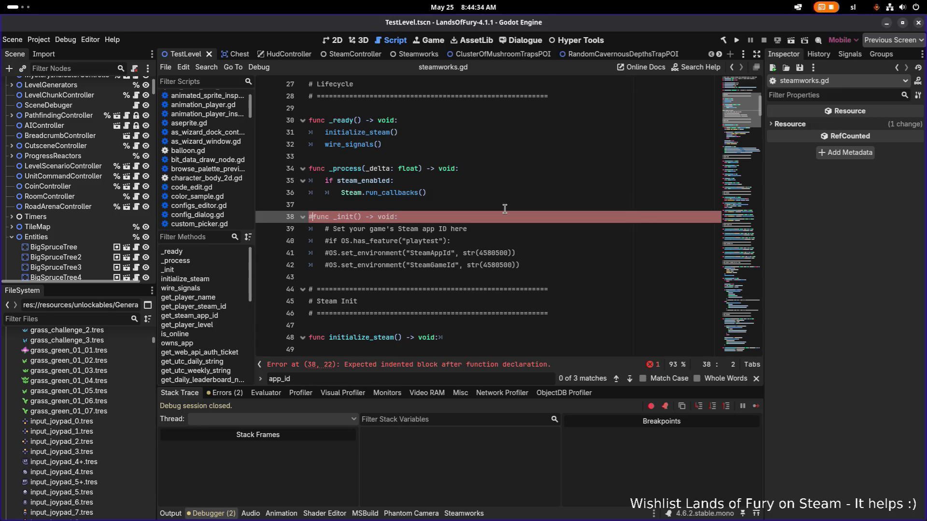
left_click(736, 40)
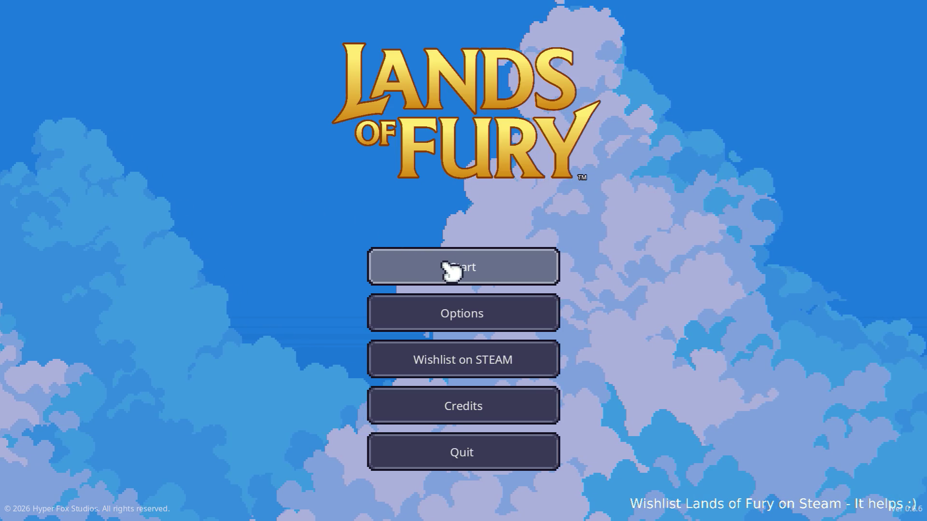
Start a new game on the first profile, begin the daily run, and walk north into the clearing.
left_click(451, 272)
left_click(444, 269)
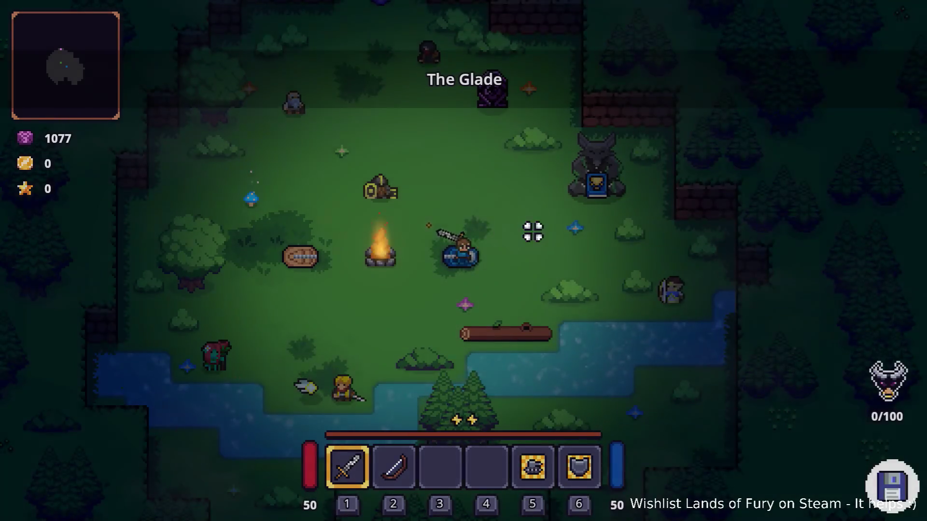
key("e")
key("e")
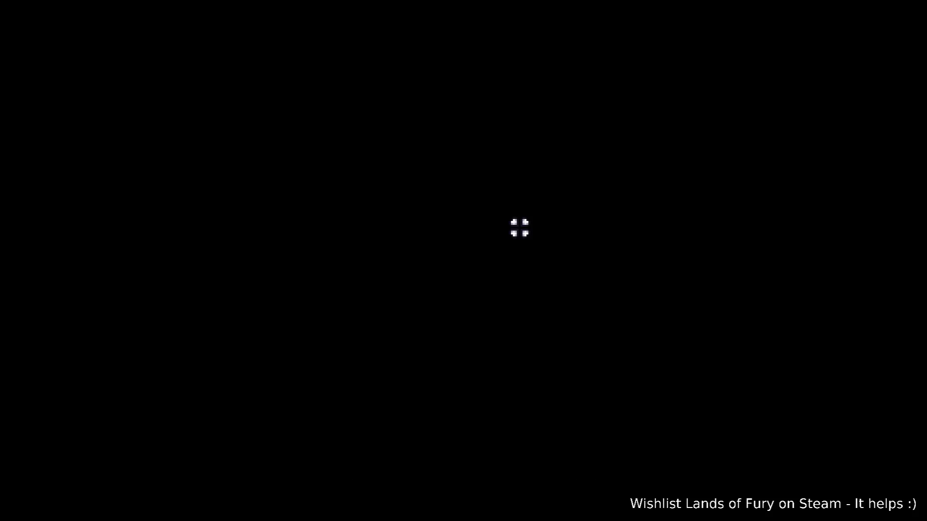
key("w")
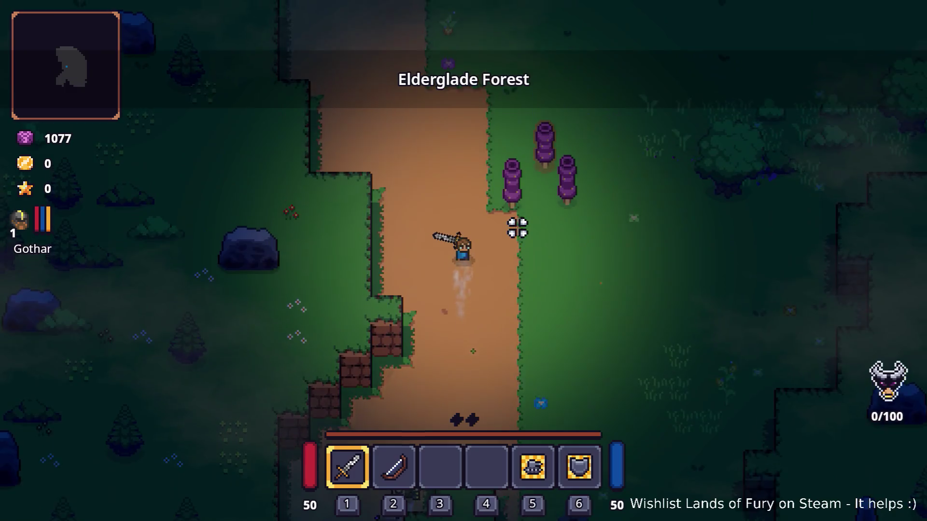
key("w")
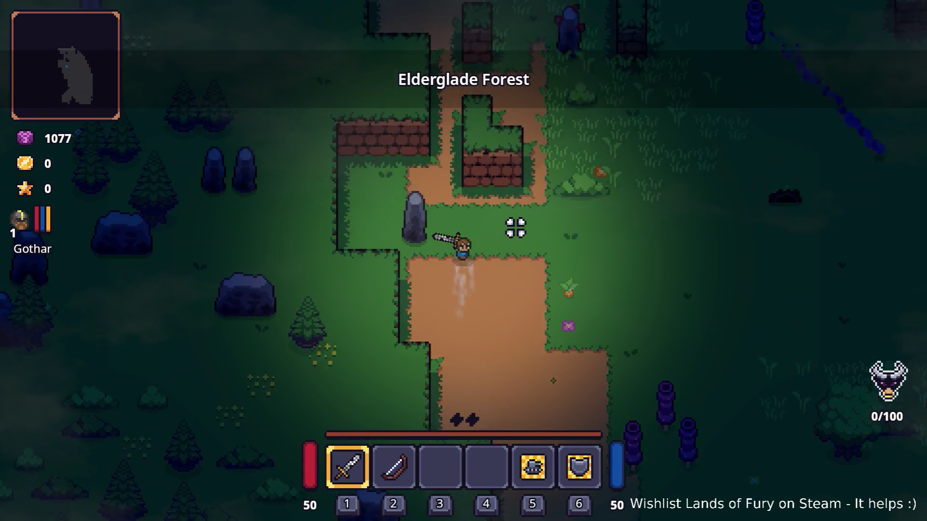
key("w")
key("a")
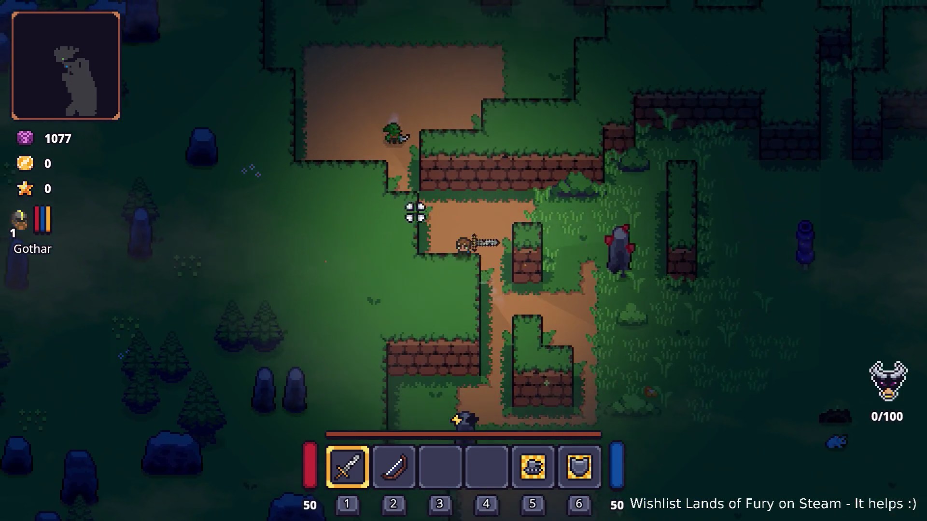
key("w")
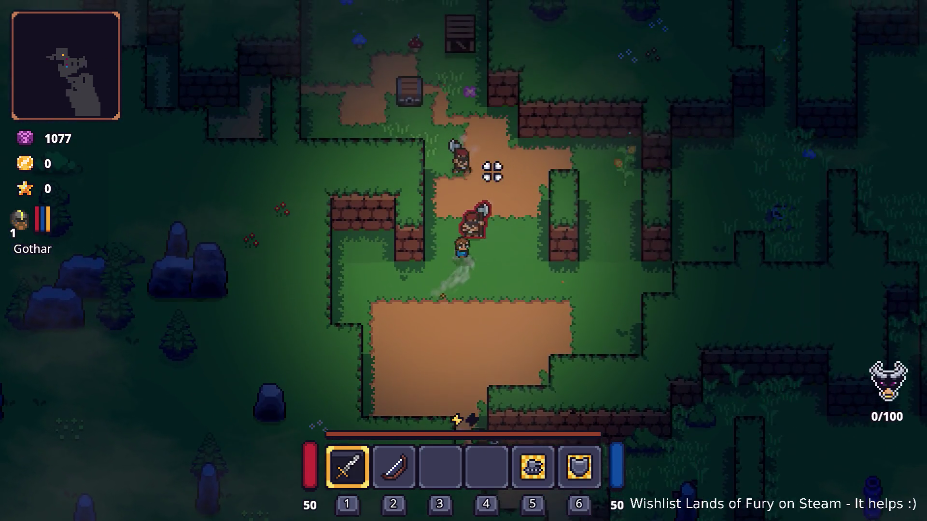
Fight the enemies until the run ends on Game over, then switch away from the game.
left_click(488, 222)
left_click(514, 209)
key("d")
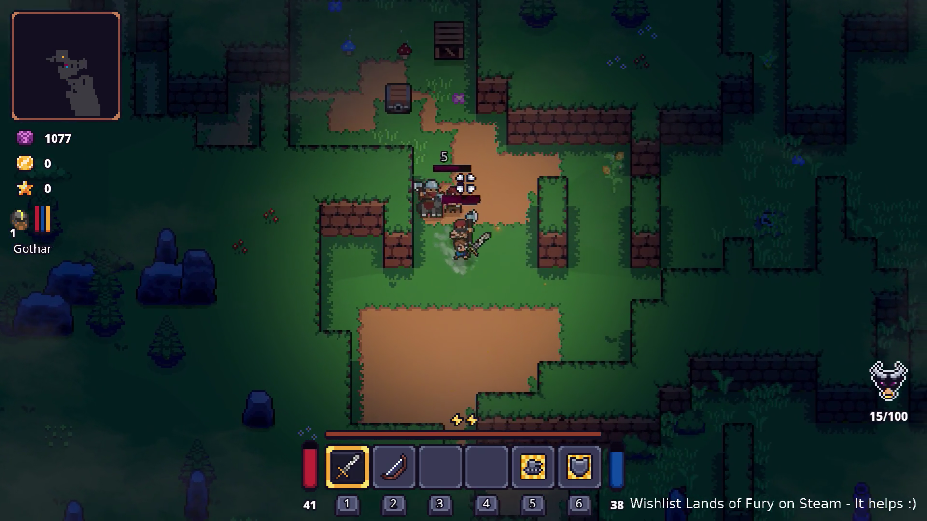
left_click(468, 186)
key("a")
left_click(319, 236)
key("s")
left_click(427, 179)
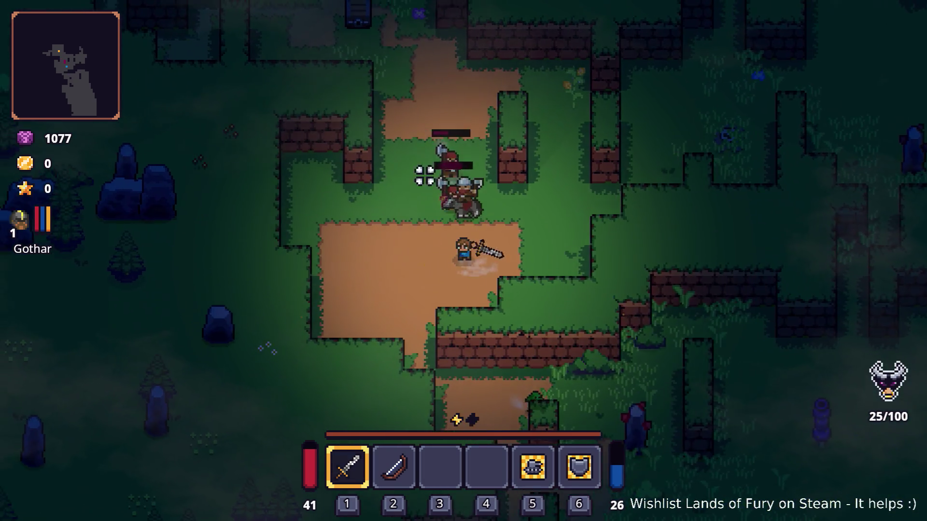
left_click(629, 231)
key("a")
left_click(508, 261)
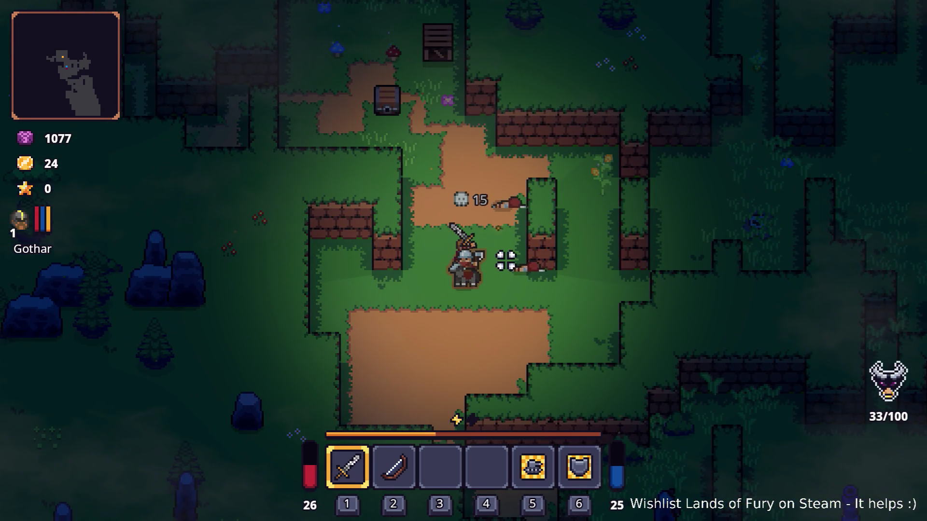
key("w")
key("a")
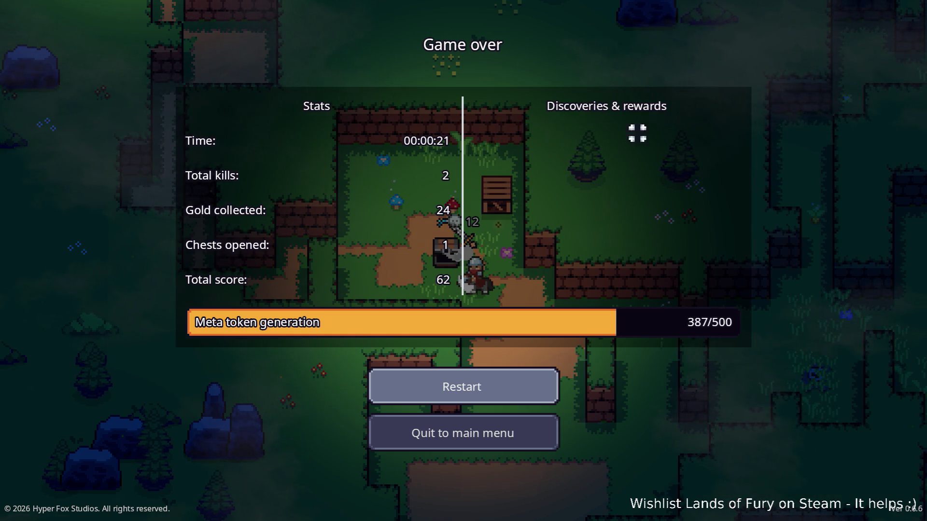
key("alt+Tab")
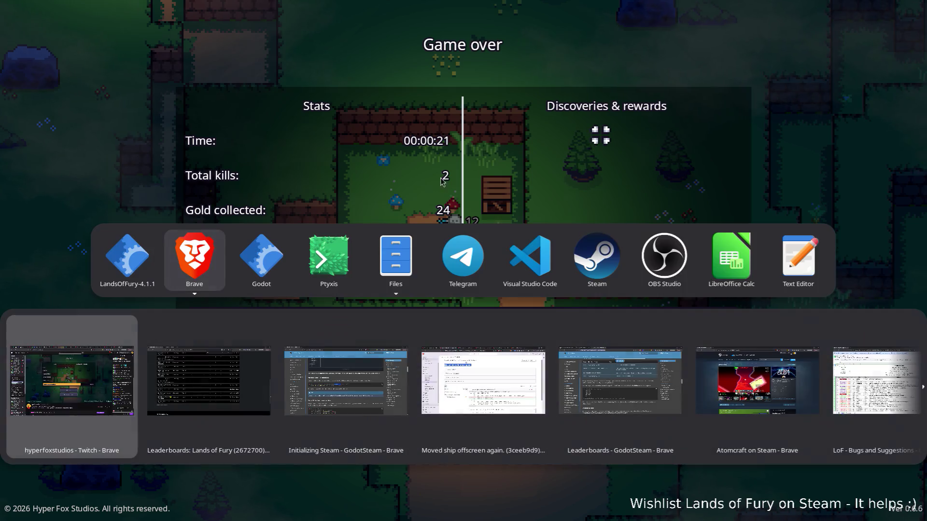
Review the Steamworks leaderboards page in Brave, then return to the steamInitEx call in steamworks.gd.
left_click(548, 275)
key("alt+Tab")
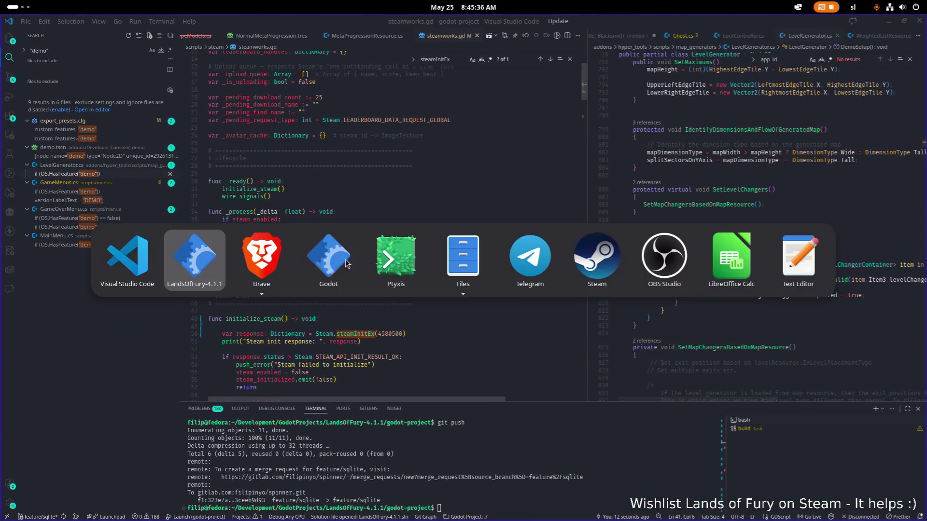
key("alt+Tab")
left_click(252, 351)
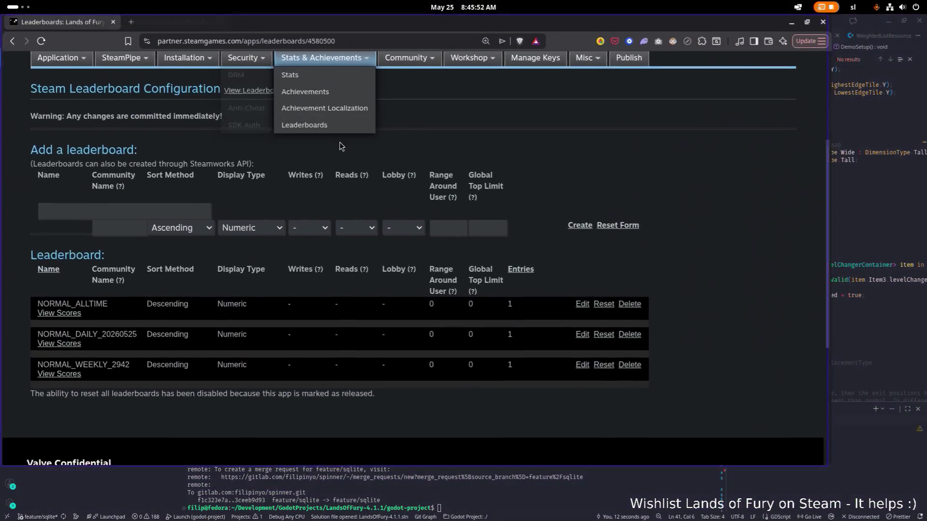
scroll(485, 207, "down", 4)
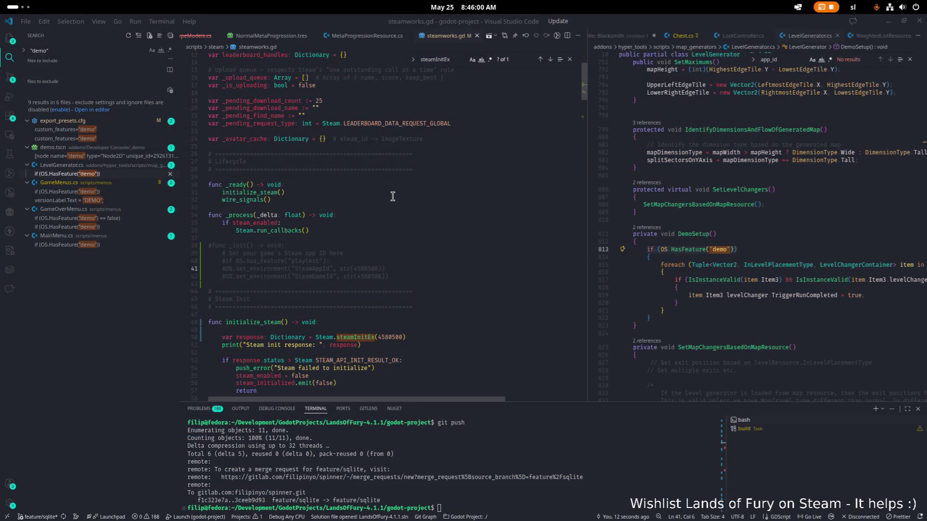
left_click(393, 193)
scroll(416, 249, "down", 3)
left_click(424, 269)
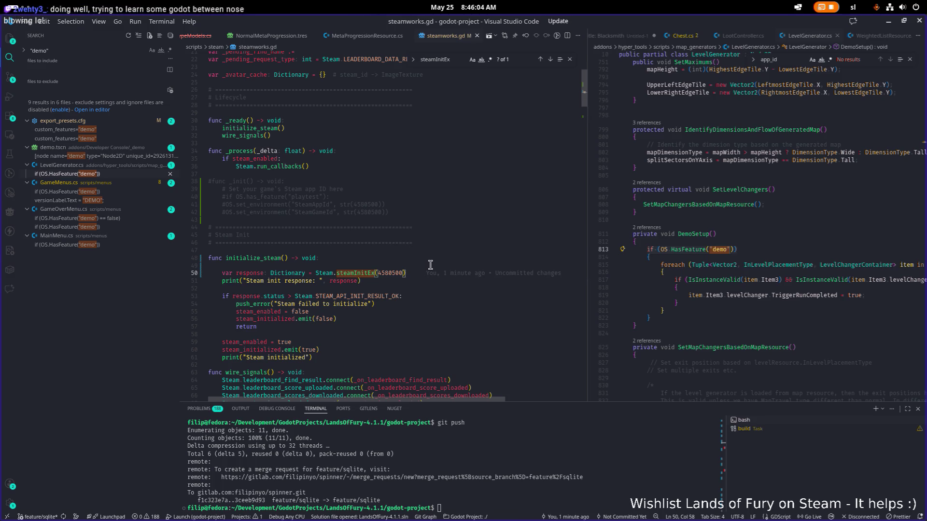
Copy the playtest feature check into the top of initialize_steam with blank lines around it.
key("Up")
key("Up")
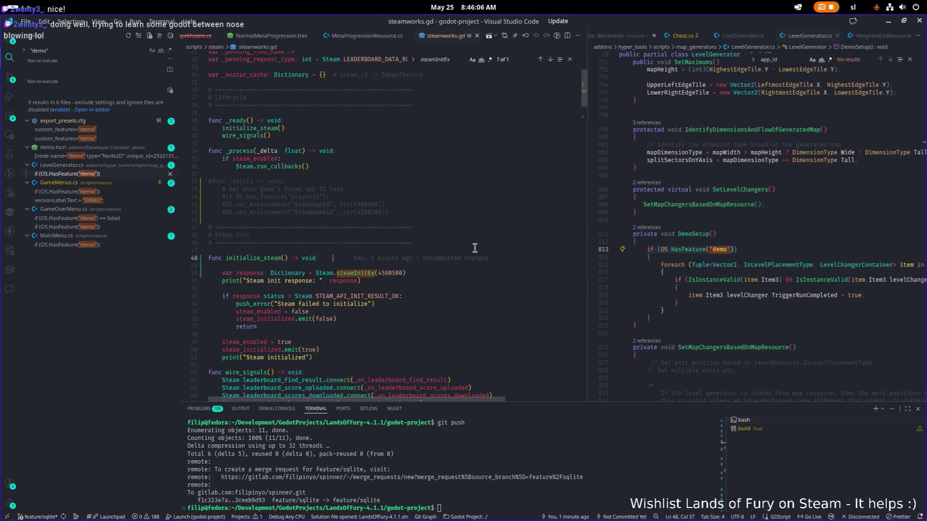
key("Return")
key("Return")
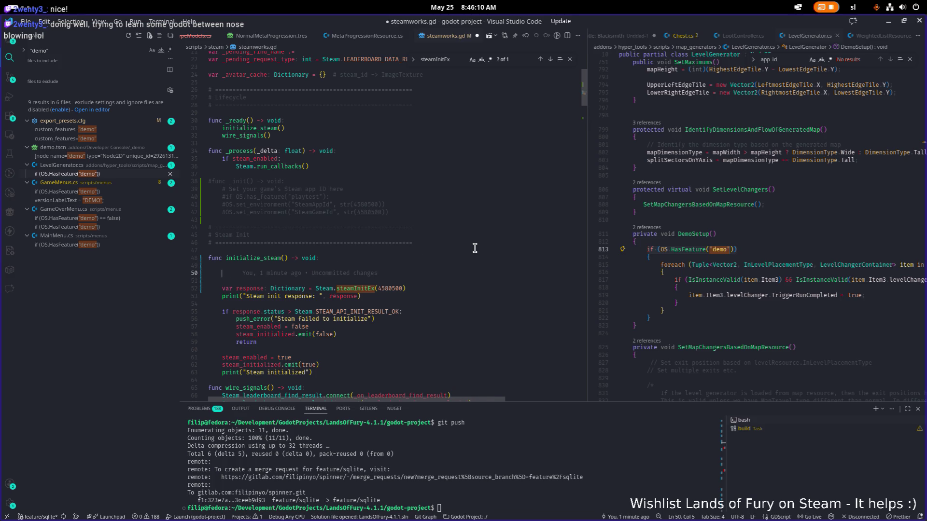
key("Up")
key("Up")
key("Up")
key("Up")
key("Up")
key("Up")
key("Up")
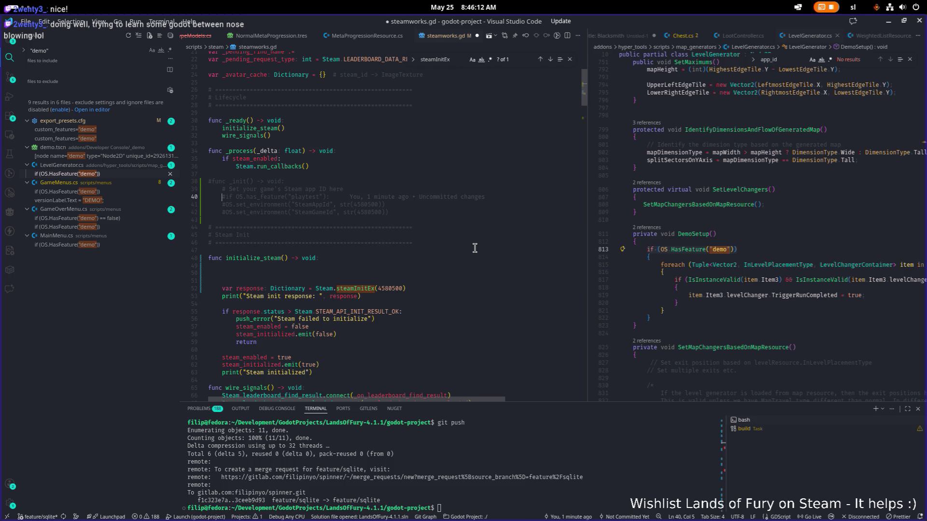
key("Right")
key("shift+End")
key("ctrl+c")
key("Down")
key("Down")
key("Down")
key("ctrl+v")
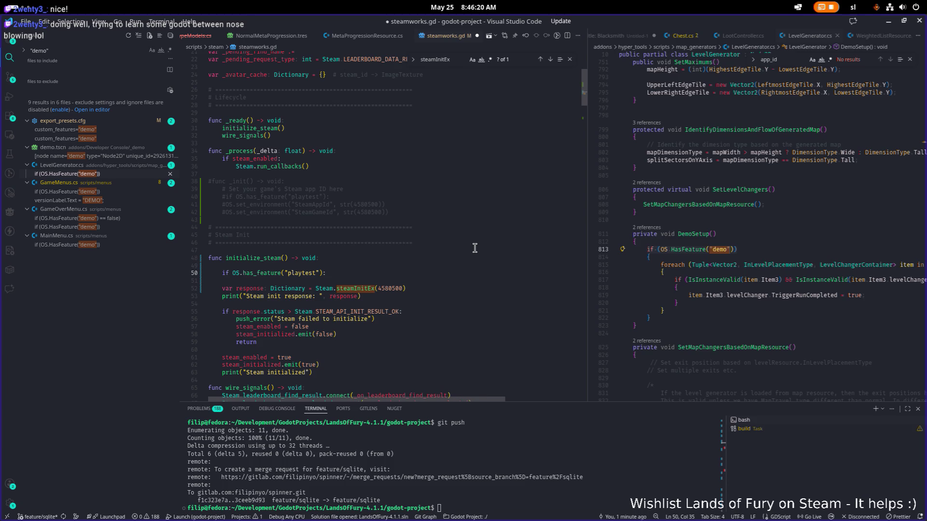
key("Return")
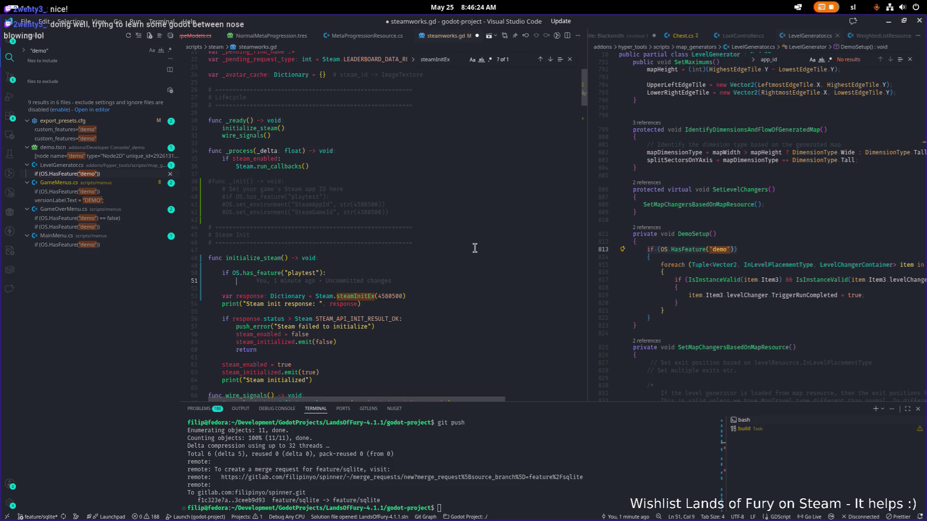
key("Up")
key("Home")
key("Down")
key("Delete")
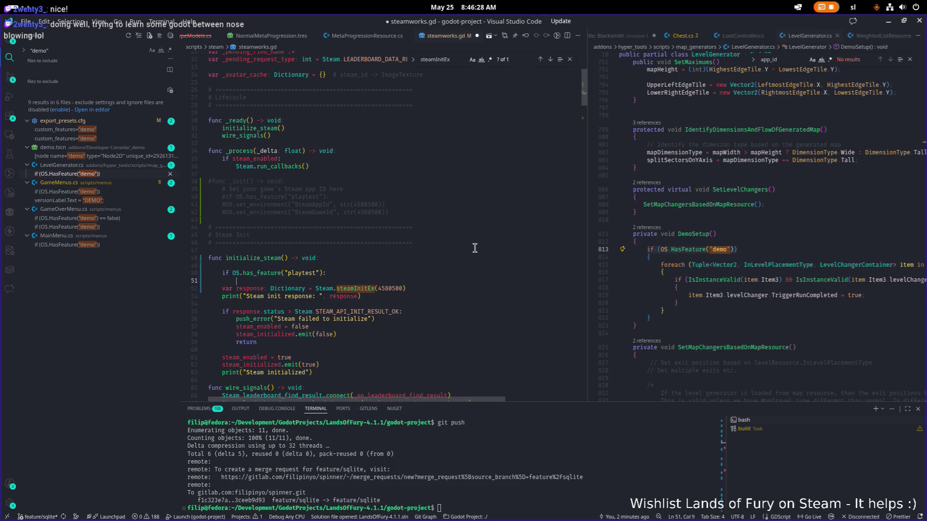
key("Return")
key("Up")
key("ctrl+shift+Return")
key("ctrl+shift+Return")
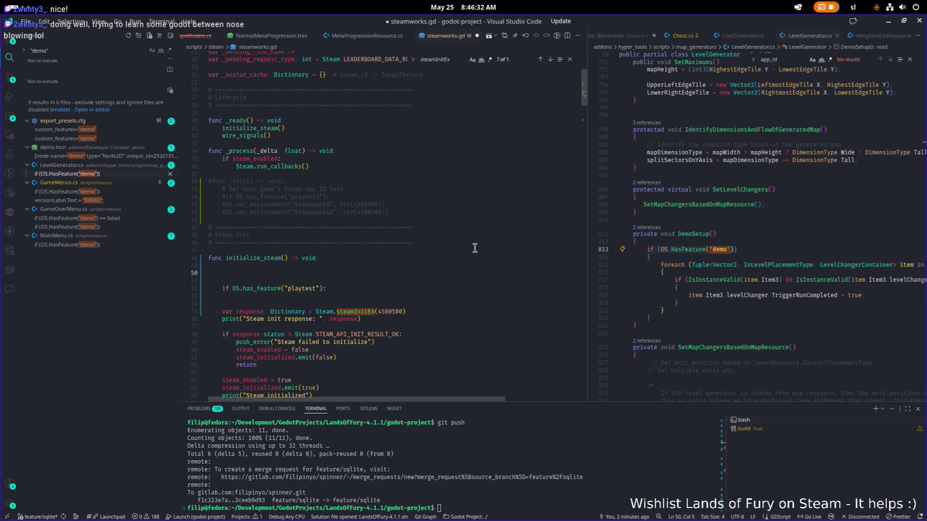
type("var ")
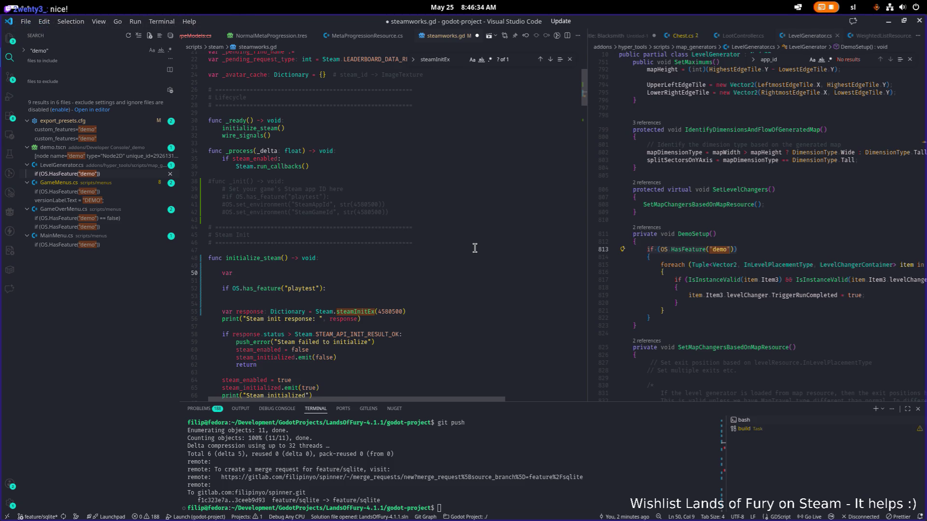
type("appId =")
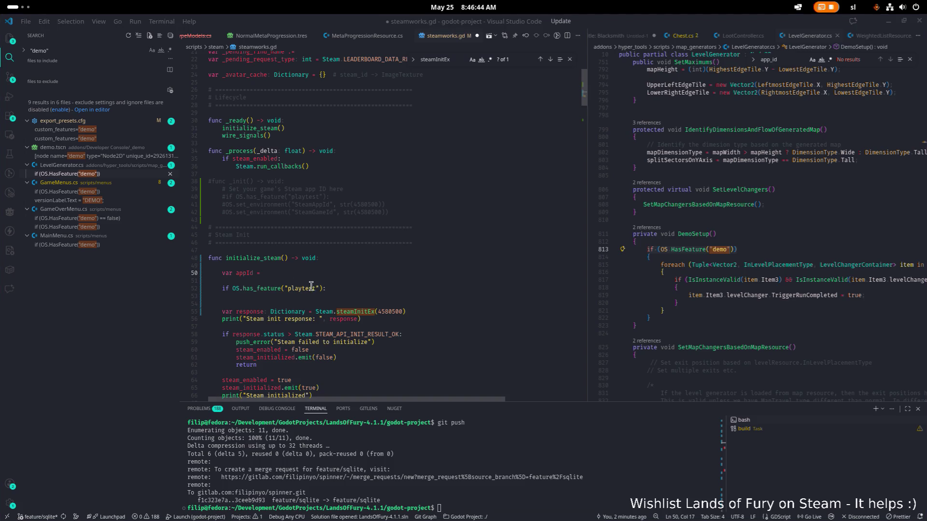
Declare var appId = 2672700, set appId = 4580500 in the playtest branch, and pass appId to steamInitEx.
left_click(274, 273)
key("ctrl+v")
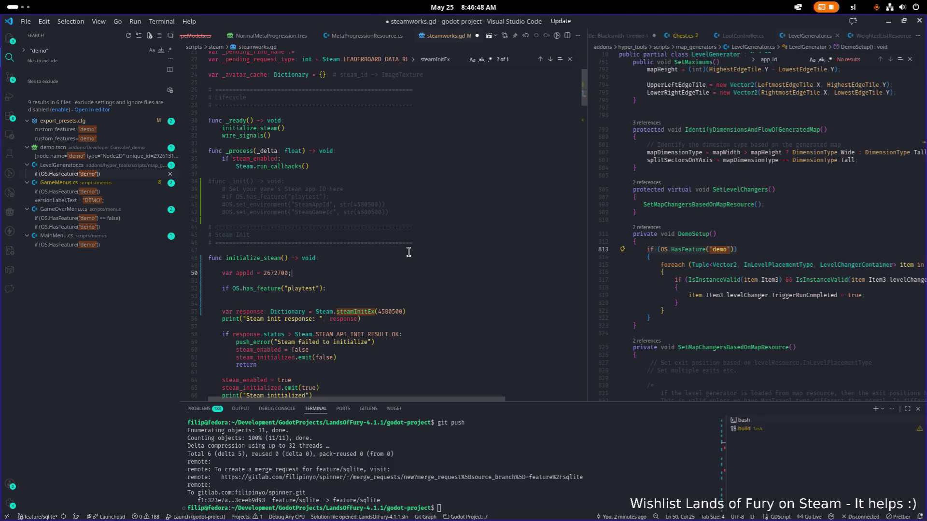
key("Down")
key("Down")
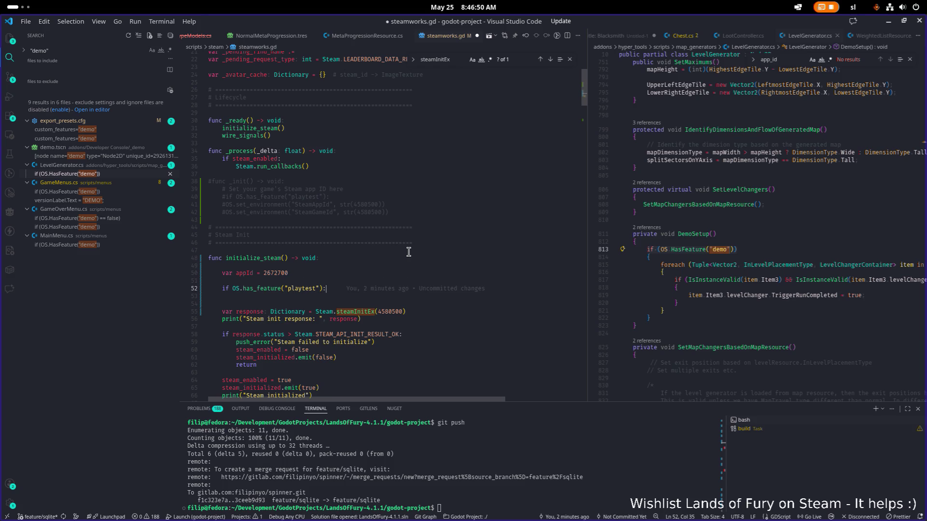
key("Return")
type("#")
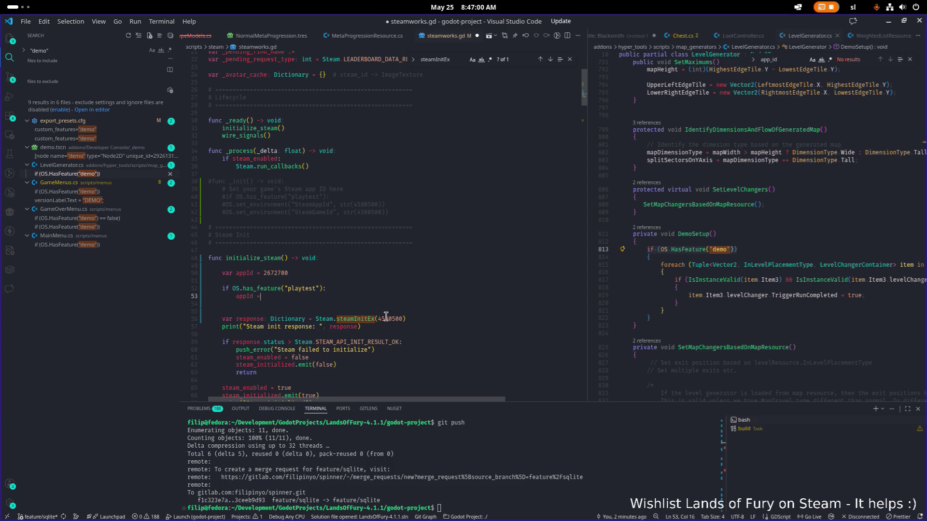
type("4580500")
left_click(243, 296)
double_click(384, 319)
type("appId")
left_click(442, 307)
Delete the commented-out _init block, then quit the running game back to the editor.
left_click(468, 222)
key("shift+Up")
key("shift+Up")
key("shift+Up")
key("shift+Up")
key("shift+Up")
key("shift+Up")
key("shift+Up")
key("BackSpace")
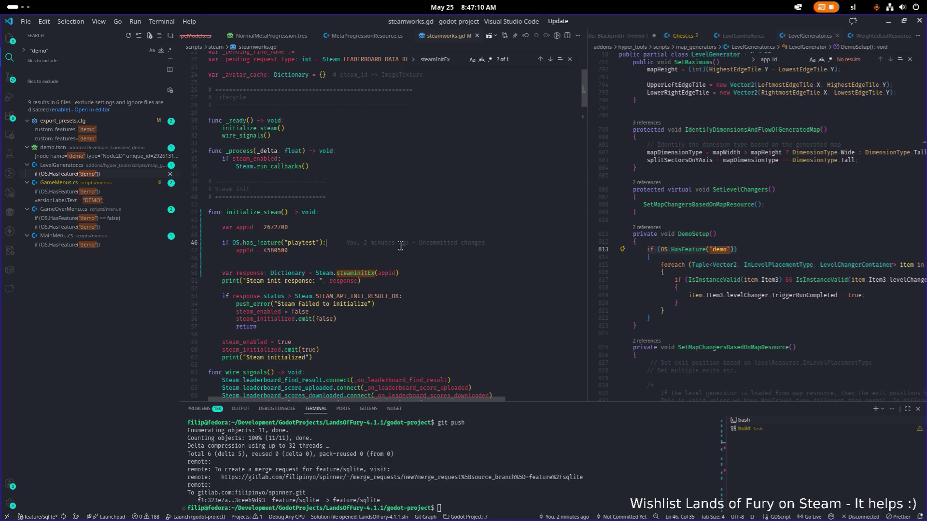
left_click(452, 272)
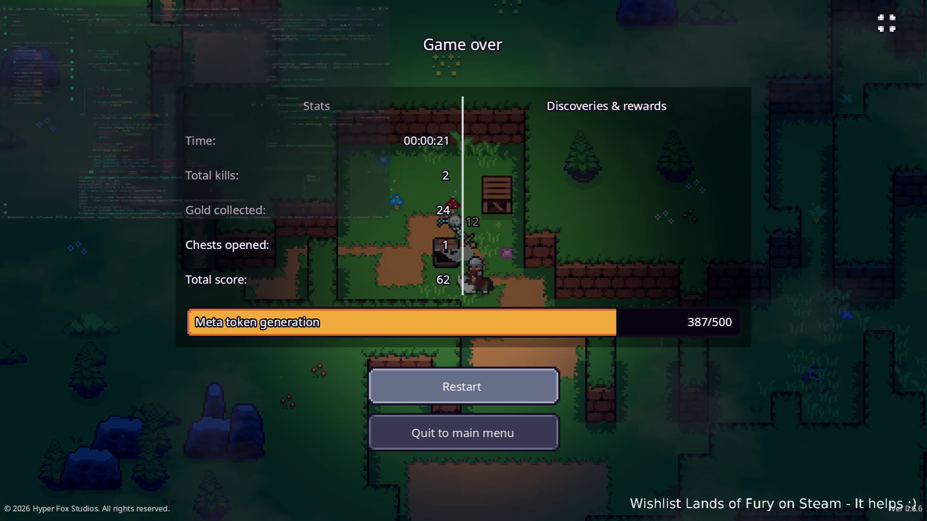
left_click(478, 437)
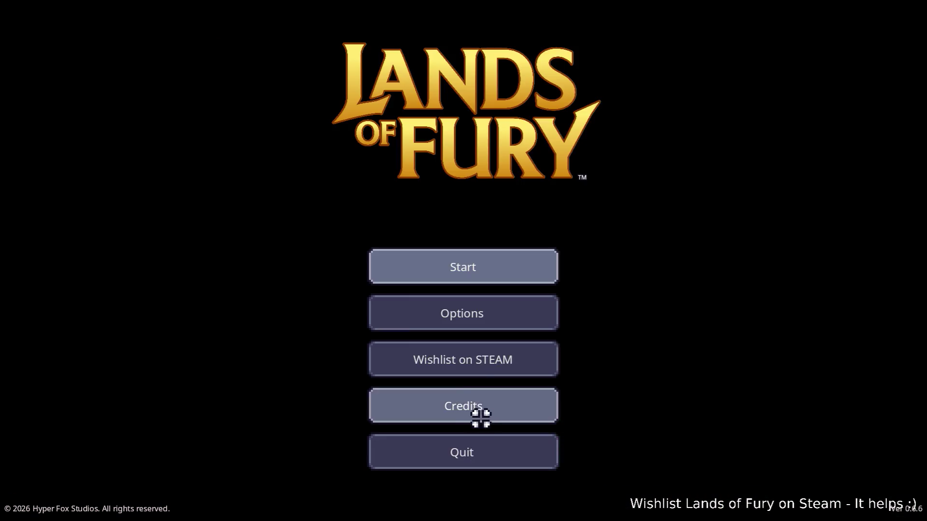
left_click(495, 455)
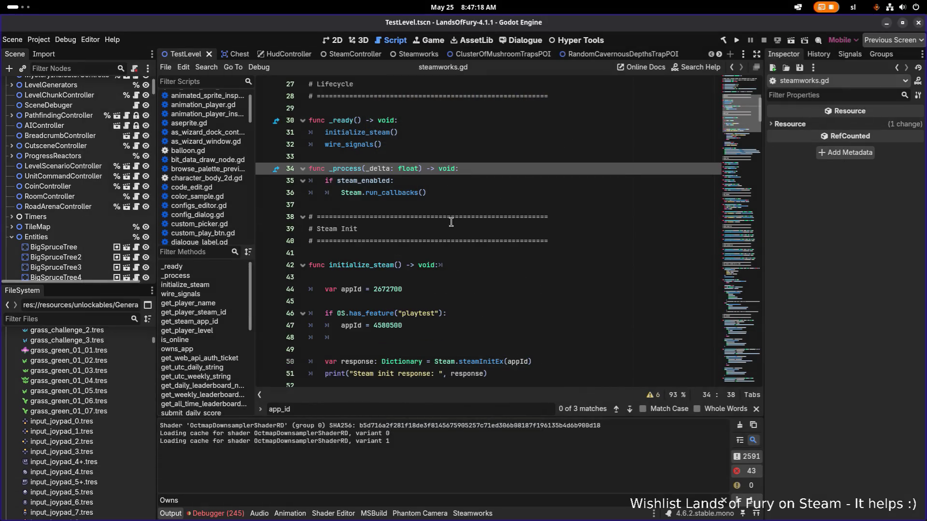
left_click(457, 226)
scroll(458, 227, "down", 2)
scroll(459, 221, "up", 1)
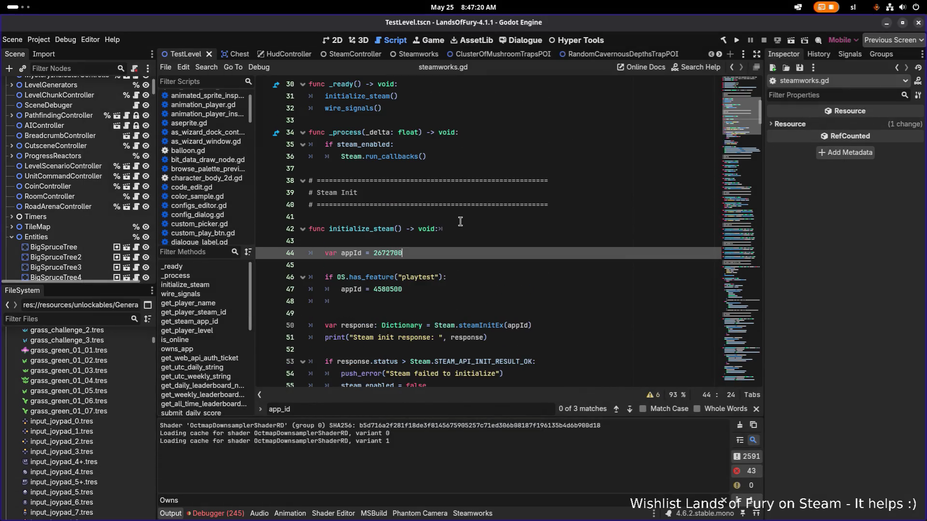
Remove the stray blank lines around the appId code in initialize_steam and save steamworks.gd.
left_click(460, 244)
key("BackSpace")
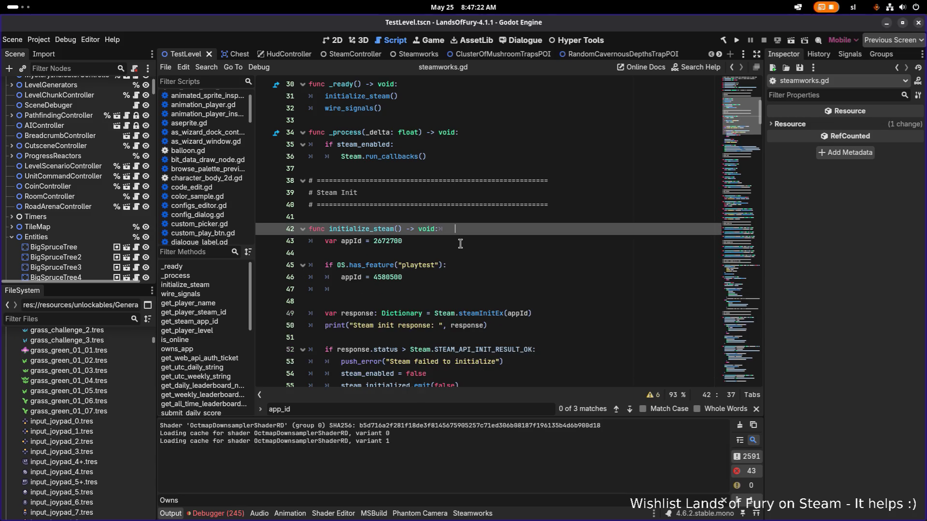
key("Down")
key("Delete")
key("Down")
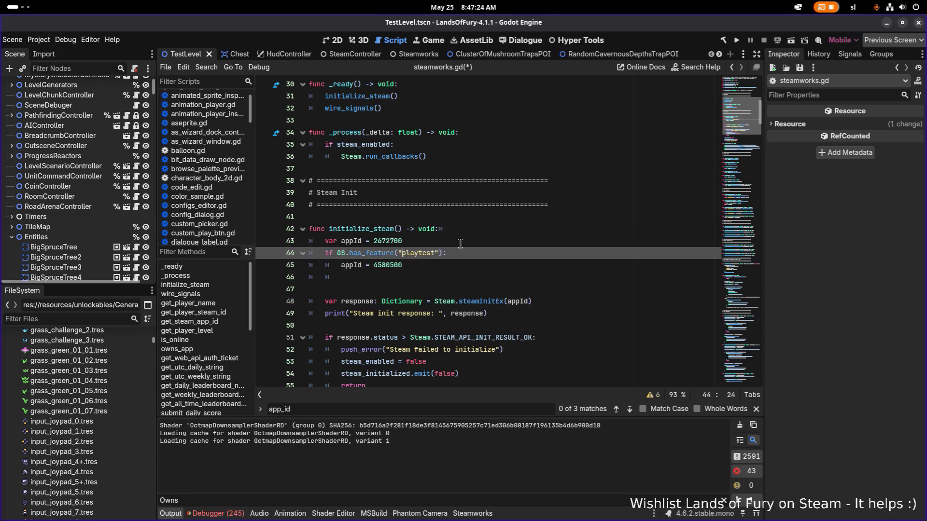
key("Down")
key("Down")
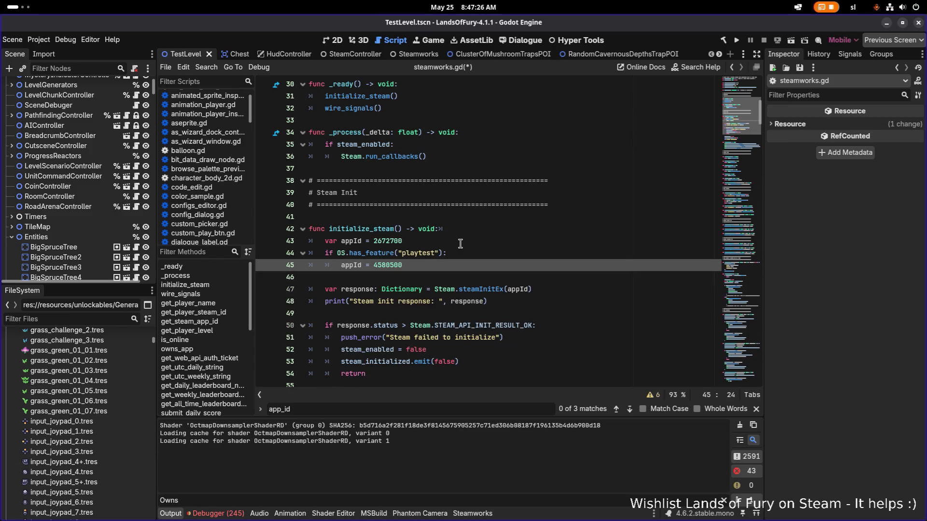
left_click(475, 246)
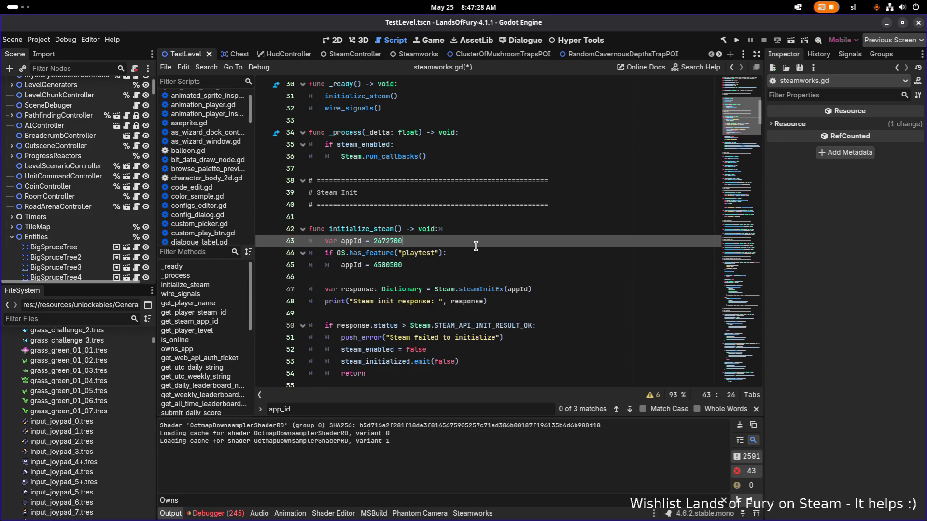
scroll(475, 246, "up", 1)
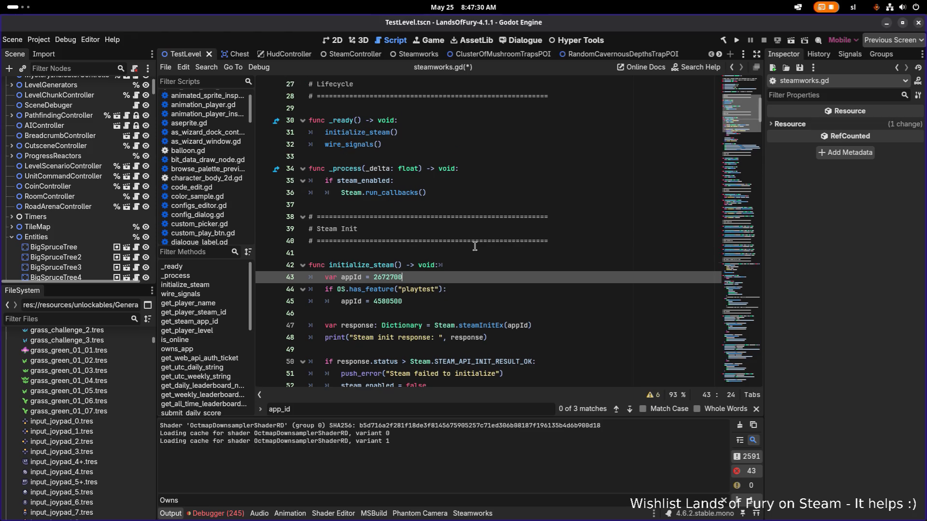
key("ctrl+s")
Run the project, start a run, and look at the leaderboards via the statue (single global score 4,574).
left_click(737, 41)
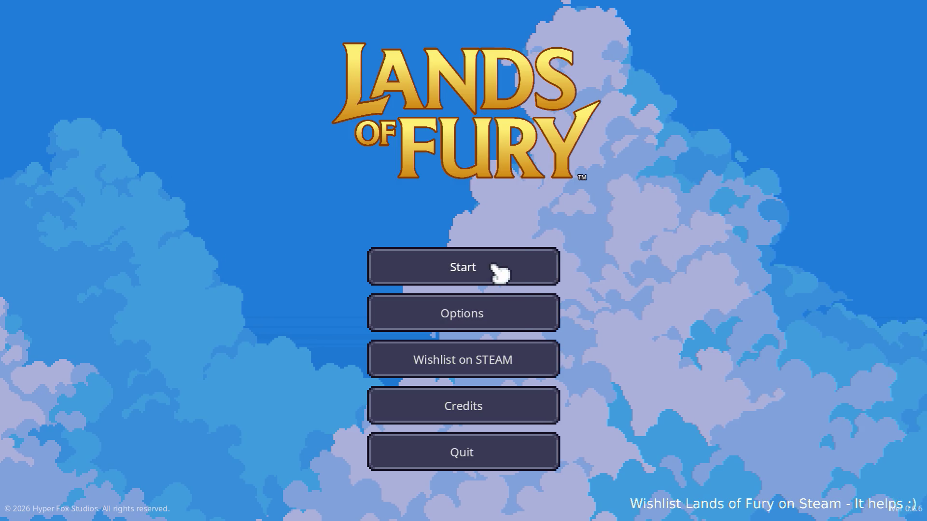
left_click(496, 265)
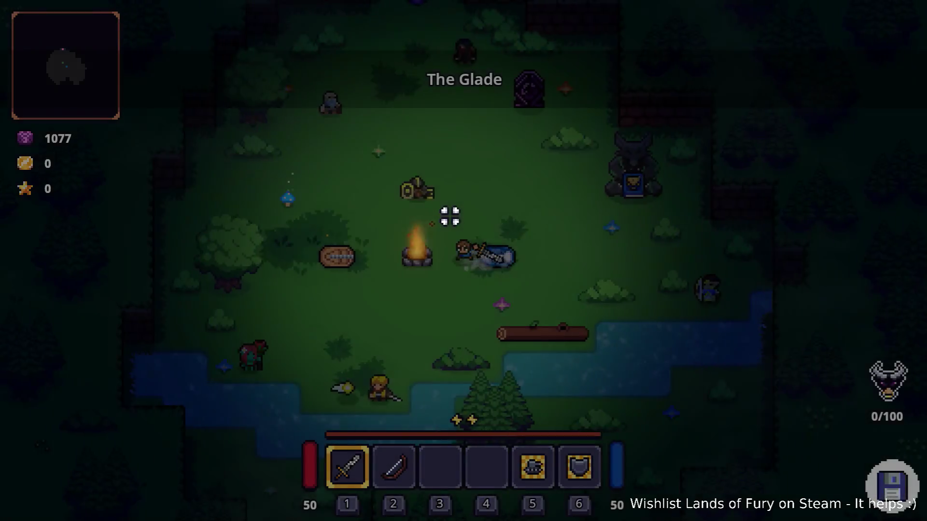
key("d")
key("e")
key("Down")
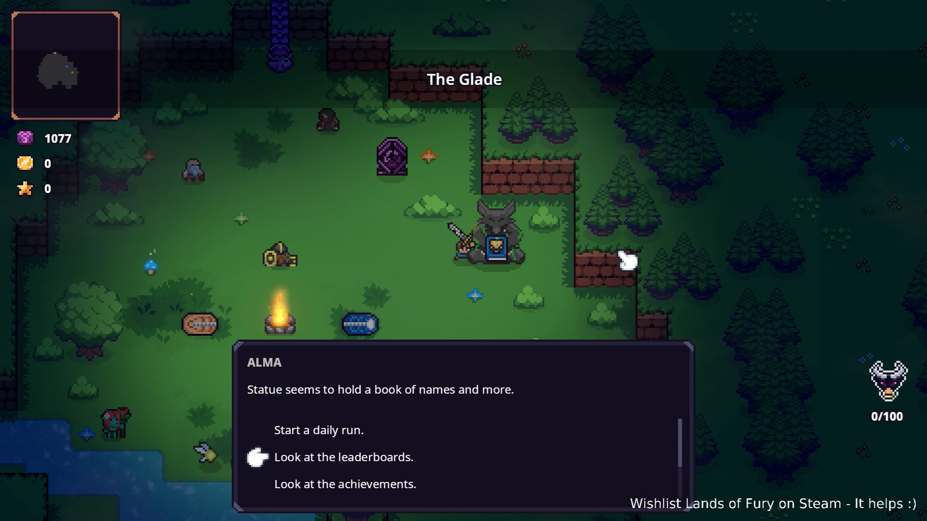
key("e")
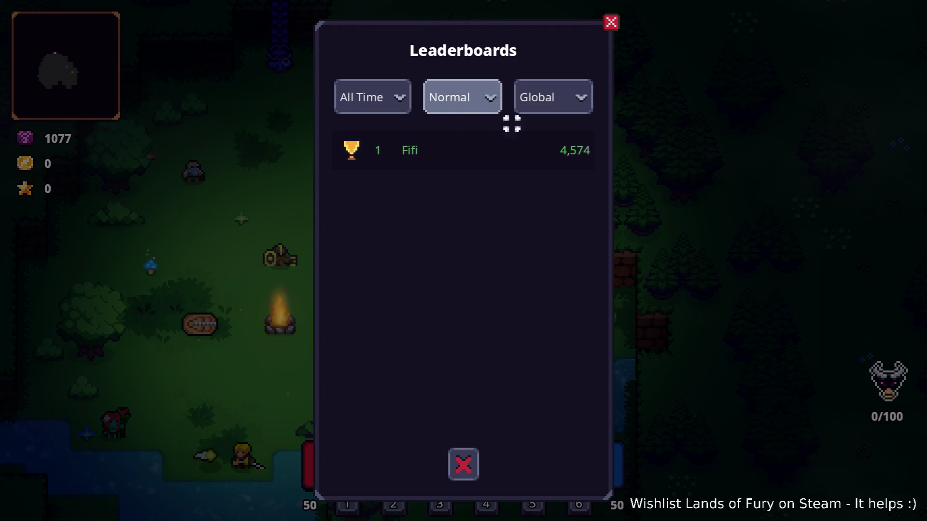
Close the leaderboards, bring up the pause menu, and quit back to the editor.
key("Escape")
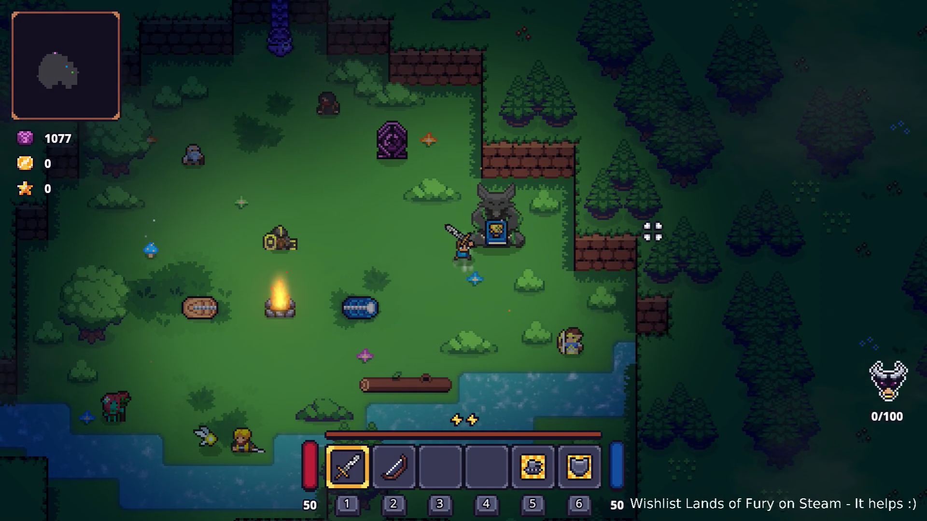
key("Escape")
left_click(456, 449)
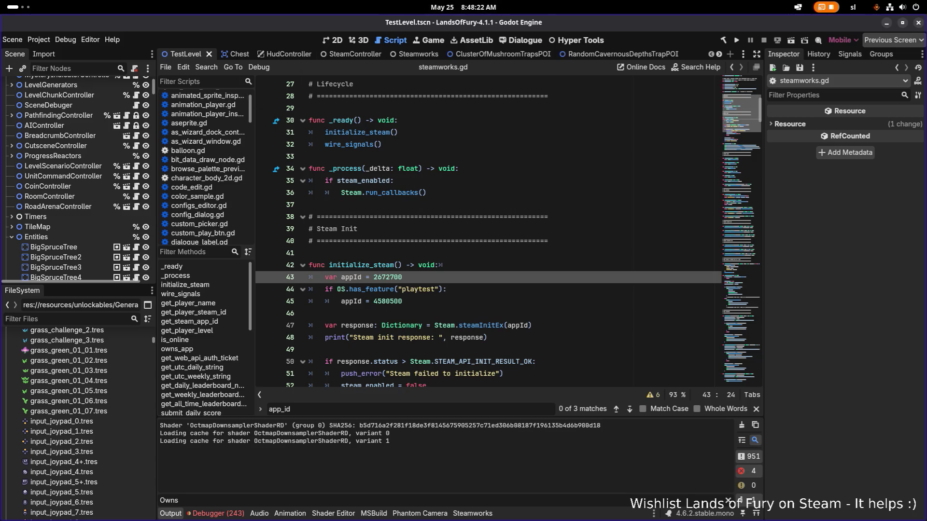
left_click_drag(294, 24, 2, 84)
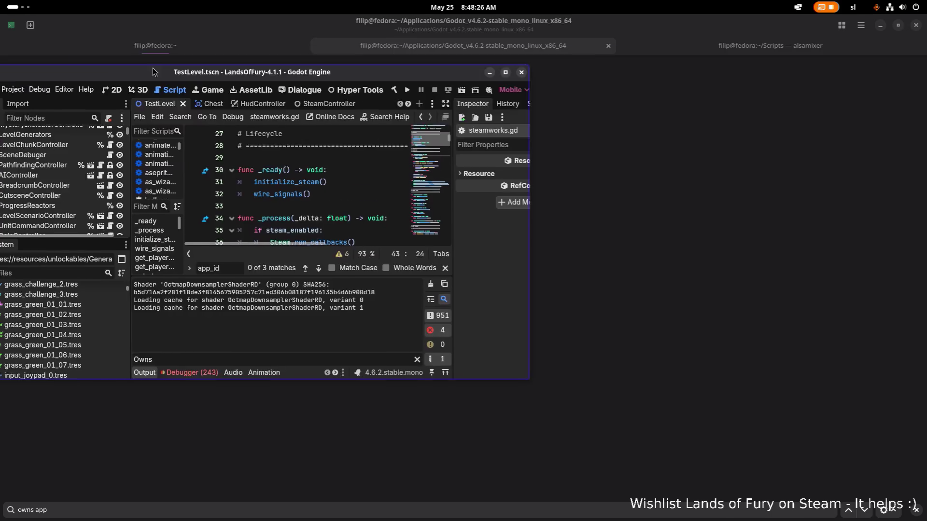
left_click_drag(1, 83, 285, 7)
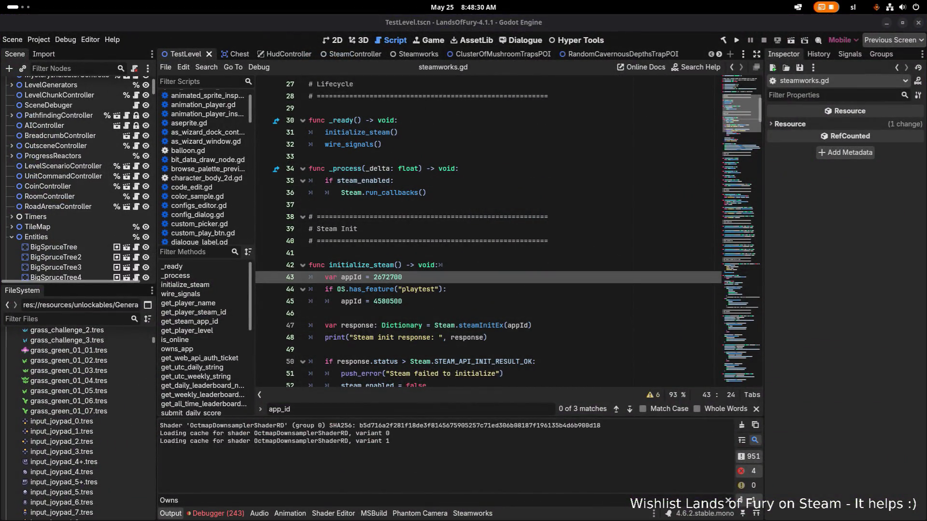
left_click(98, 319)
type("ach")
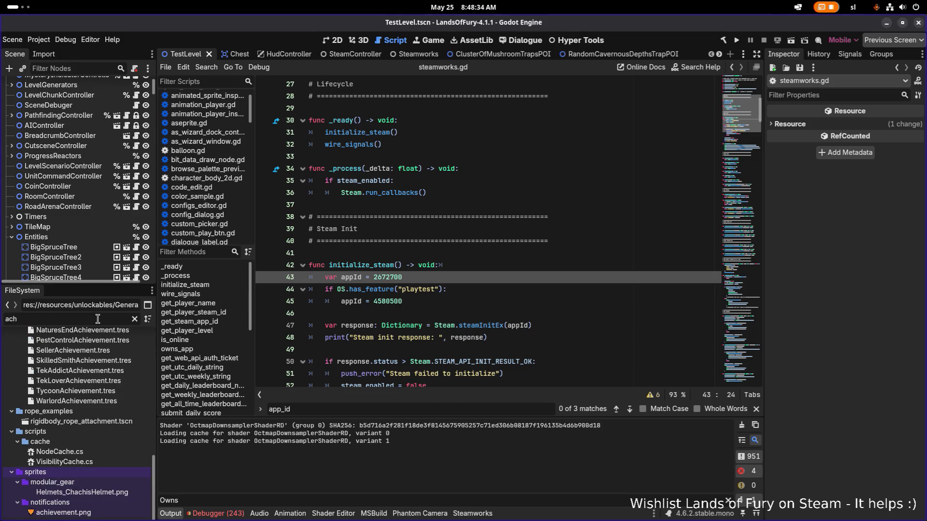
type("ievemen")
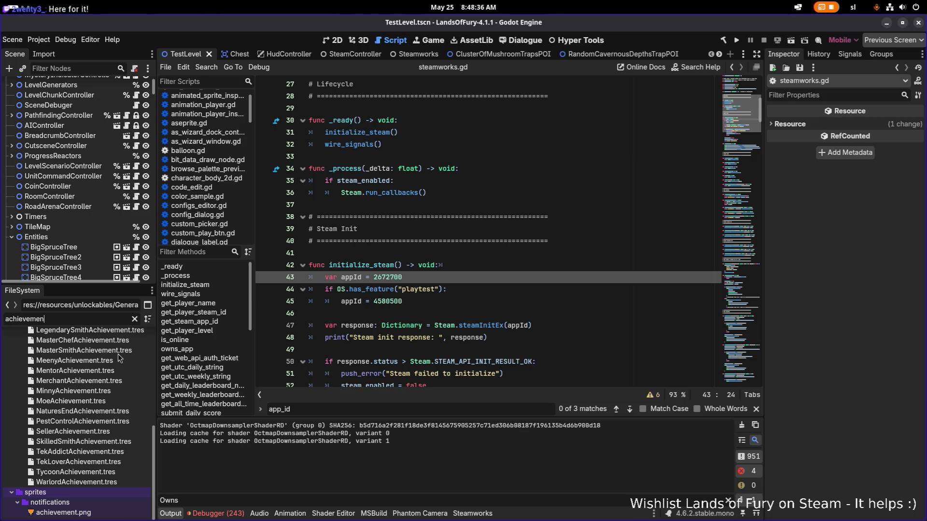
scroll(113, 413, "up", 2)
scroll(105, 417, "up", 1)
scroll(124, 399, "up", 1)
left_click_drag(156, 374, 207, 374)
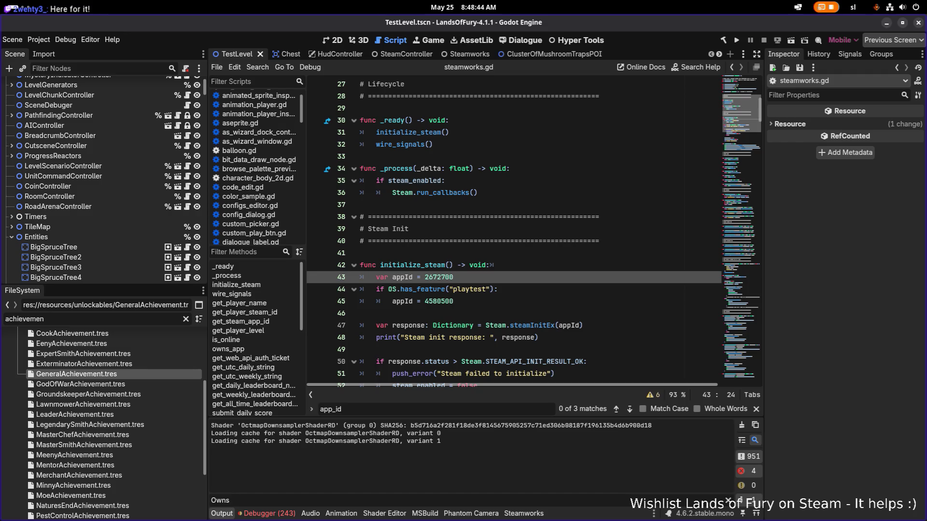
double_click(91, 373)
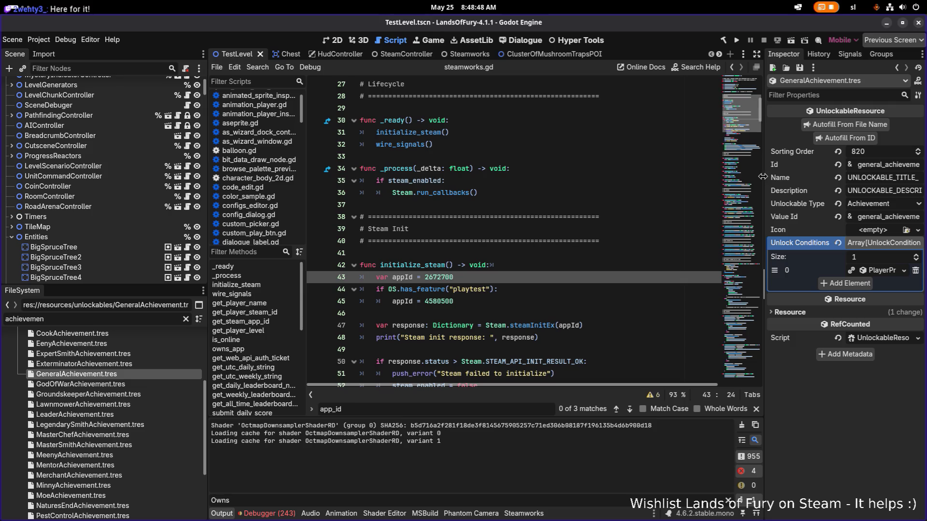
left_click_drag(763, 176, 720, 175)
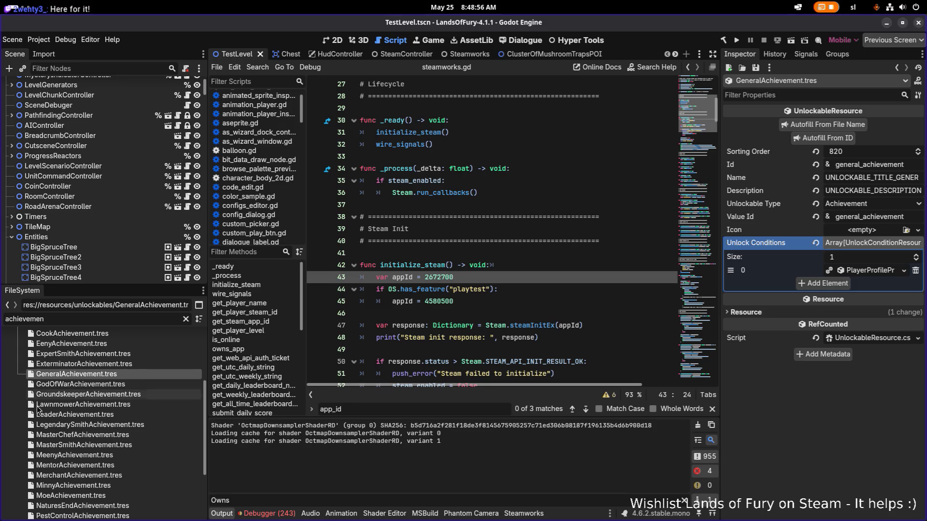
scroll(89, 444, "down", 1)
scroll(90, 445, "down", 1)
scroll(89, 444, "down", 1)
scroll(89, 444, "up", 2)
scroll(89, 445, "up", 2)
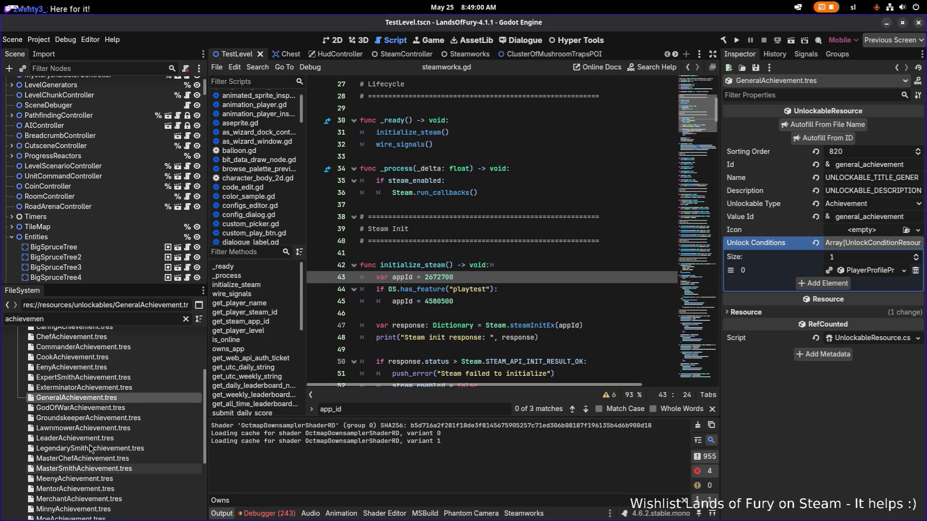
scroll(88, 447, "down", 1)
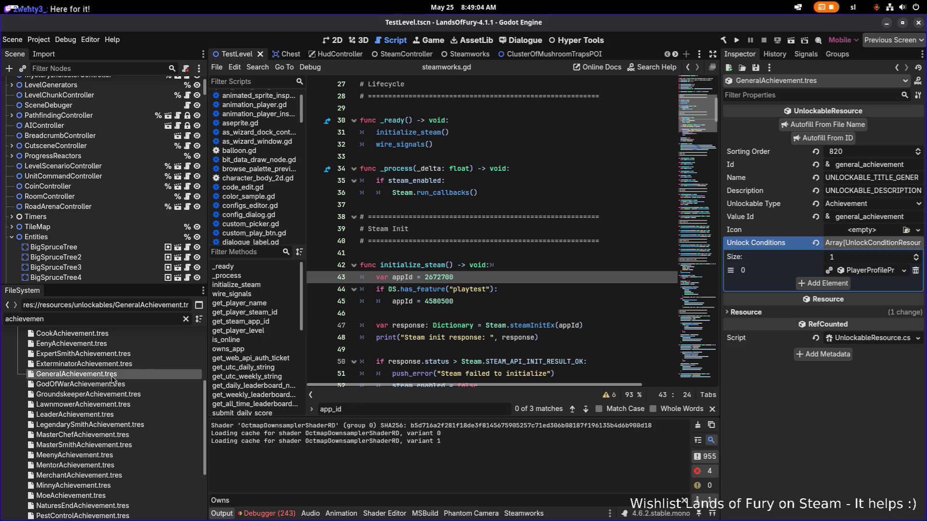
key("ctrl+d")
Rename the duplicate to IllBeBackAchievement.tres in the Duplicate dialog and confirm.
key("Left")
key("Right")
key("Right")
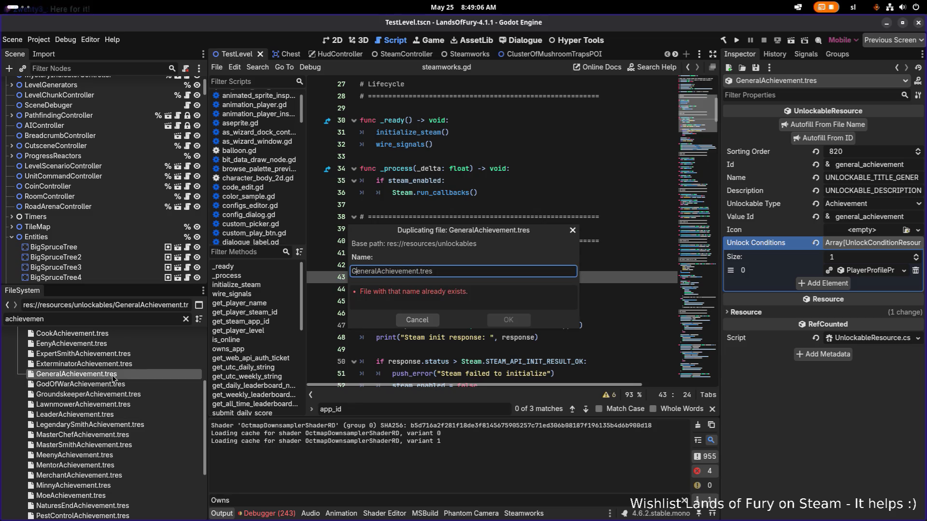
key("shift+Home")
type("IllBeBack")
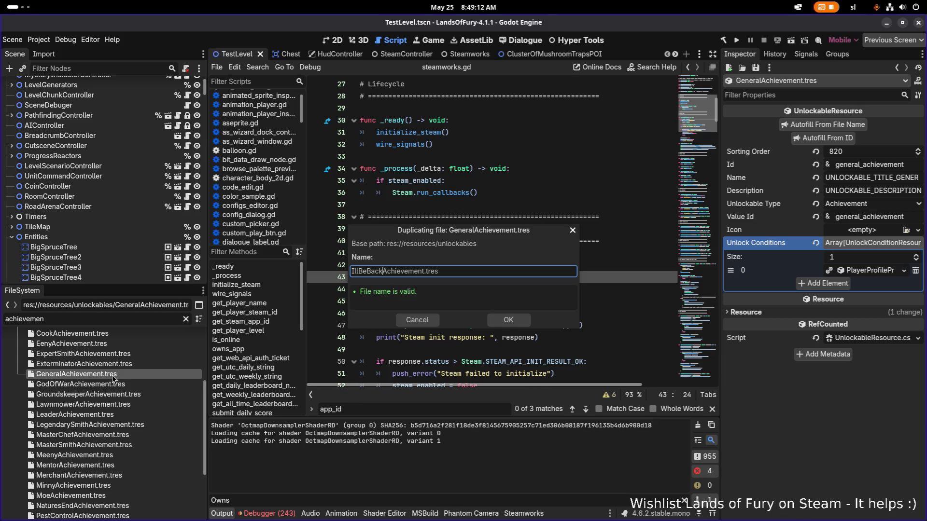
key("Return")
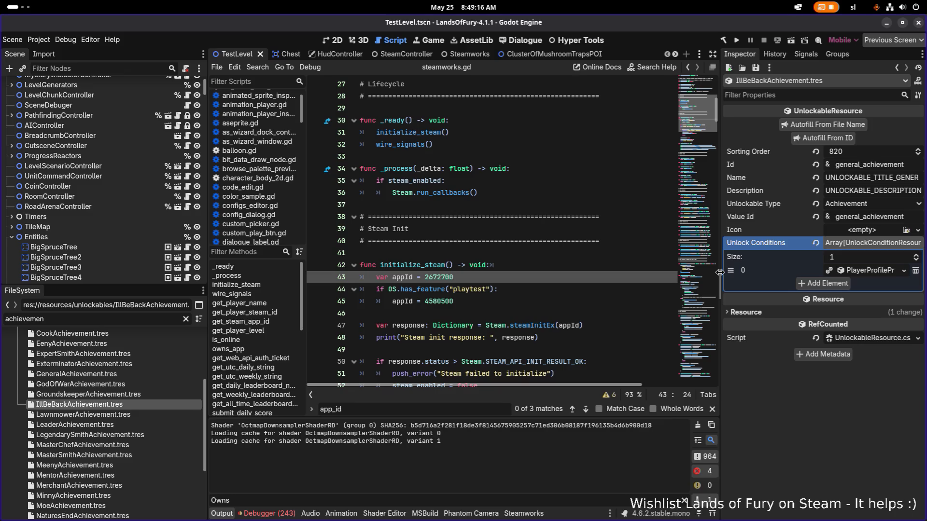
Change the Id to i_ll_be_achievement and autofill Name, Description and Value Id from it.
left_click_drag(720, 275, 627, 281)
left_click_drag(207, 318, 172, 319)
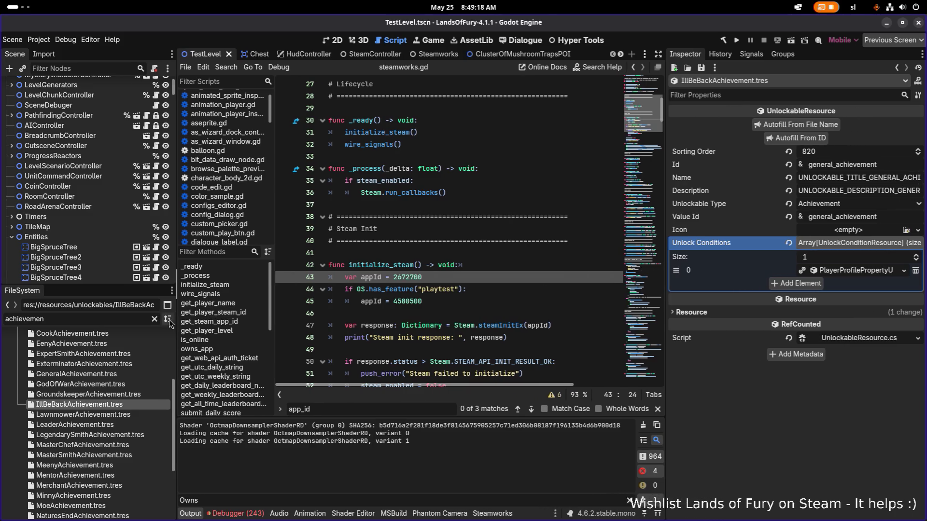
double_click(830, 165)
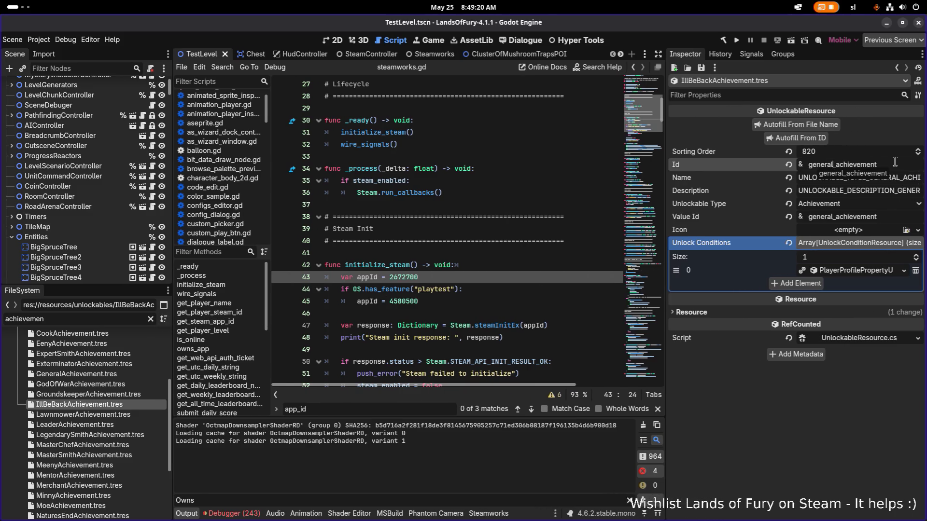
key("BackSpace")
type("i_ll_be")
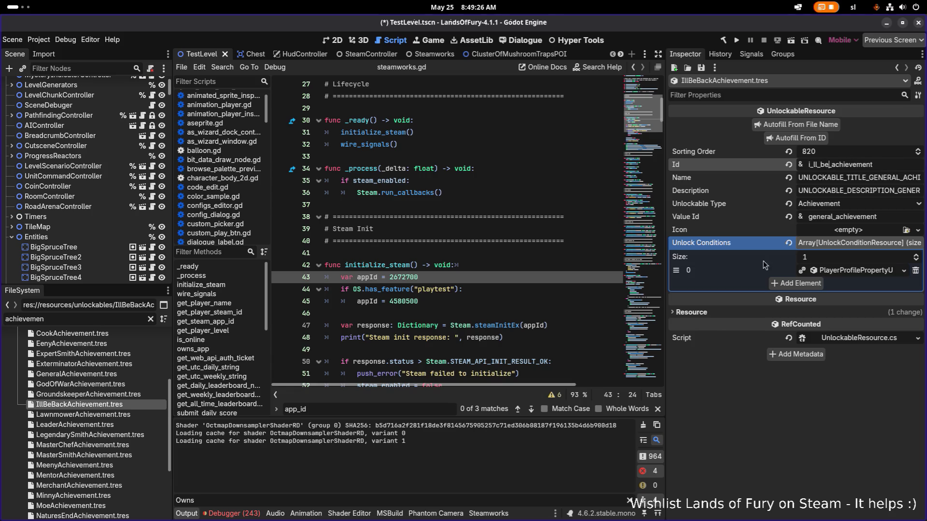
left_click(802, 137)
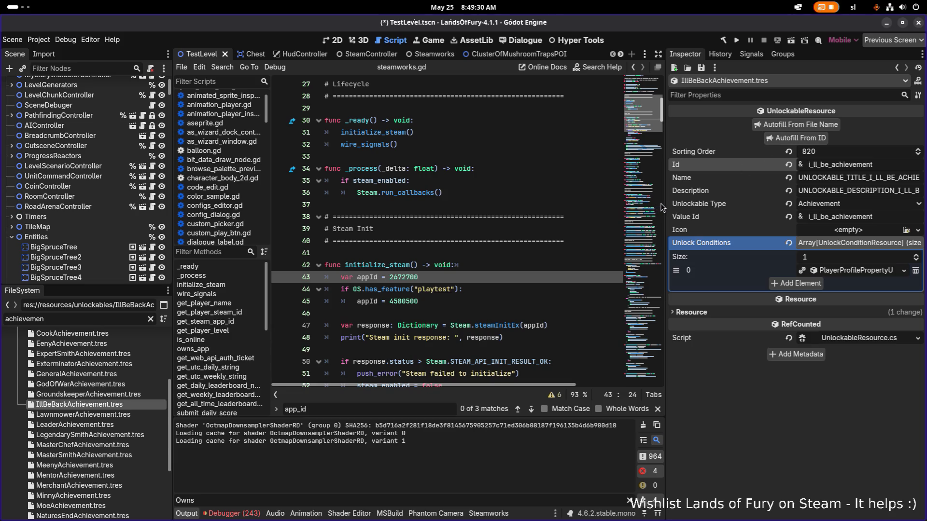
left_click_drag(664, 202, 516, 203)
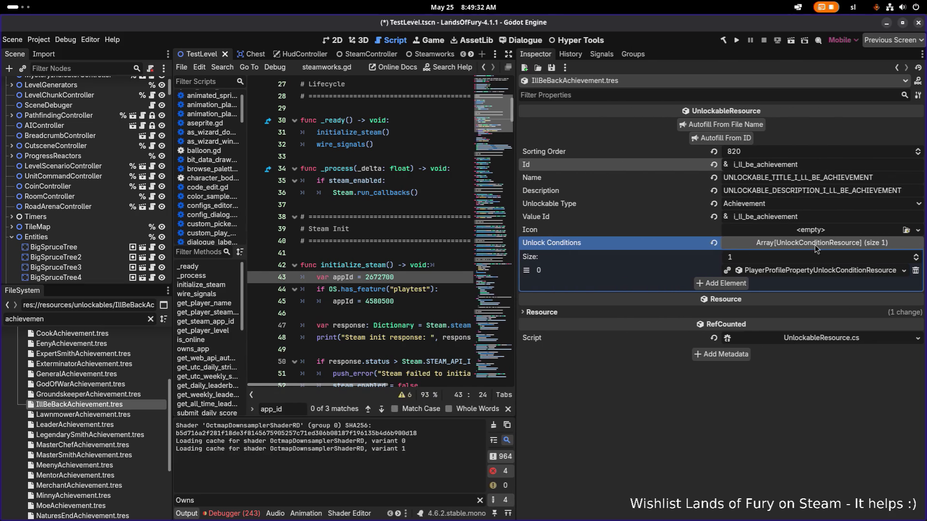
Make the companion-kills unlock condition unique and reveal its property settings.
right_click(825, 273)
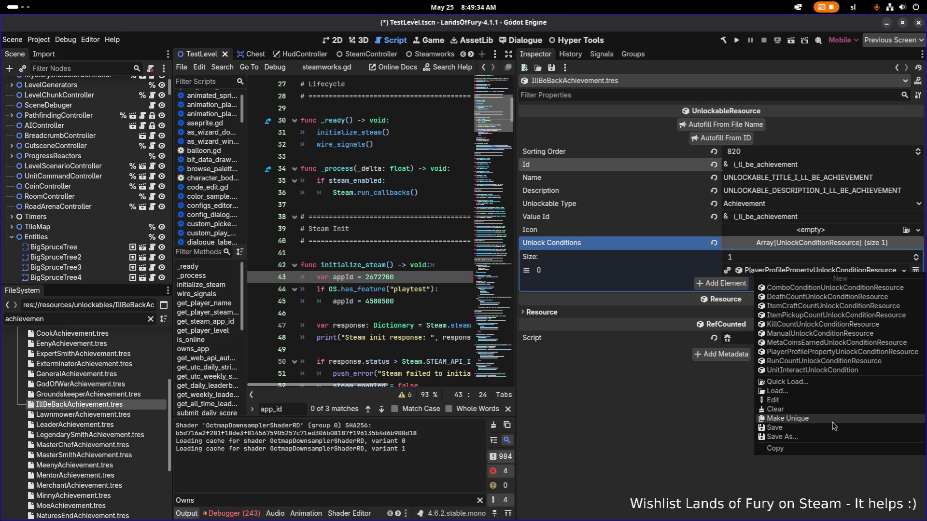
left_click(806, 420)
left_click(797, 273)
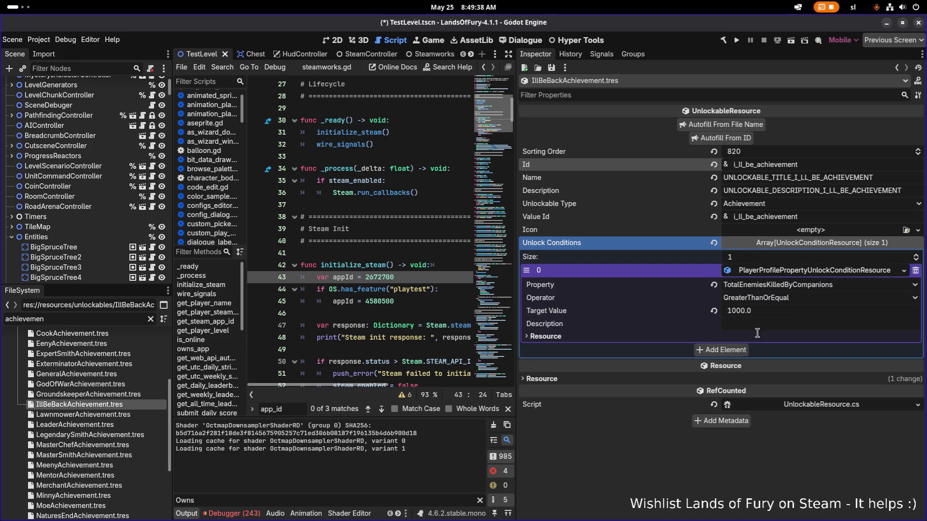
Add a second unlock condition as a new DeathCountUnlockConditionResource.
left_click(740, 350)
left_click(791, 351)
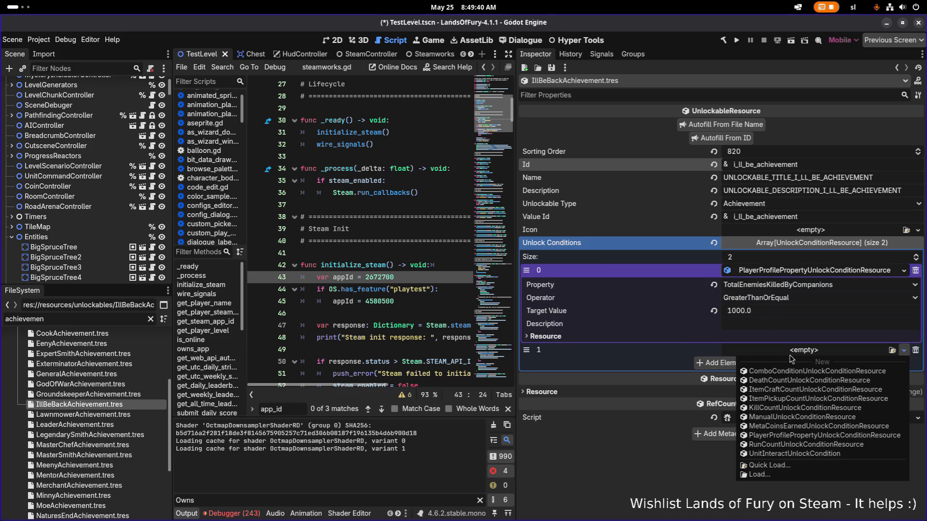
left_click(787, 380)
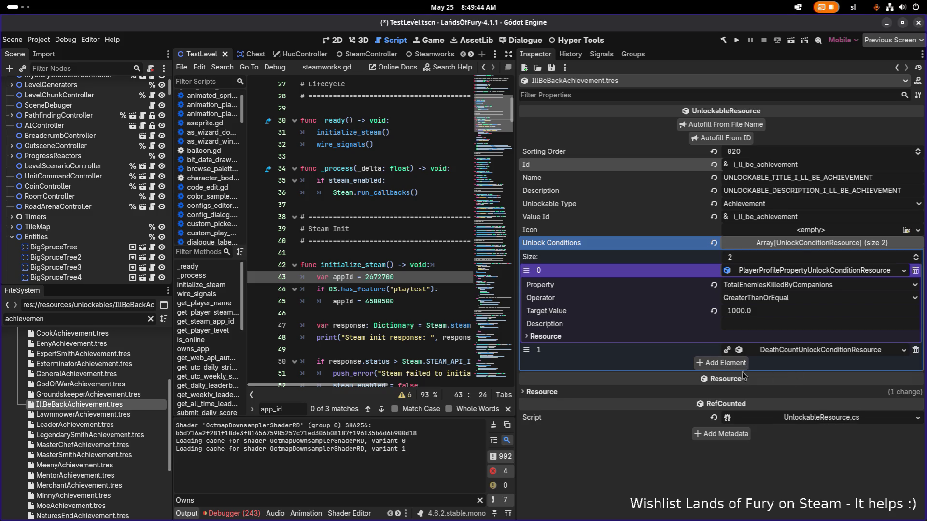
Switch over to Visual Studio Code and focus the code editor.
key("alt+Tab")
left_click(500, 260)
left_click(476, 272)
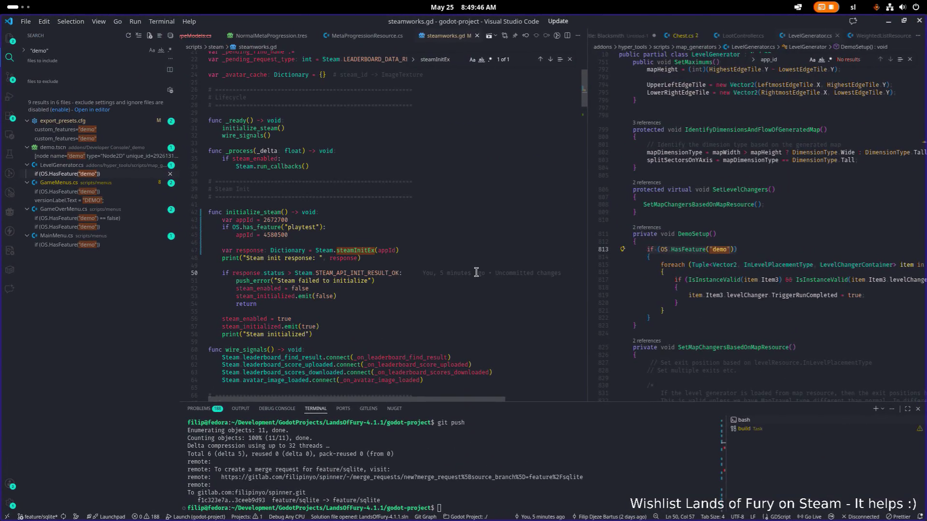
Review IsMet and GetProgress in DeathCountUnlockConditionResource.cs, then minimize VS Code.
key("ctrl+p")
type("death")
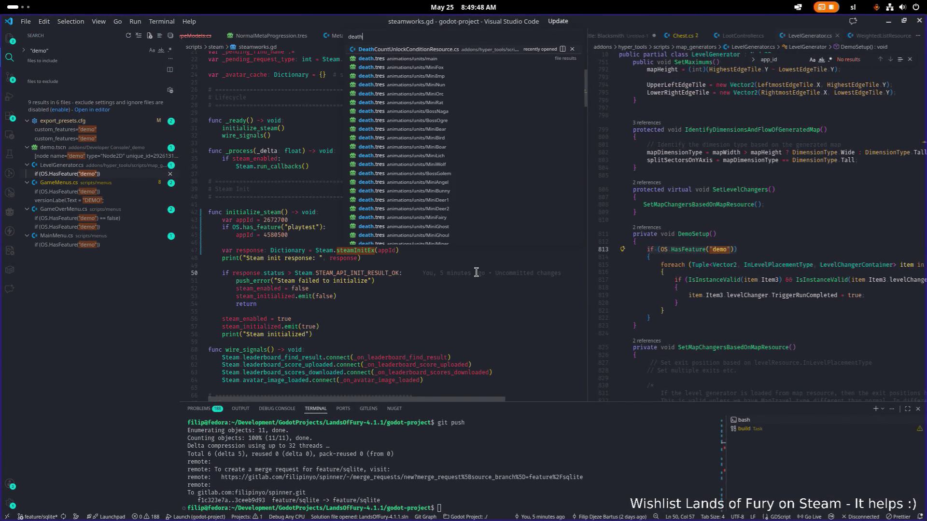
key("Return")
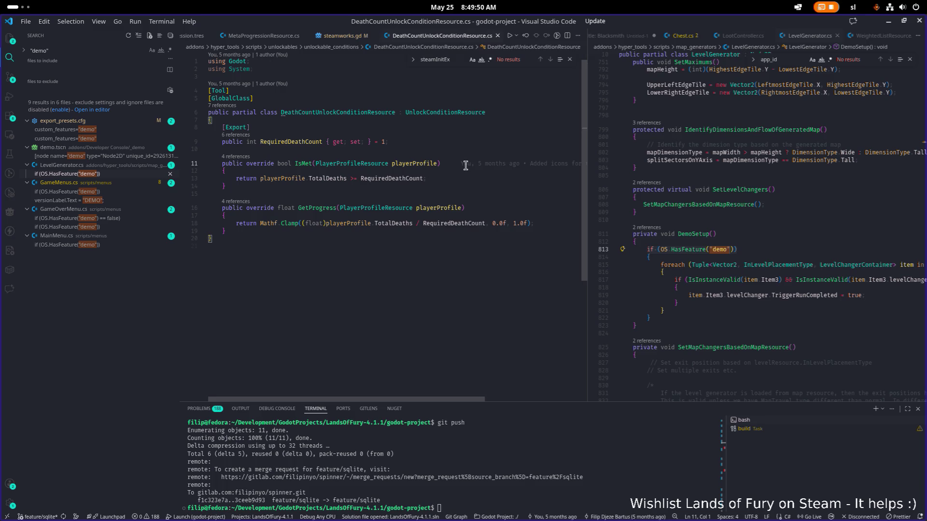
left_click(456, 180)
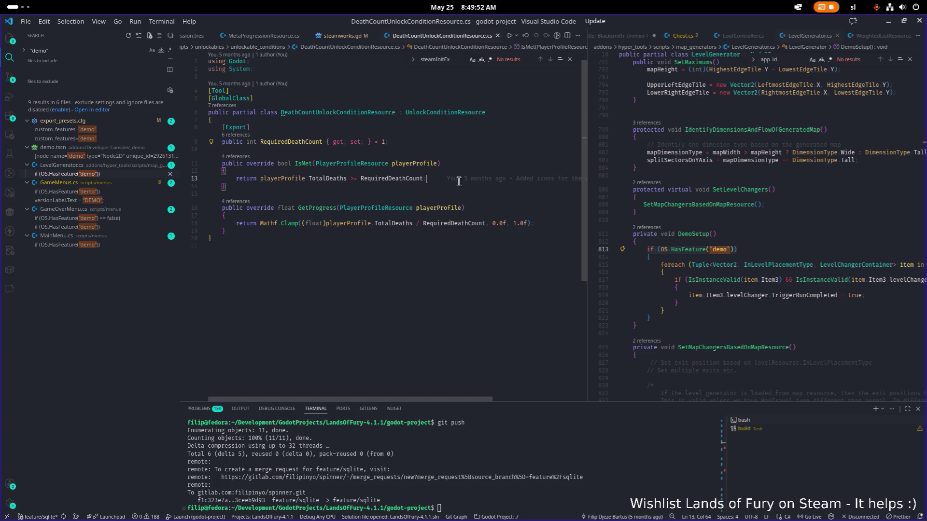
left_click(478, 210)
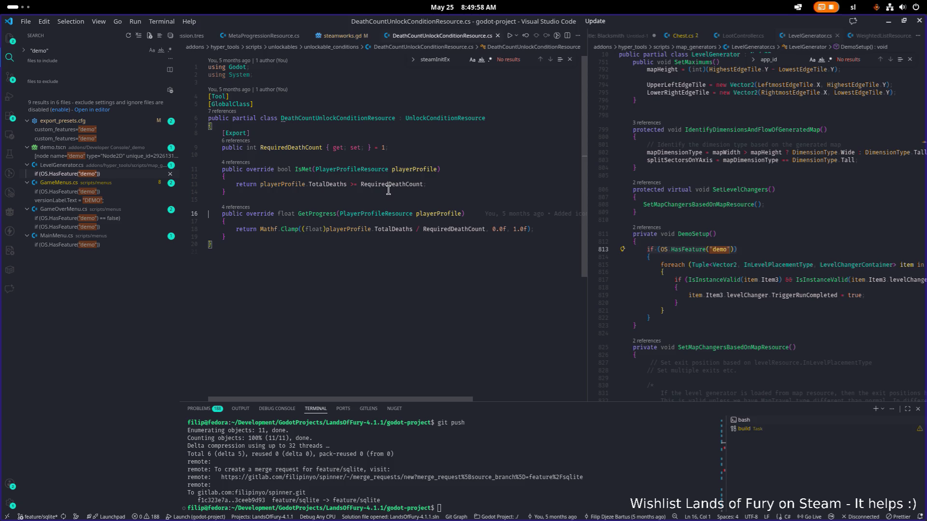
scroll(369, 204, "up", 1)
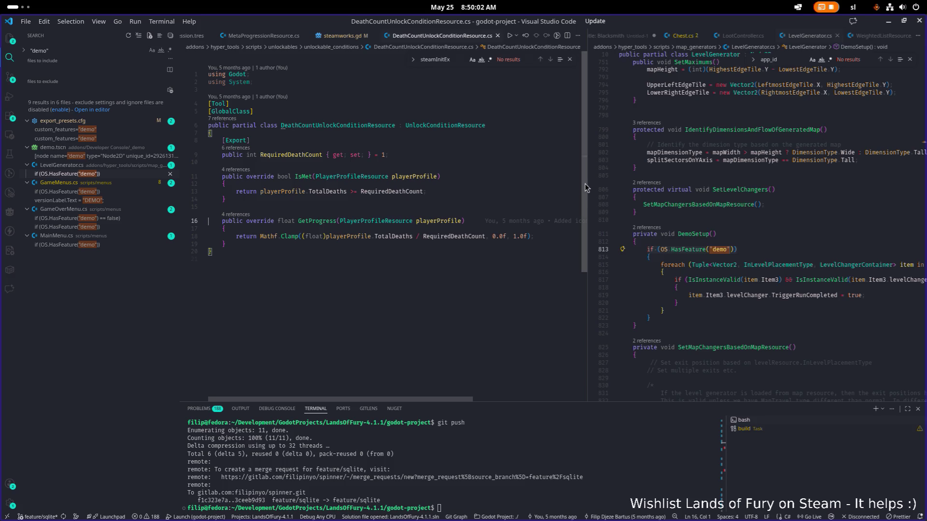
left_click_drag(585, 183, 610, 181)
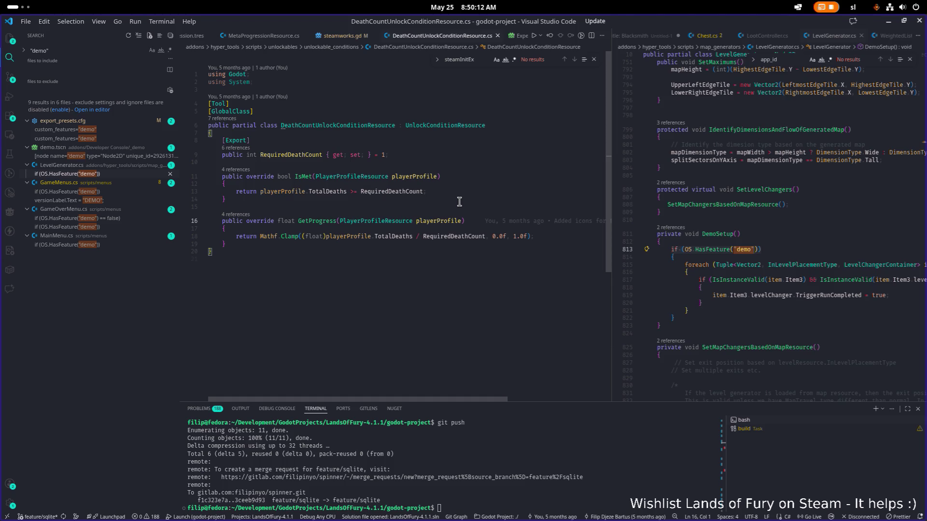
left_click(887, 22)
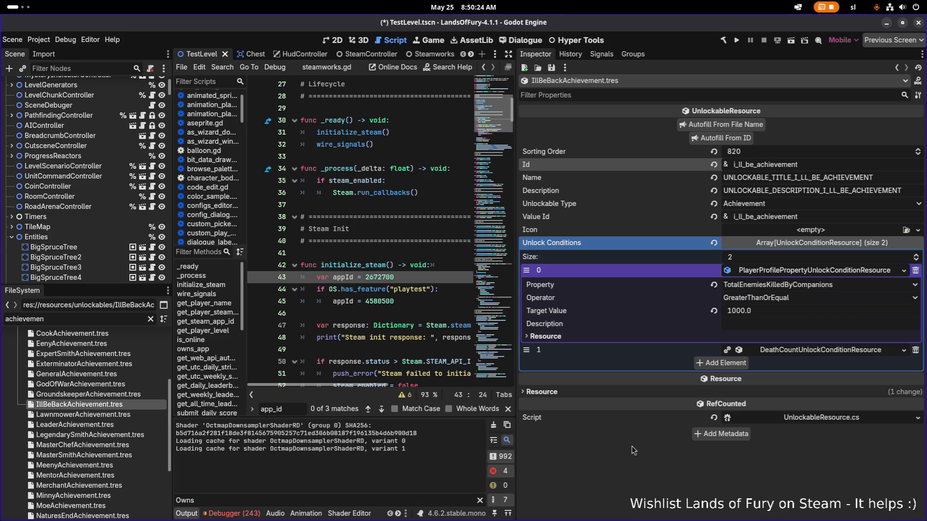
Expand the death-count condition to show Required Death Count 1, then switch apps.
left_click(779, 352)
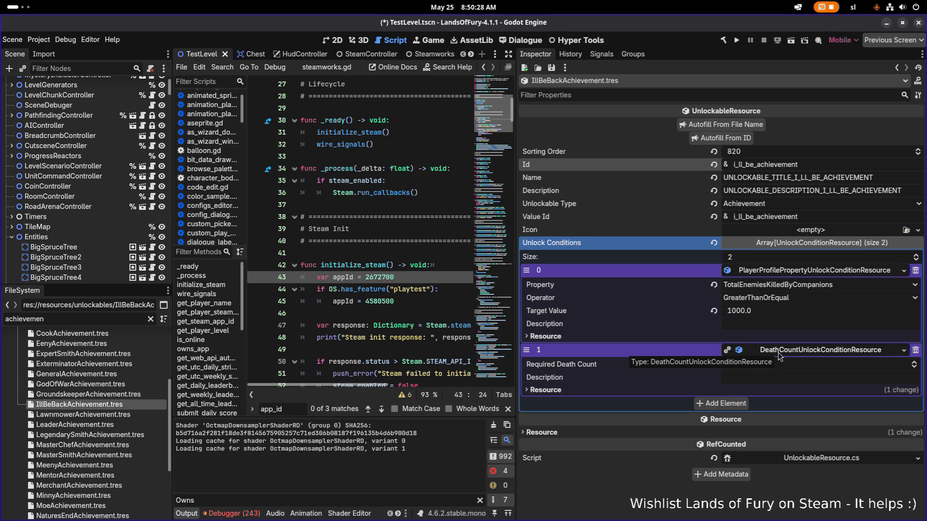
key("alt+Tab")
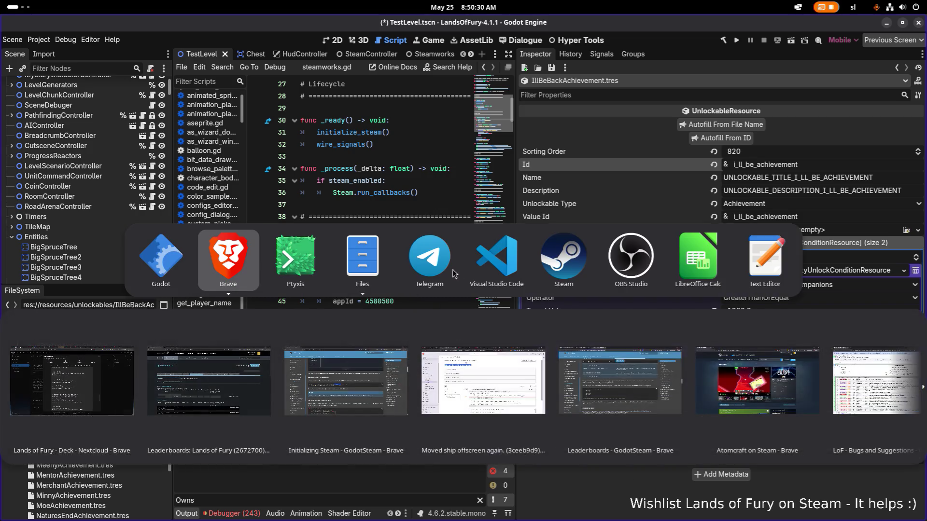
Open PlayerProfileResource.cs in the right pane and locate TimesKilledThePlayer in UnitStatsInfoResource.
left_click(497, 257)
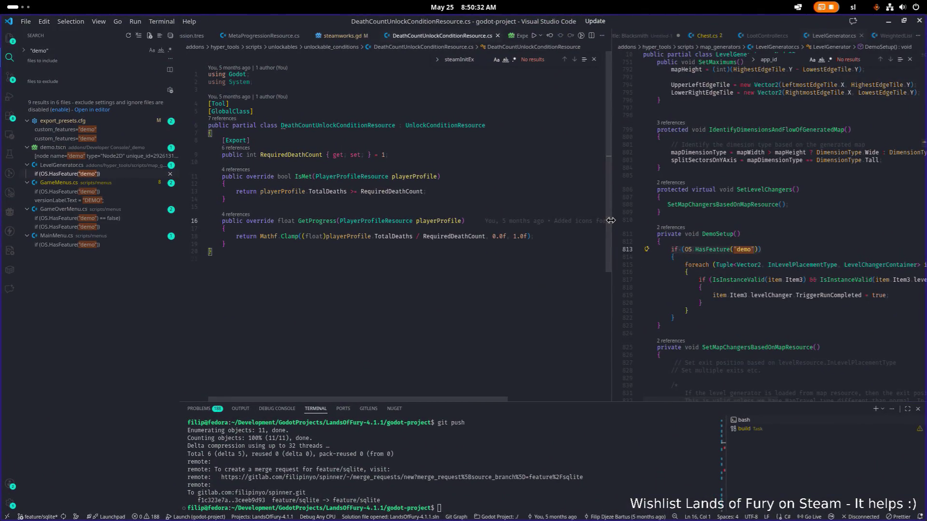
left_click(642, 220)
key("ctrl+p")
type("profileres")
key("Return")
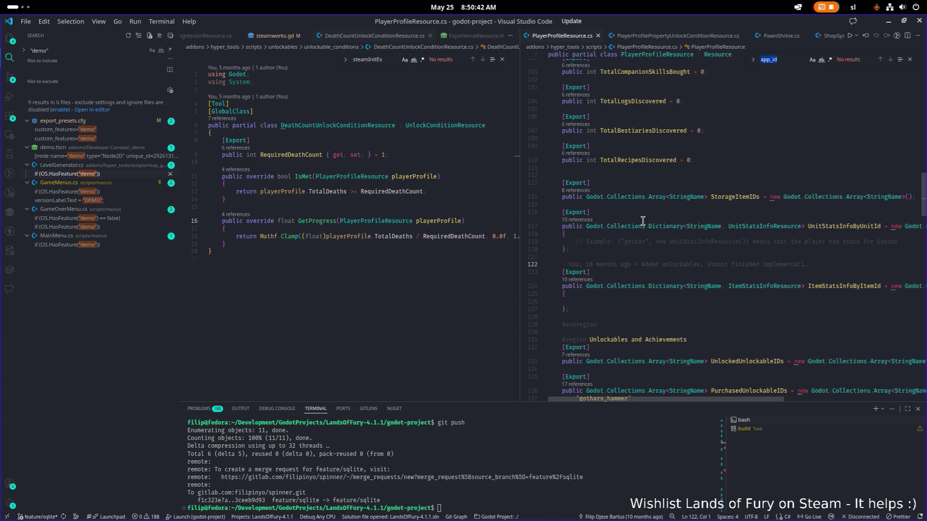
left_click(782, 226, "ctrl")
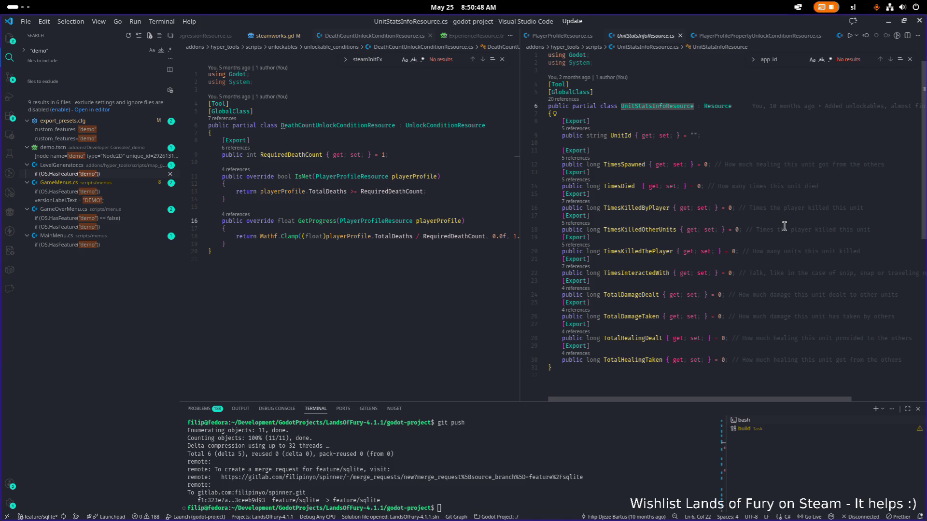
left_click(627, 252)
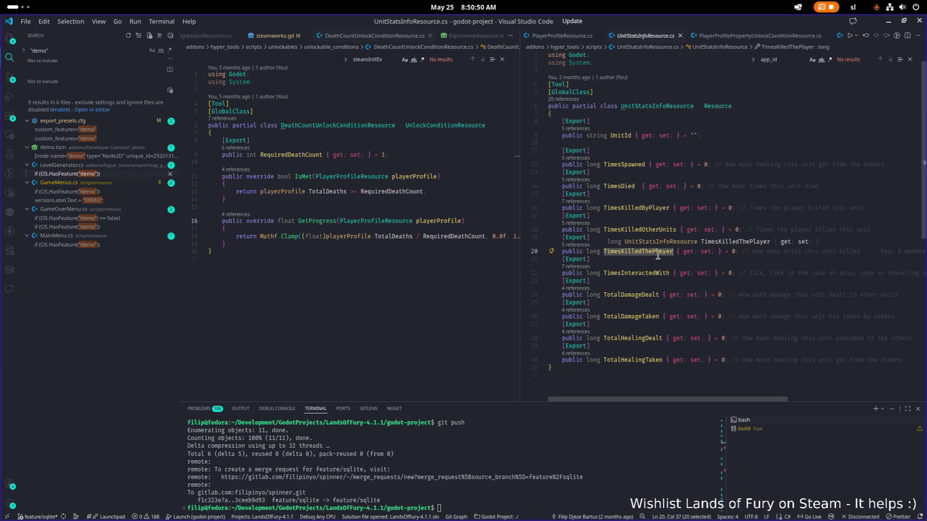
double_click(646, 252)
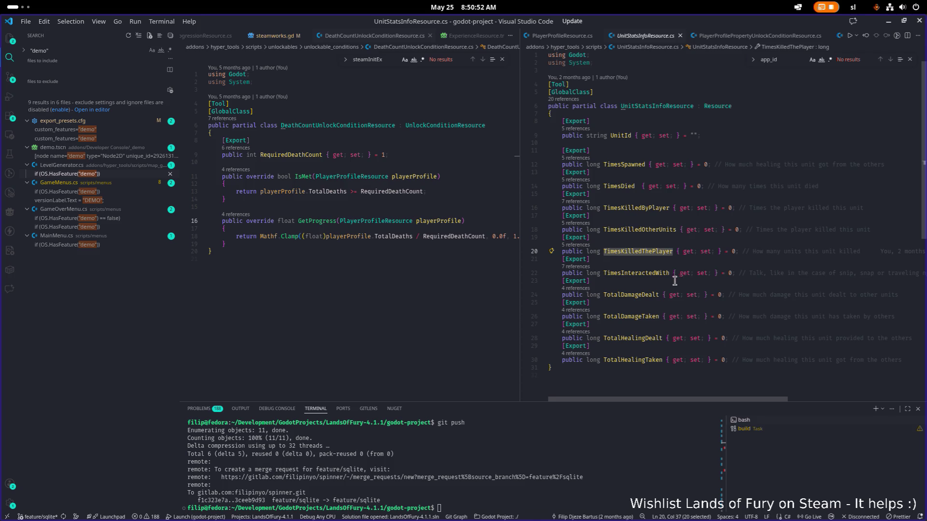
left_click(635, 252)
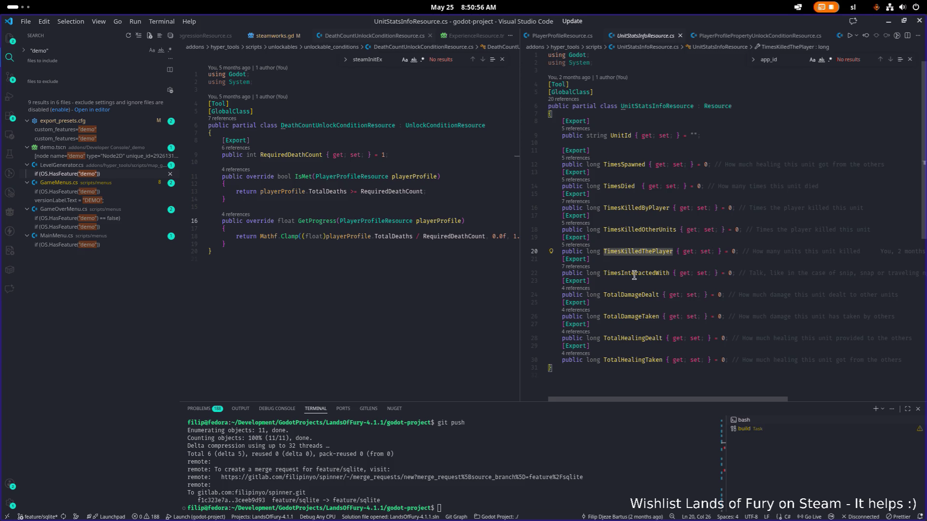
Trace TimesKilledThePlayer references into PlayerProfileController's death handler, then return to DeathCountUnlockConditionResource.cs.
left_click(582, 246)
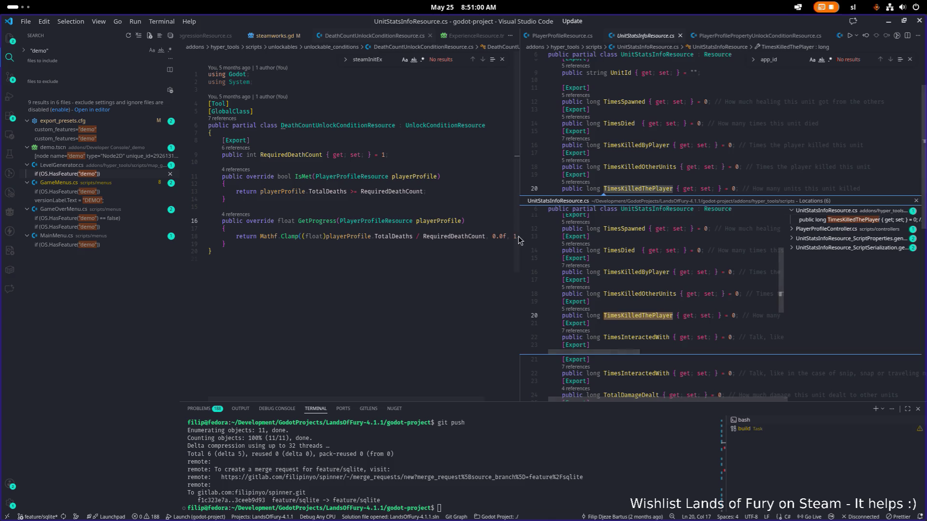
left_click_drag(518, 239, 472, 240)
left_click(809, 230)
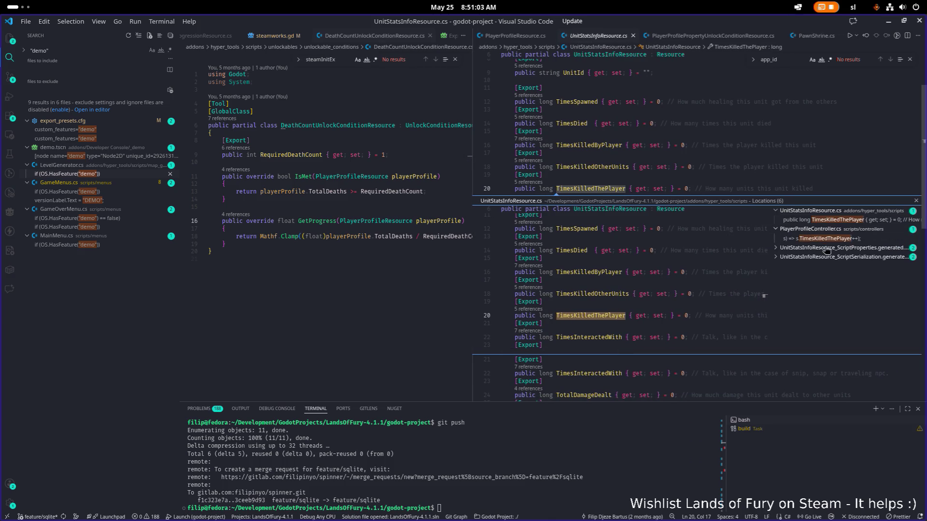
left_click(818, 219)
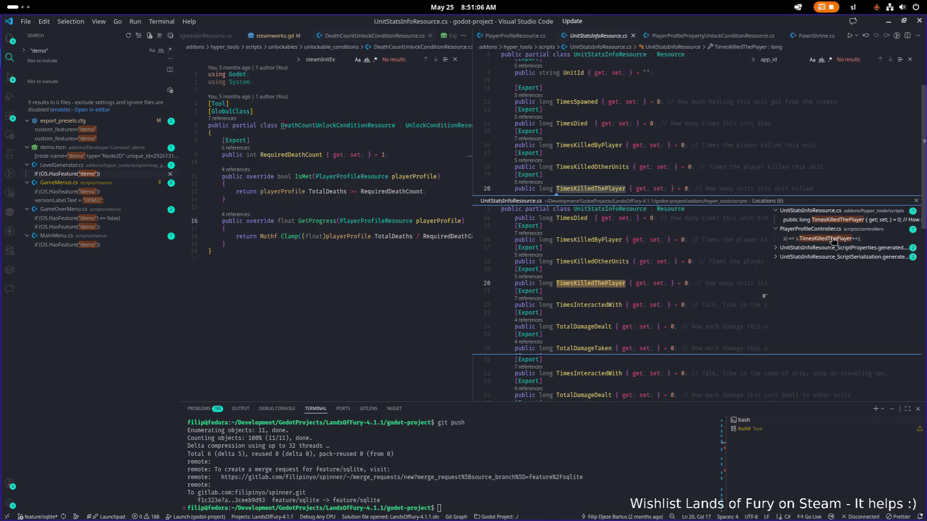
left_click(833, 239)
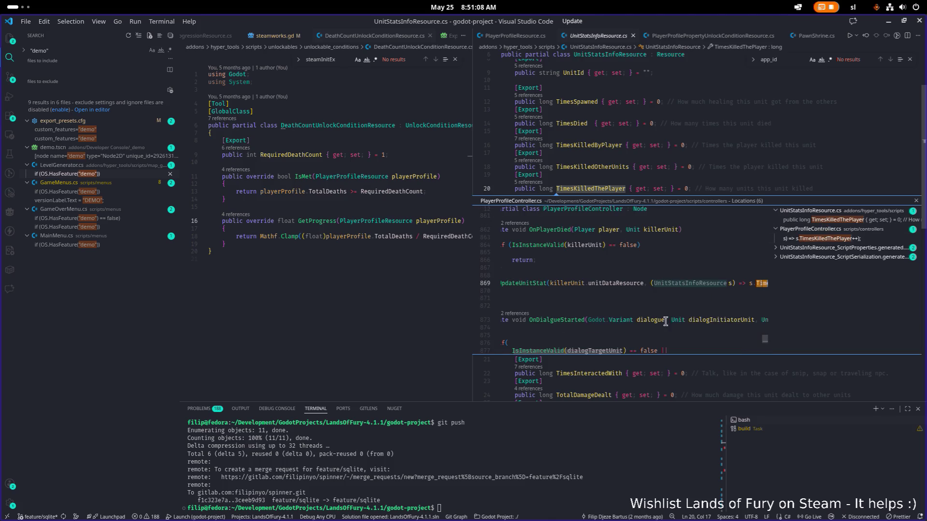
key("Escape")
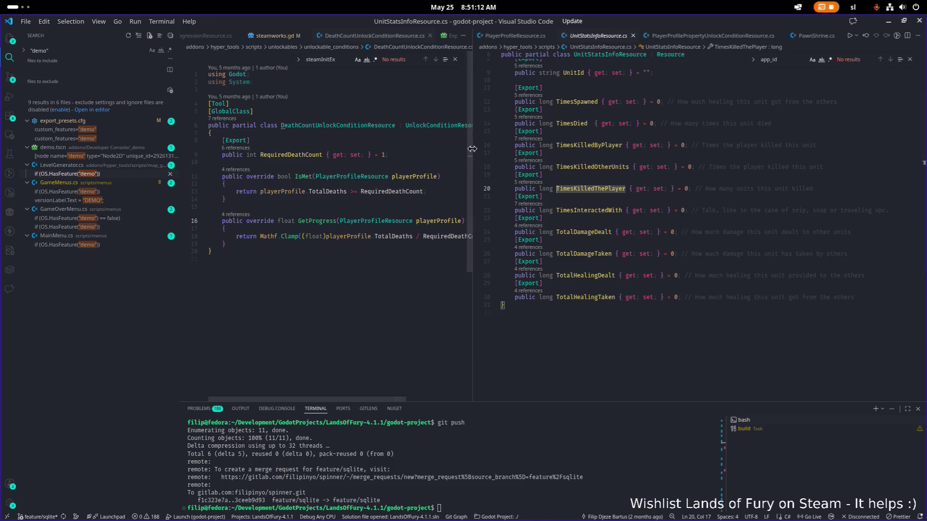
left_click_drag(472, 148, 582, 148)
left_click(437, 141)
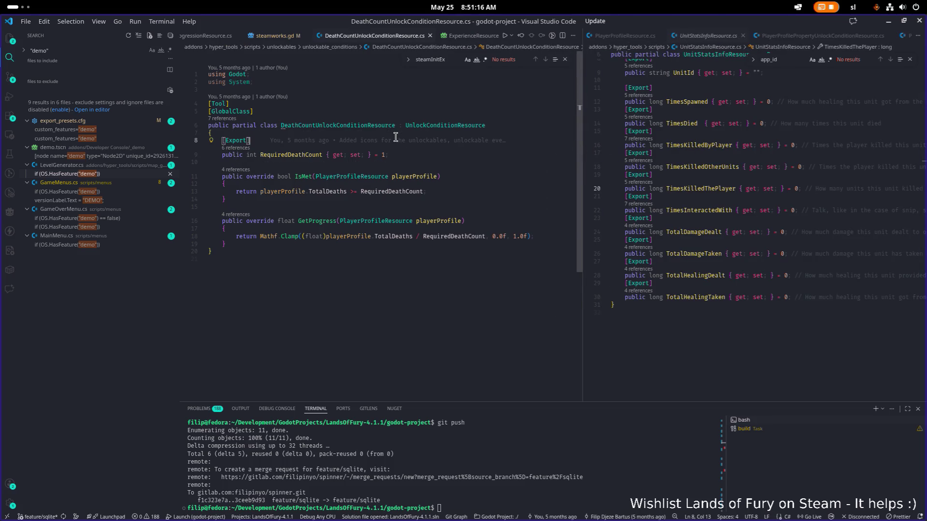
Add an exported 'public StringName killerUnitId' field and save the file.
key("Return")
key("Up")
type("[Export]")
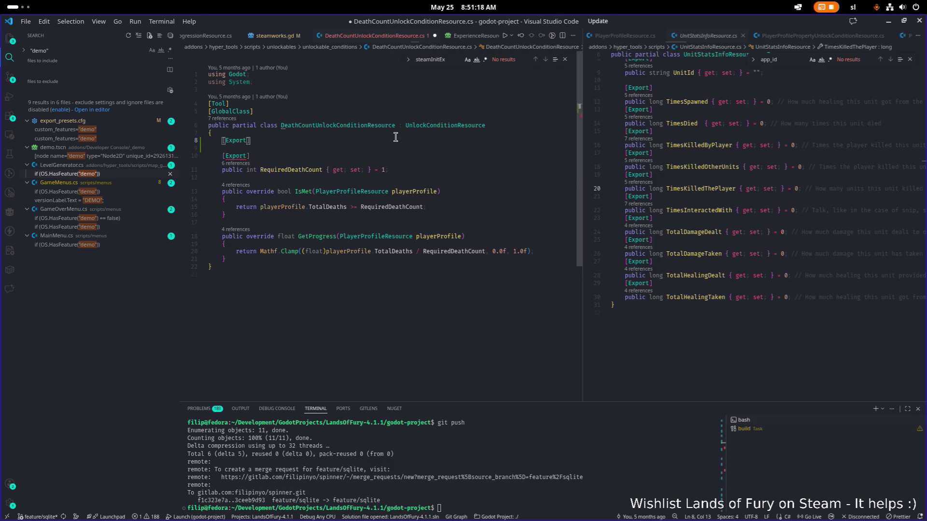
key("Return")
type("publicc")
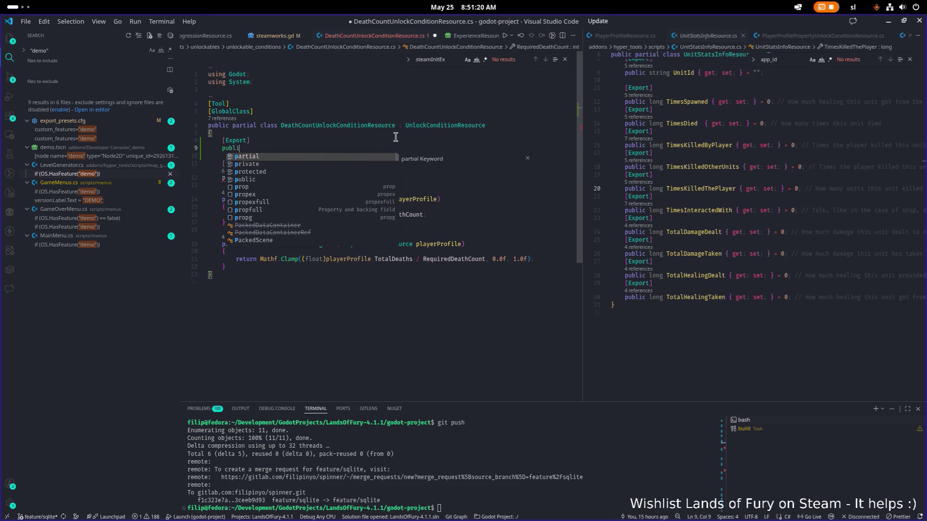
key("BackSpace")
key("BackSpace")
type("StringName ")
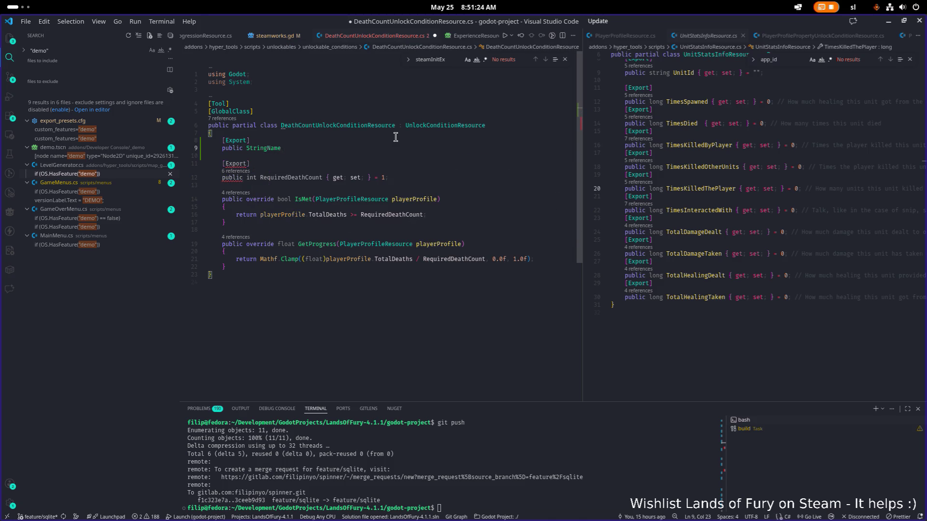
type("killerUnitId;")
key("Down")
key("ctrl+s")
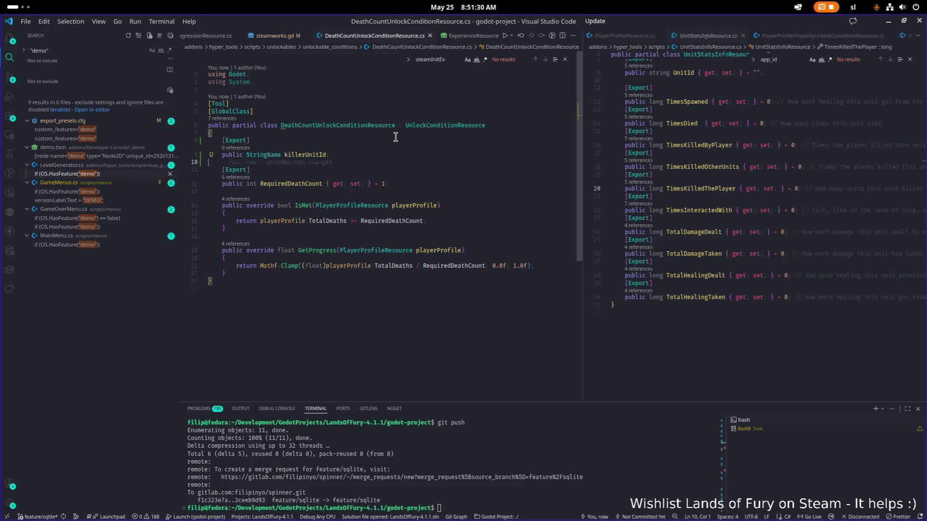
Write IsMet to return UnitStatsInfoByUnitId[killerUnitId].TimesKilledThePlayer >= RequiredDeathCount.
key("Down")
key("Down")
key("Down")
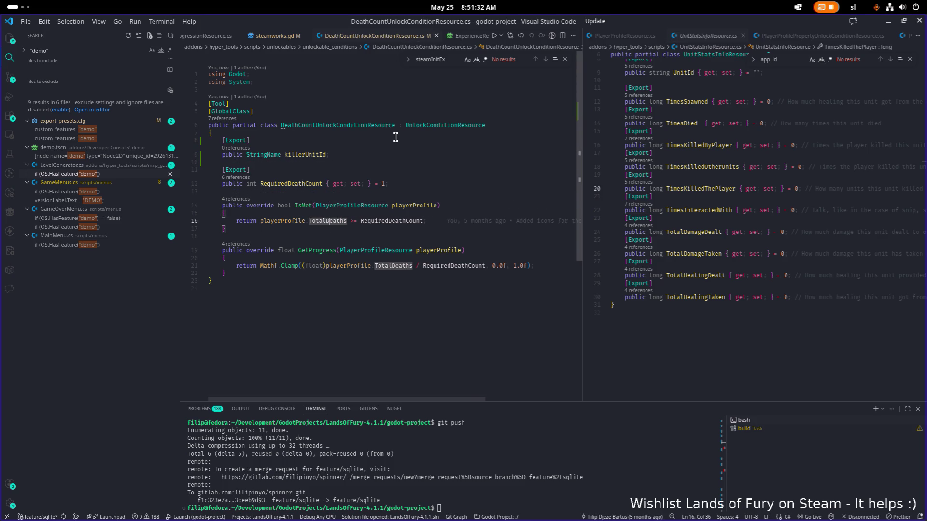
key("Home")
key("Return")
key("Return")
key("Return")
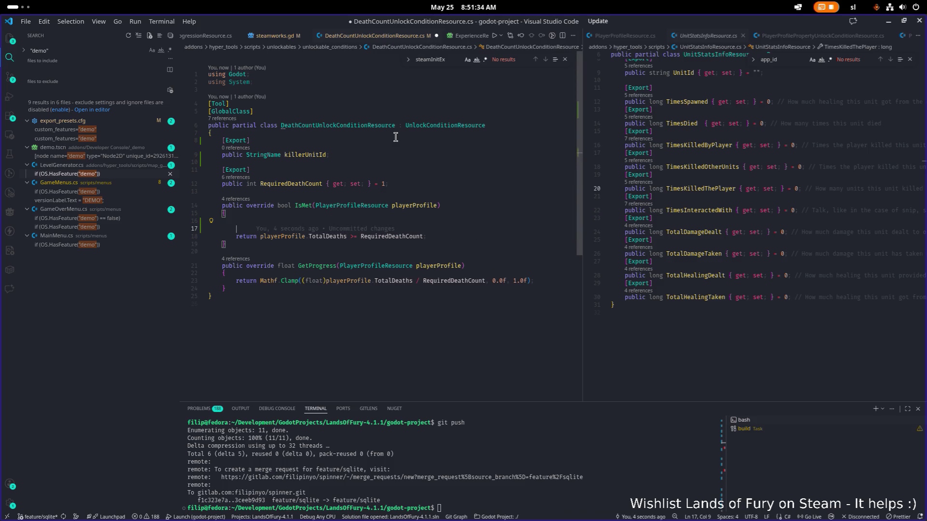
key("Up")
key("Up")
key("Up")
type("pla")
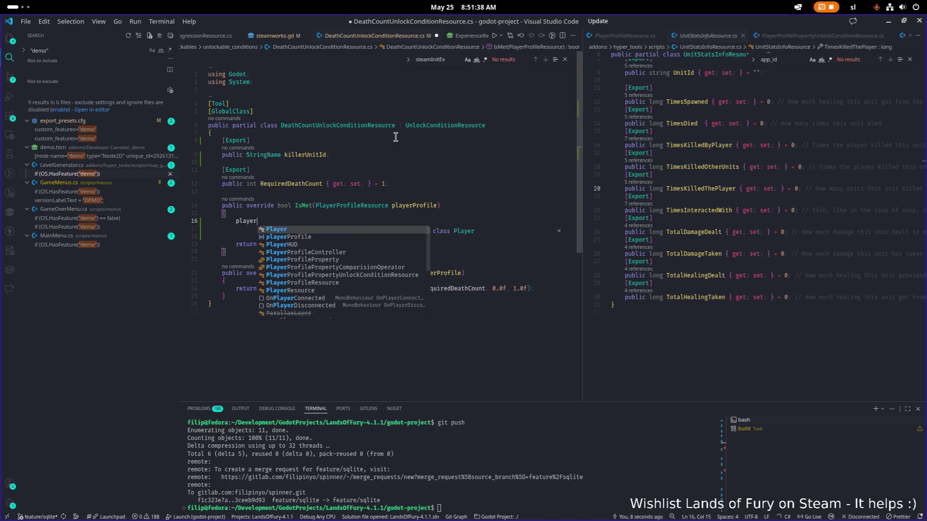
key("Tab")
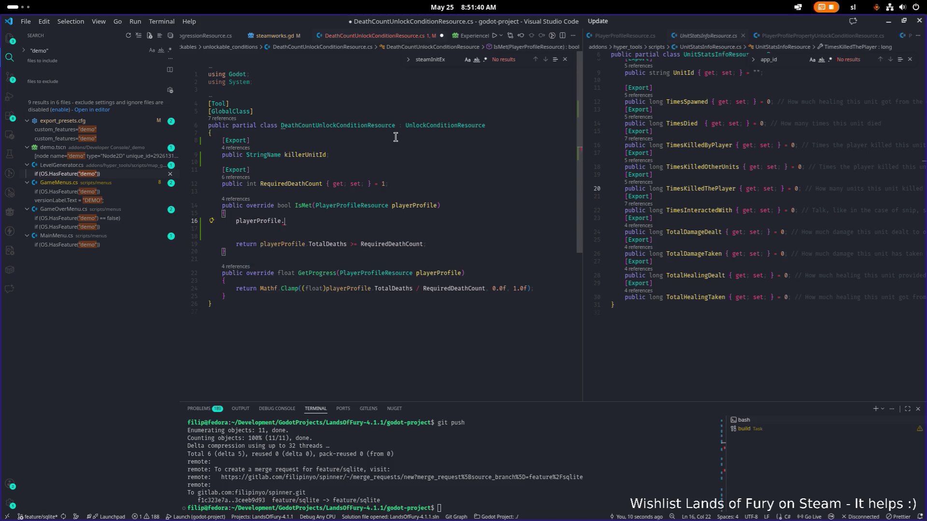
type(".")
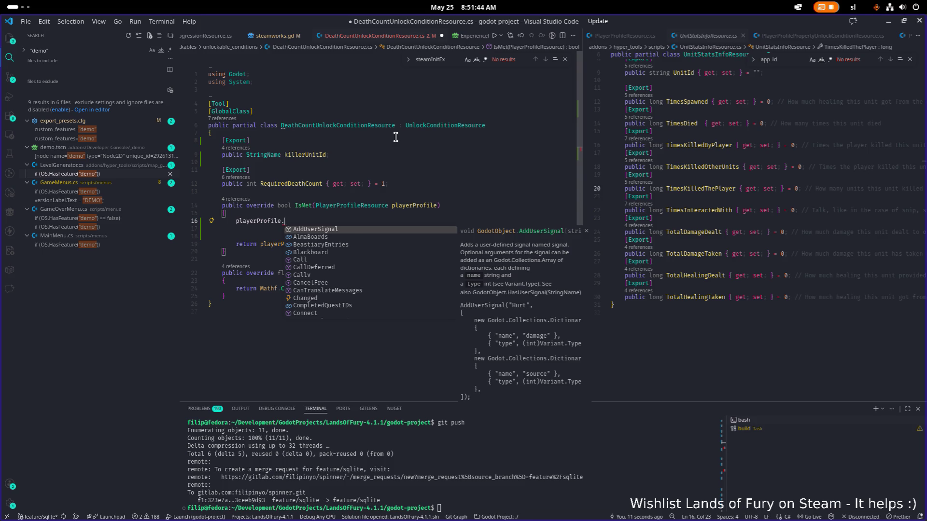
type("uni")
key("Tab")
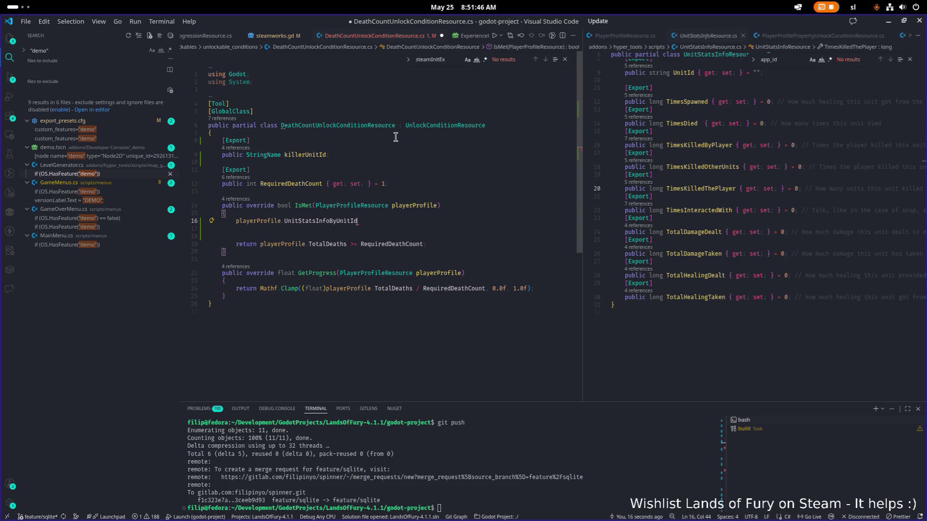
type("[ki")
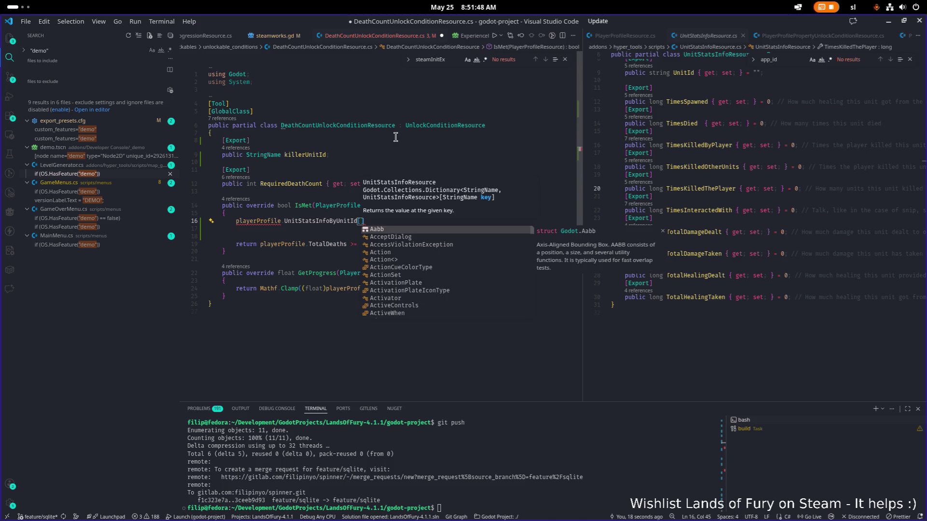
key("Tab")
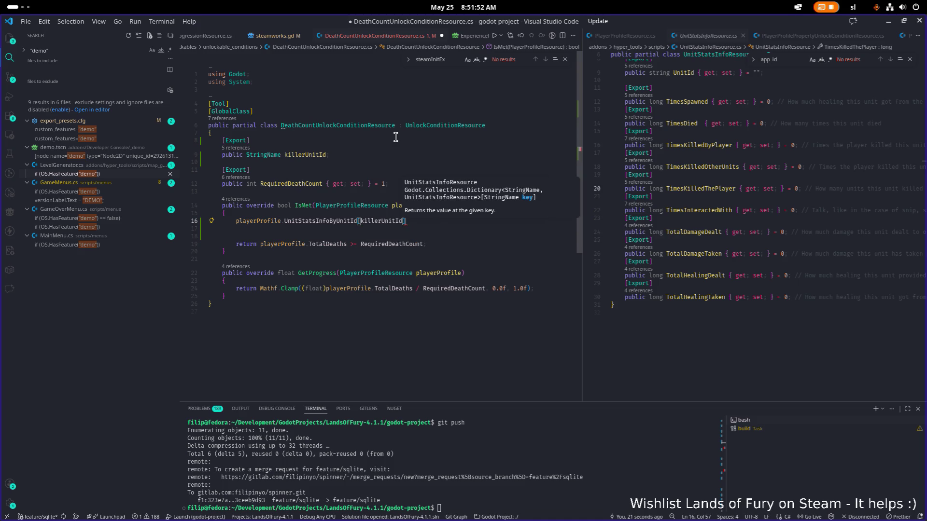
type("].")
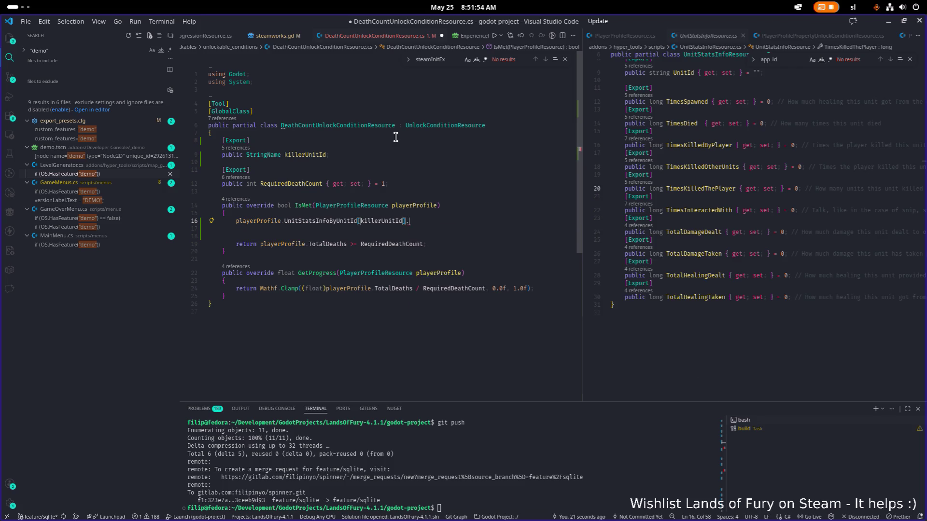
type("time")
key("Down")
key("Down")
key("Tab")
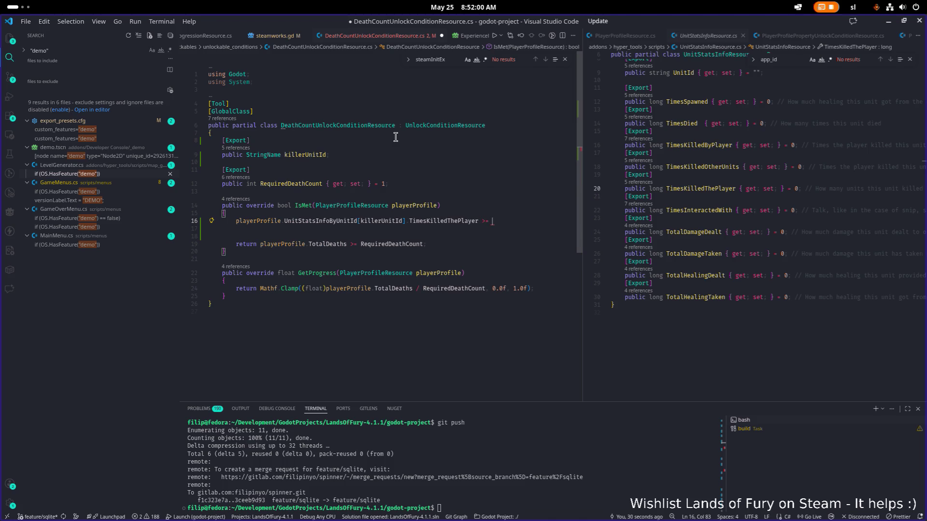
type("Requi")
key("Tab")
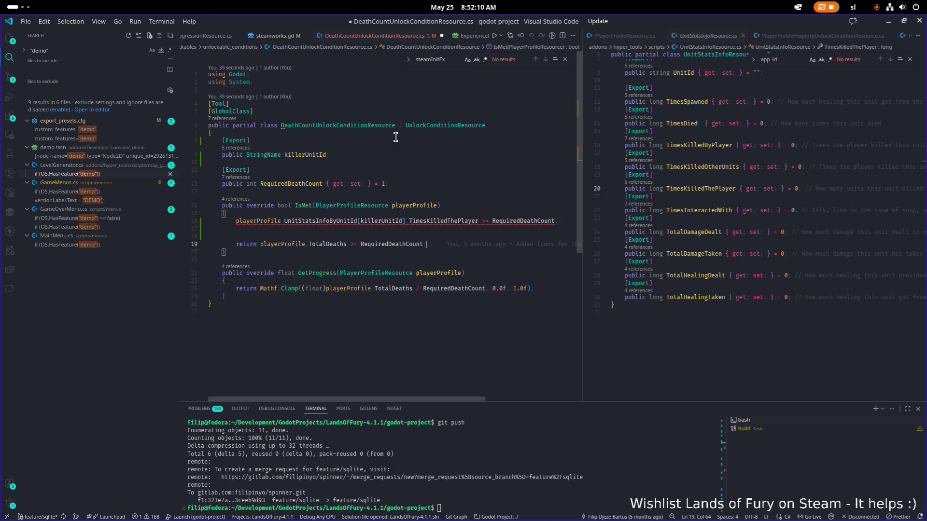
key("Home")
type("retru")
key("BackSpace")
key("BackSpace")
type("urn")
Delete the old TotalDeaths return line, search the project for the class name, and return to Godot.
key("Down")
key("Down")
key("Down")
key("End")
key("shift+Home")
key("shift+Home")
key("BackSpace")
key("BackSpace")
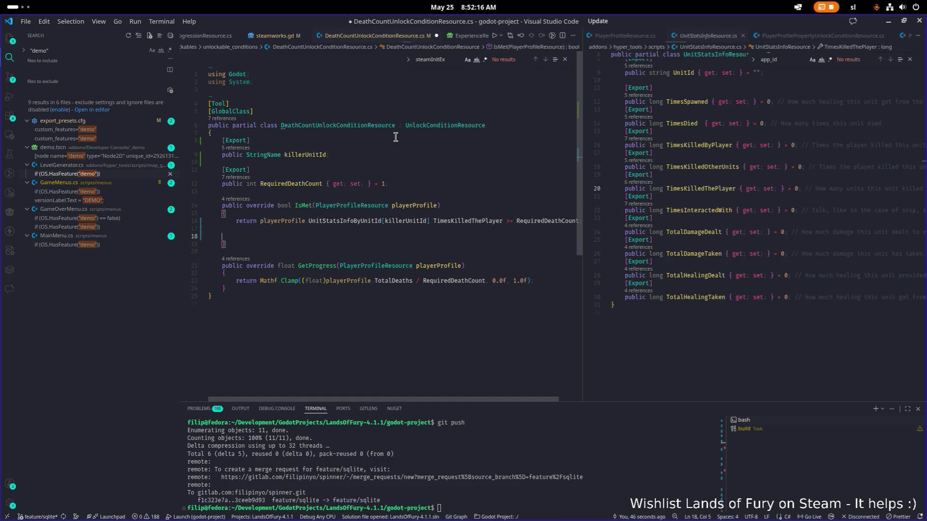
key("BackSpace")
key("BackSpace")
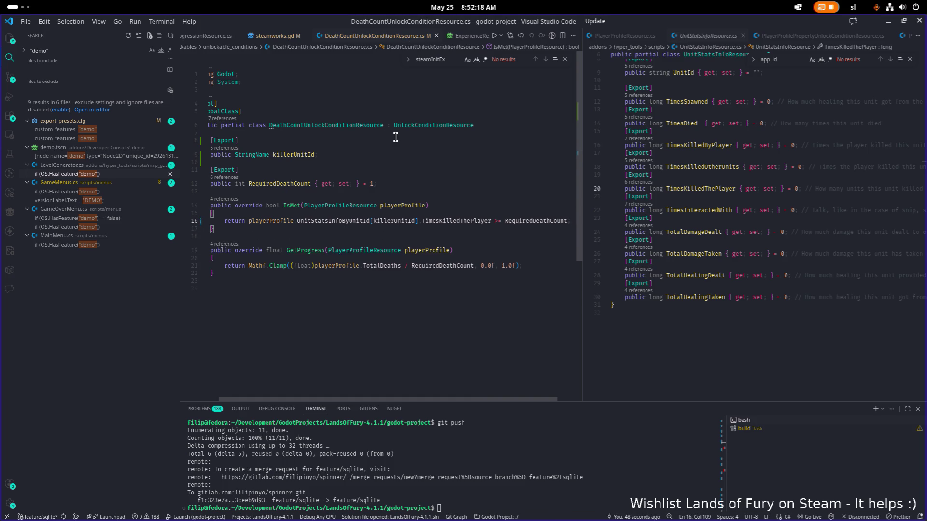
key("Home")
key("Home")
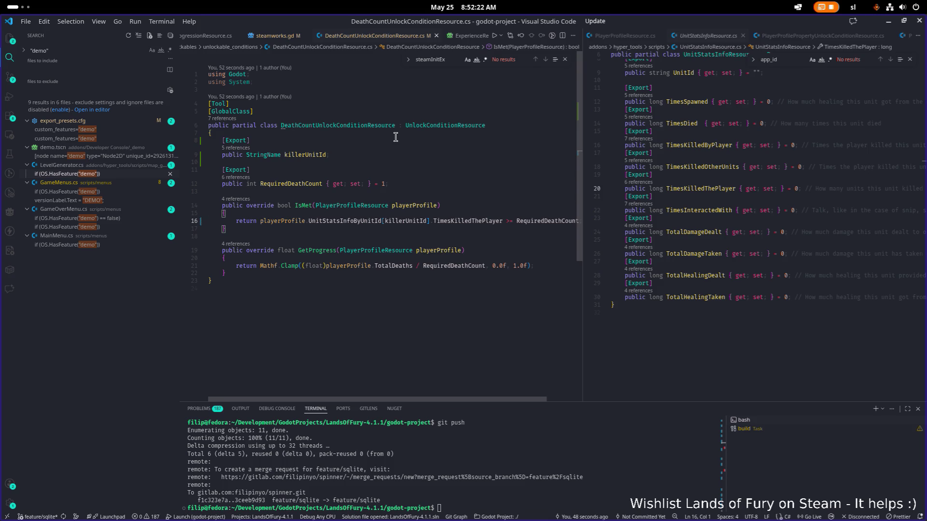
double_click(381, 124)
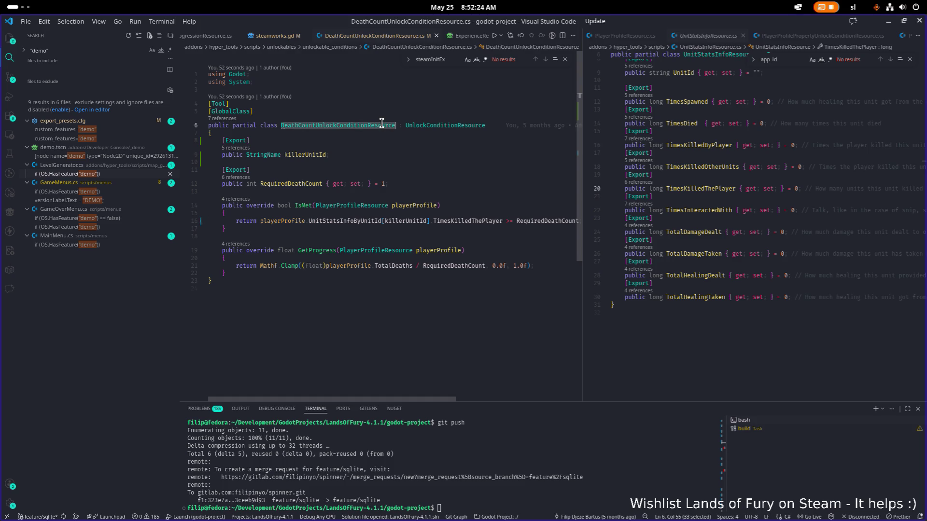
key("ctrl+shift+f")
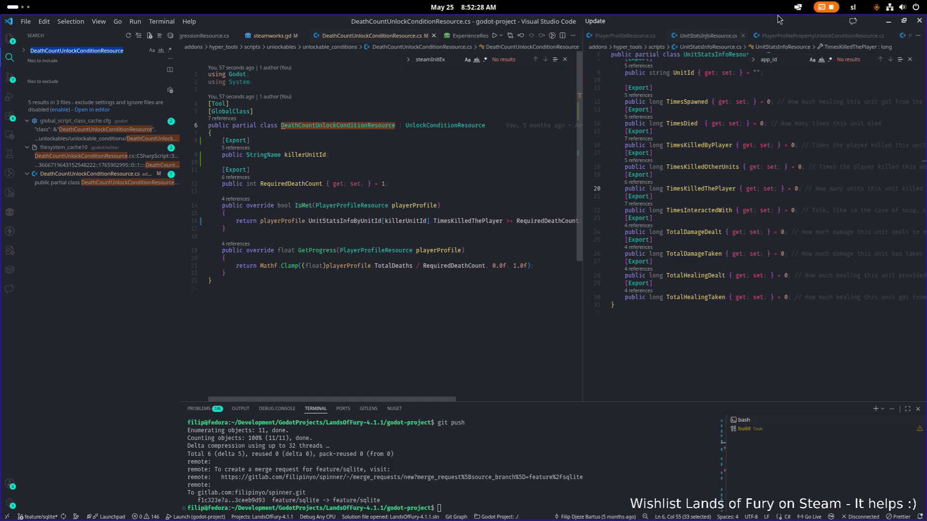
key("alt+Tab")
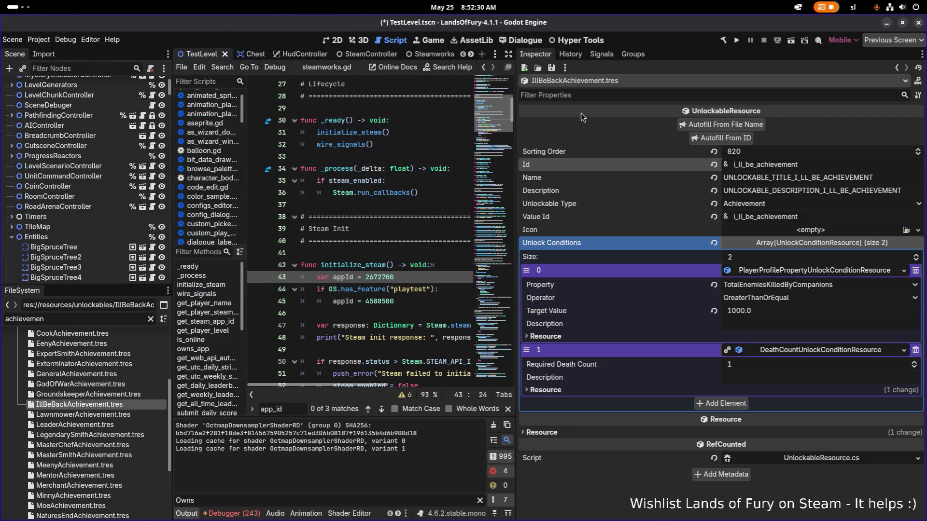
Rebuild the .NET project, then bring up the YouTube music mix in the browser.
left_click(723, 41)
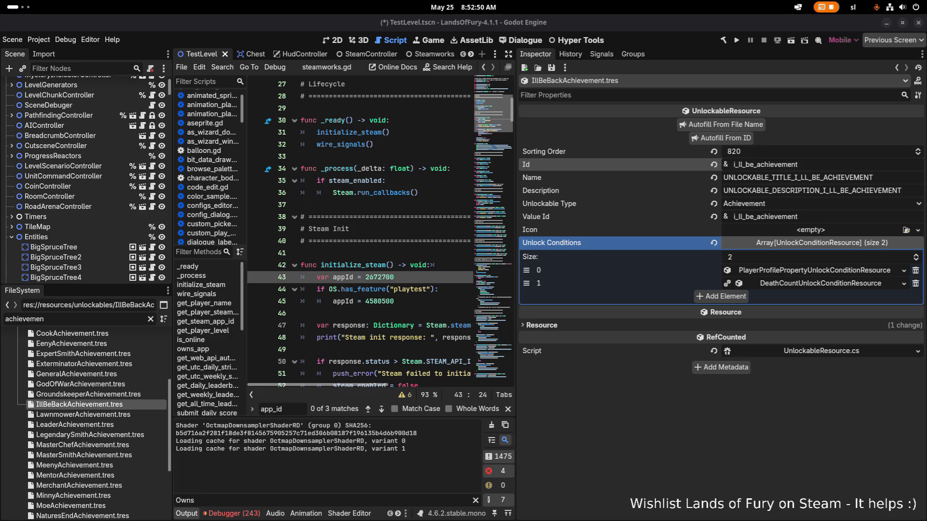
key("alt+Tab")
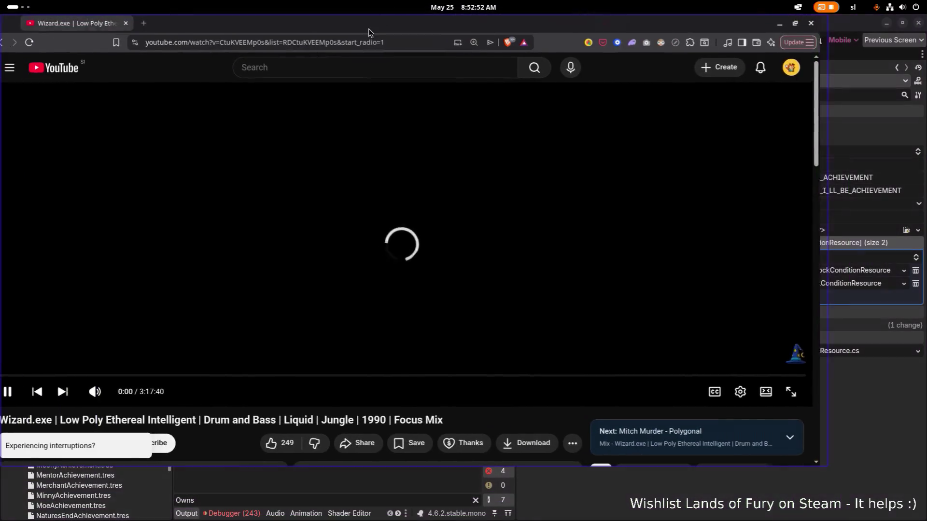
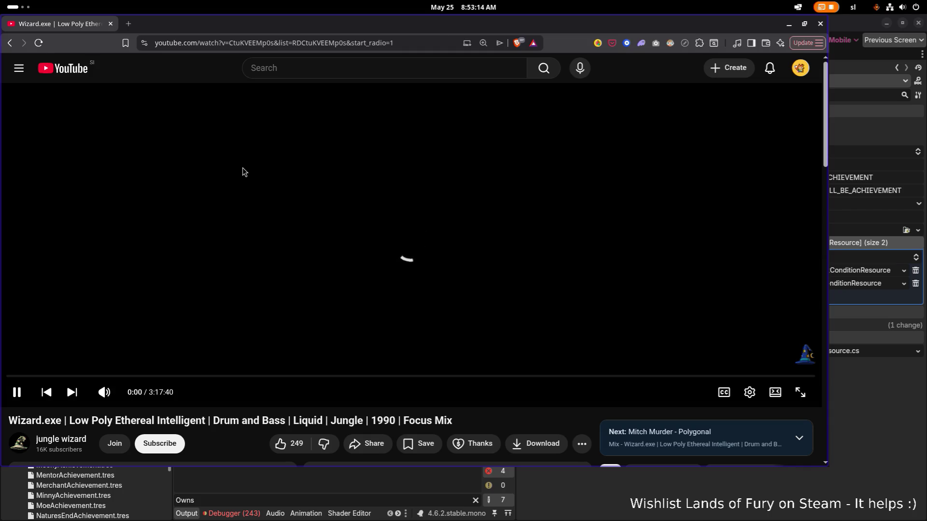
Reload the stalled YouTube mix page and switch back to the Godot editor.
right_click(204, 75)
left_click(244, 117)
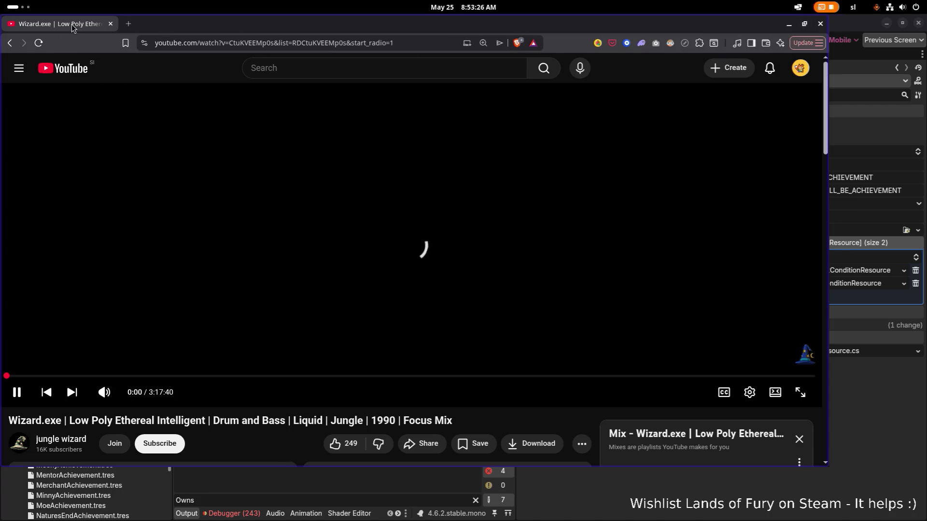
key("alt+Tab")
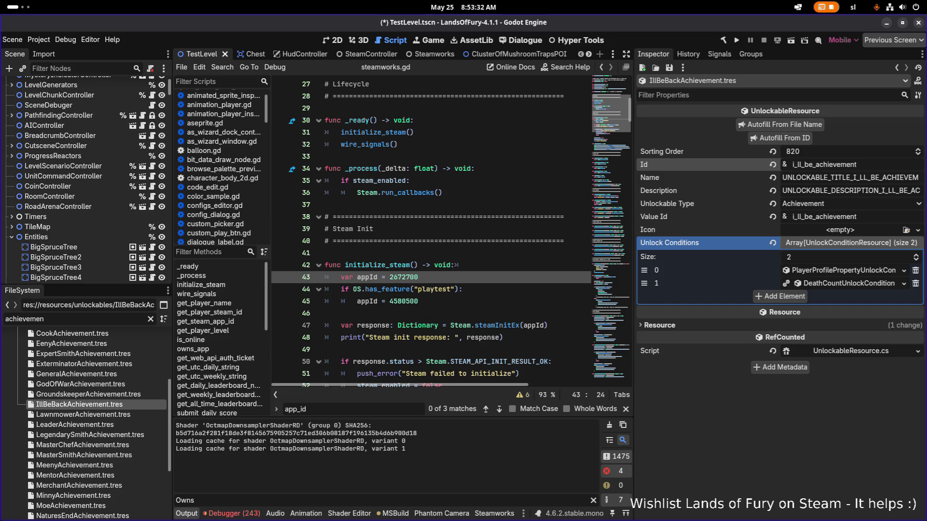
Cycle through the open application windows with Alt+Tab and dismiss the switcher.
key("alt+Tab")
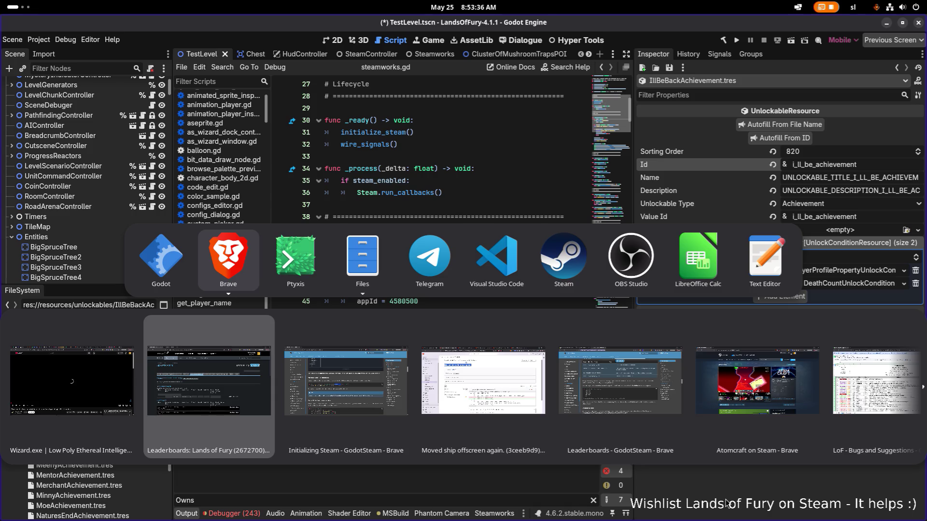
key("Escape")
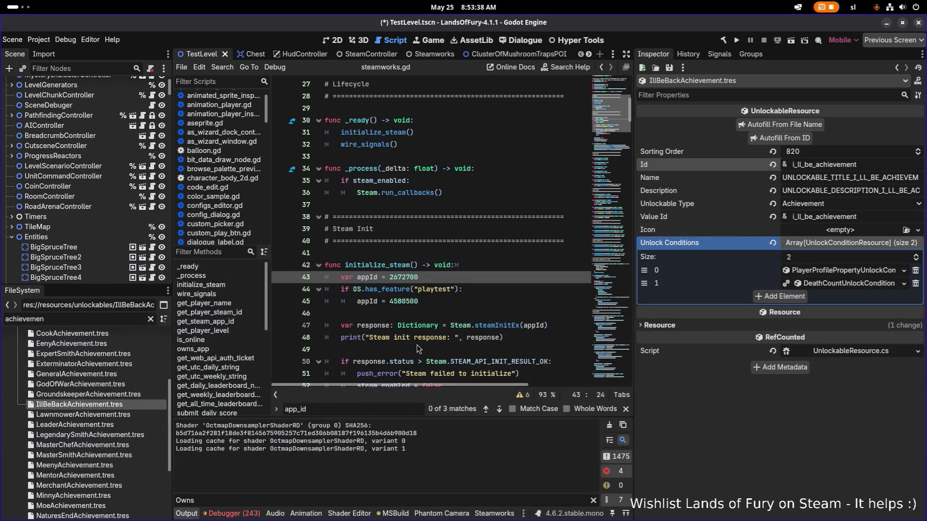
key("alt+Tab")
key("Escape")
key("alt+Tab")
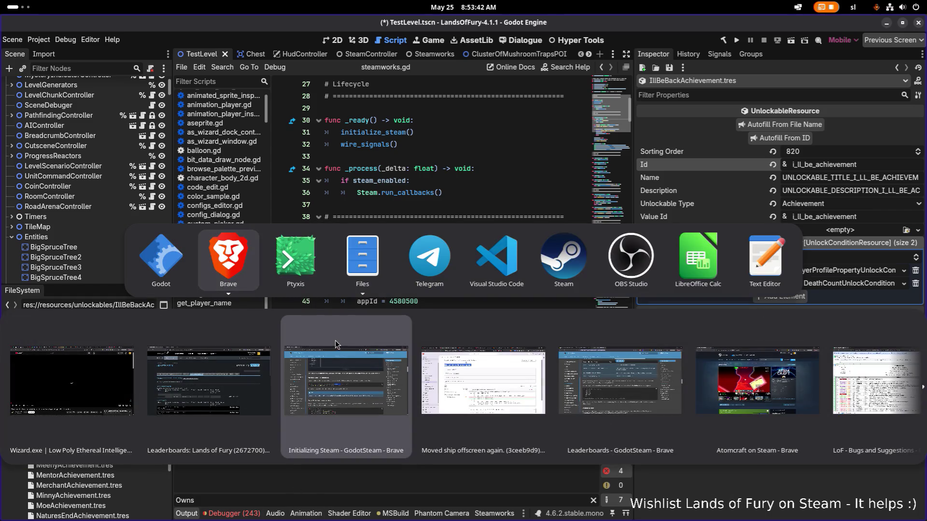
key("Escape")
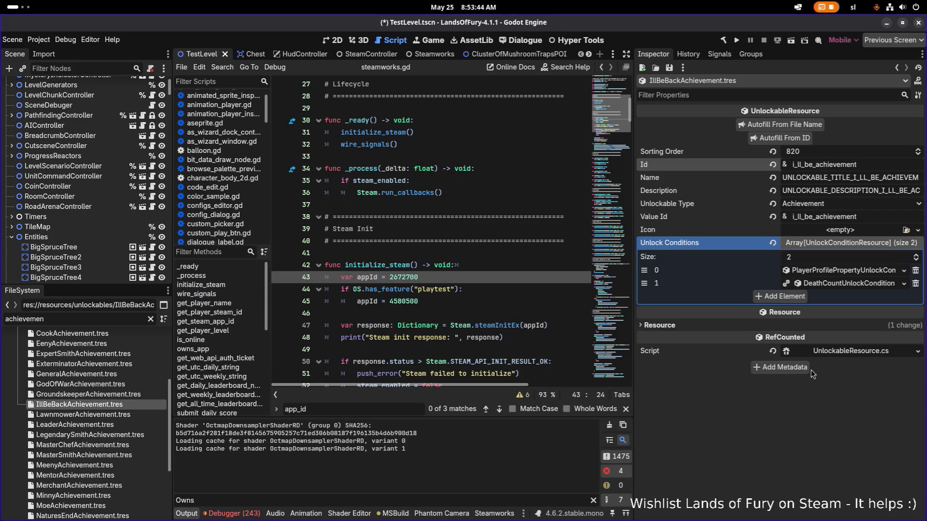
Expand the DeathCountUnlockCondition to view its Killer Unit Id, then bring the browser forward.
left_click(818, 283)
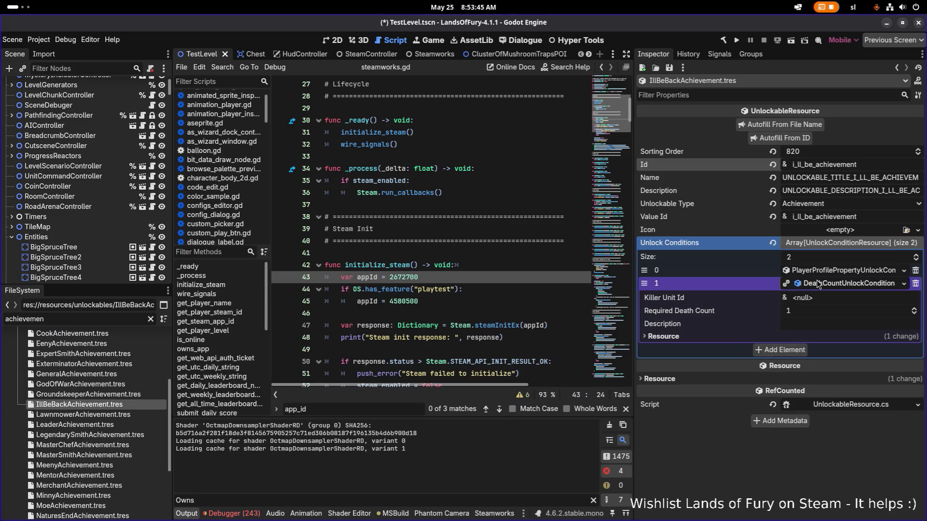
left_click(837, 297)
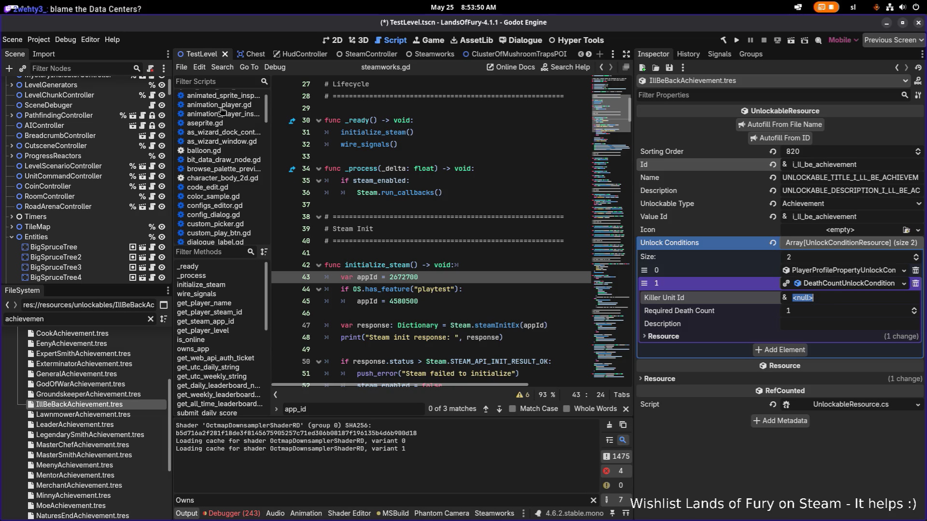
key("alt+Tab")
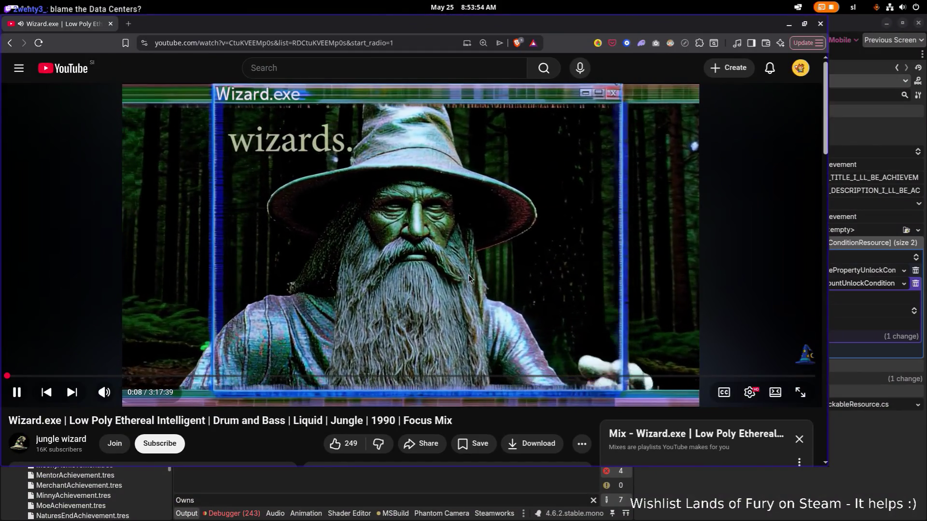
Check the video player's options and return to the Godot editor.
right_click(303, 148)
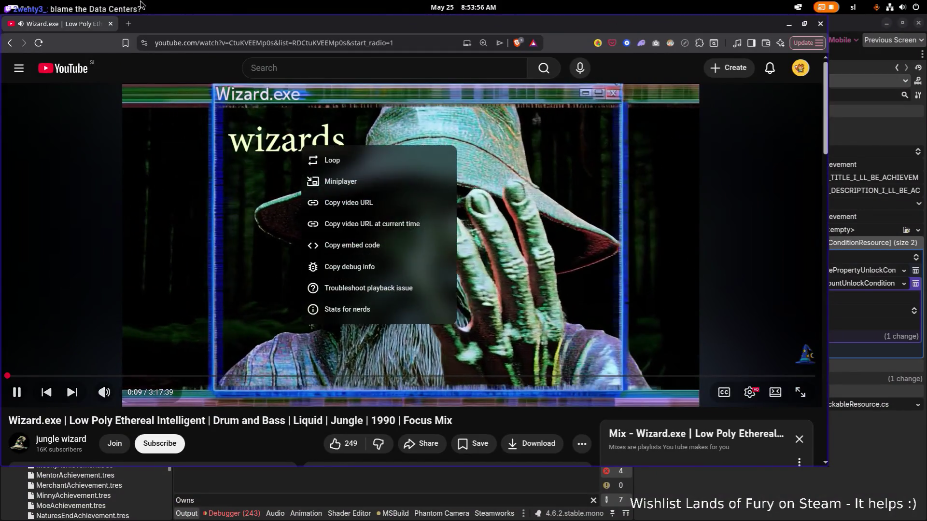
key("alt+Tab")
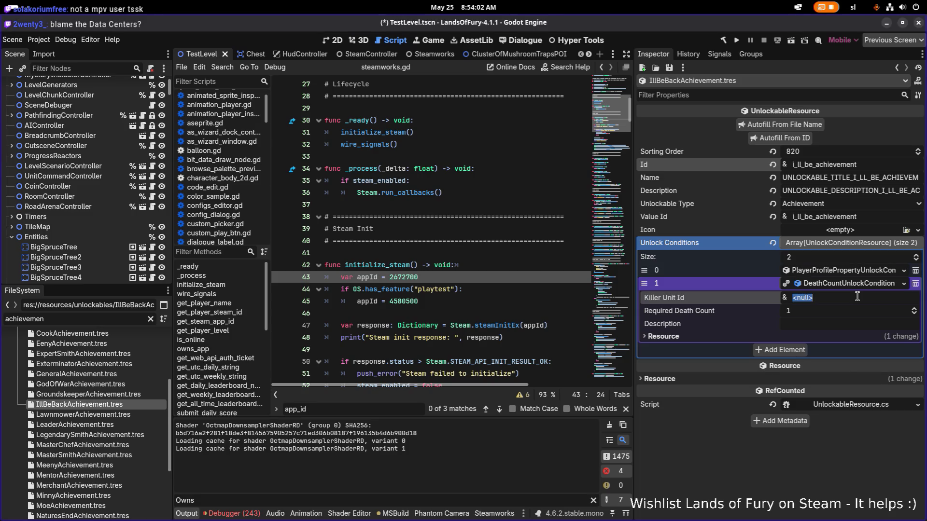
type("ar")
Set the Id to i_ll_be_back_achievement, autofill the name fields from it and save.
key("BackSpace")
left_click(833, 287)
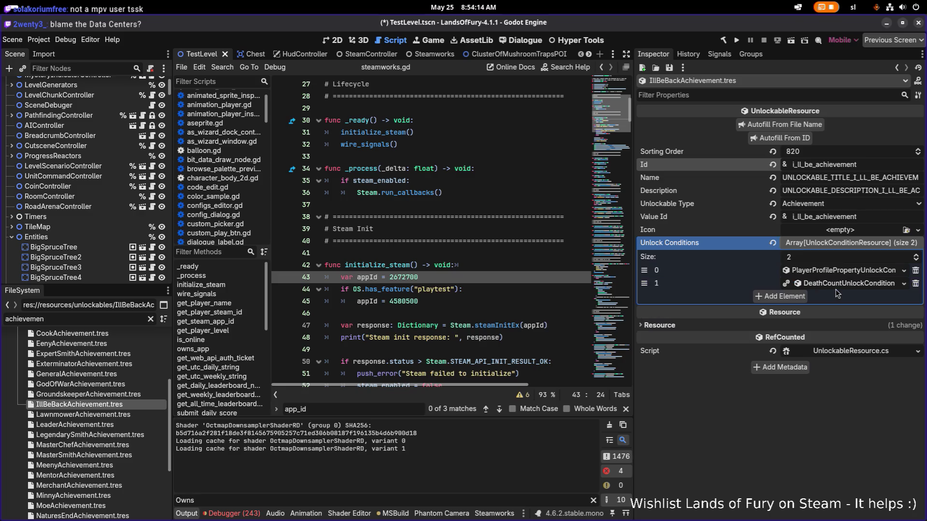
key("ctrl+s")
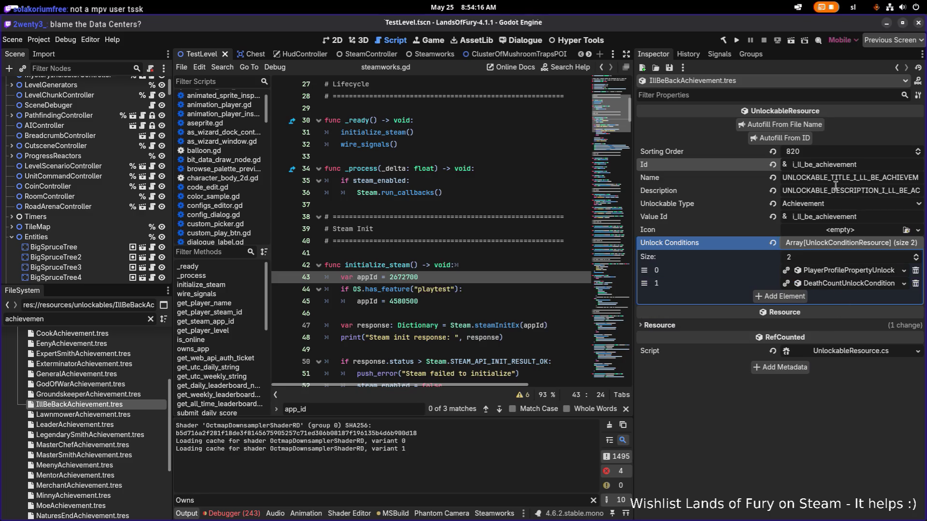
type("_back")
left_click(794, 137)
key("ctrl+s")
Remove the PlayerProfilePropertyUnlock condition, leaving only the death-count condition, and save.
left_click(862, 271)
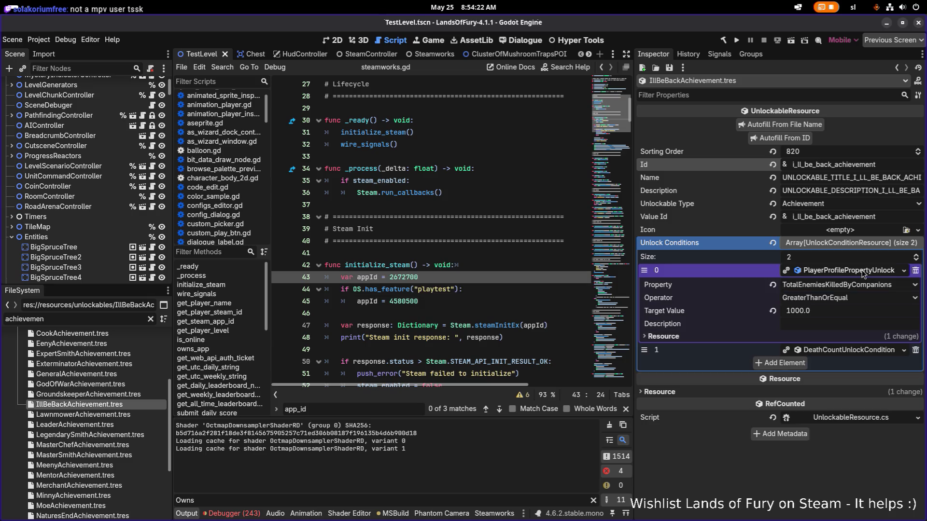
left_click(915, 270)
key("ctrl+s")
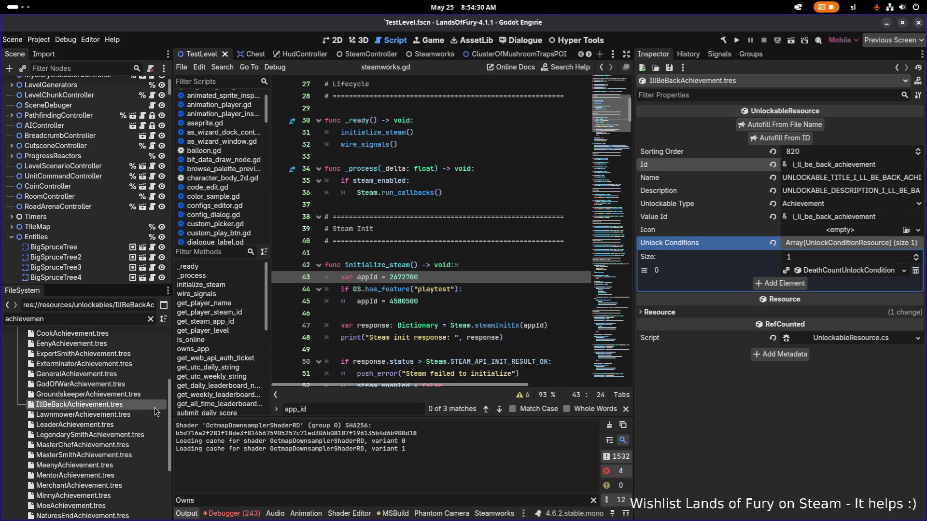
key("alt+Tab")
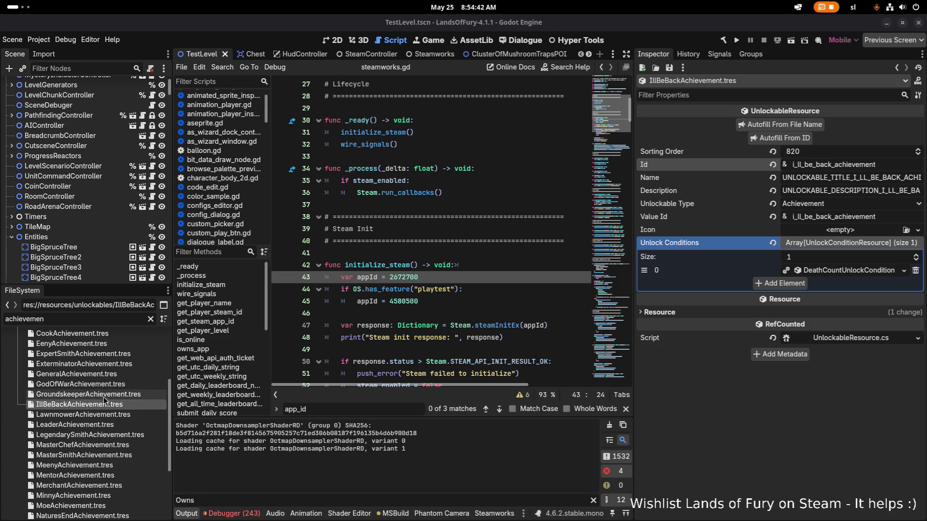
Compare with GeneralAchievement.tres, then set IllBeBackAchievement's Sorting Order to 900 and save.
left_click(102, 375)
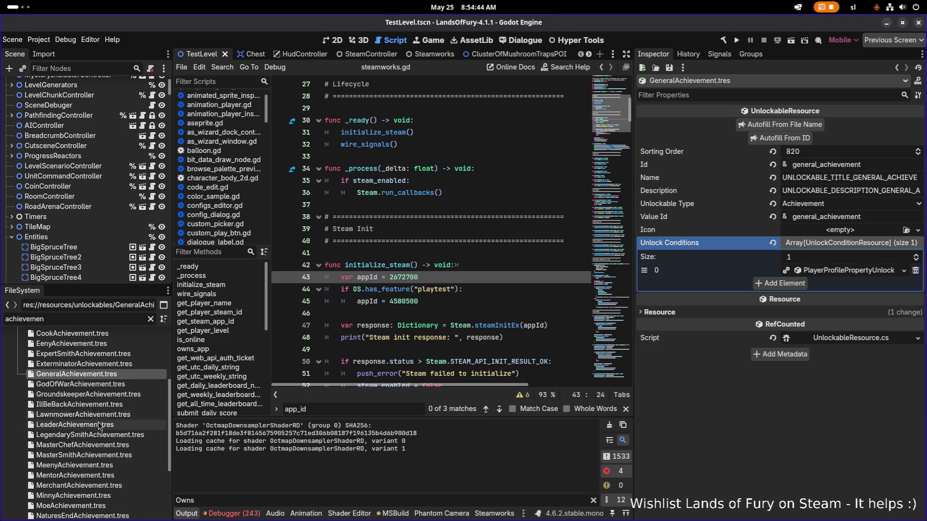
left_click(105, 401)
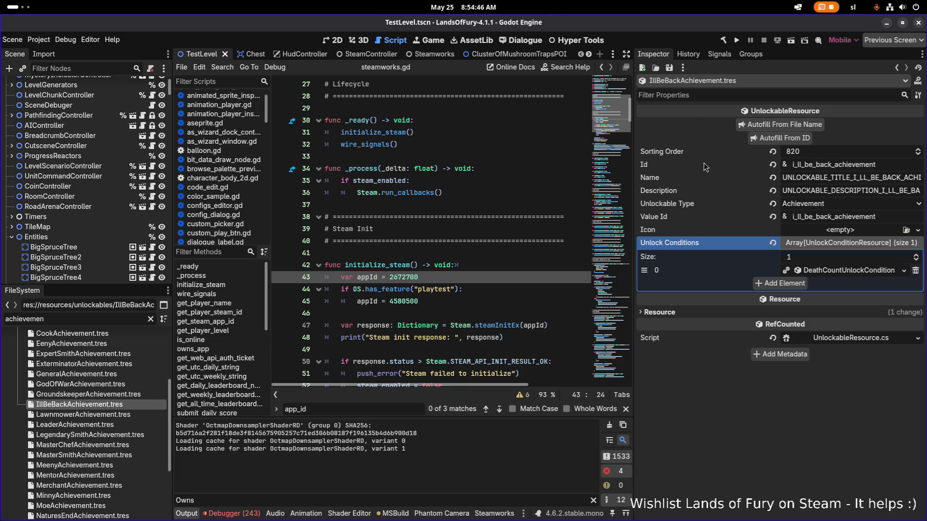
left_click(798, 152)
type("900")
key("Return")
key("ctrl+s")
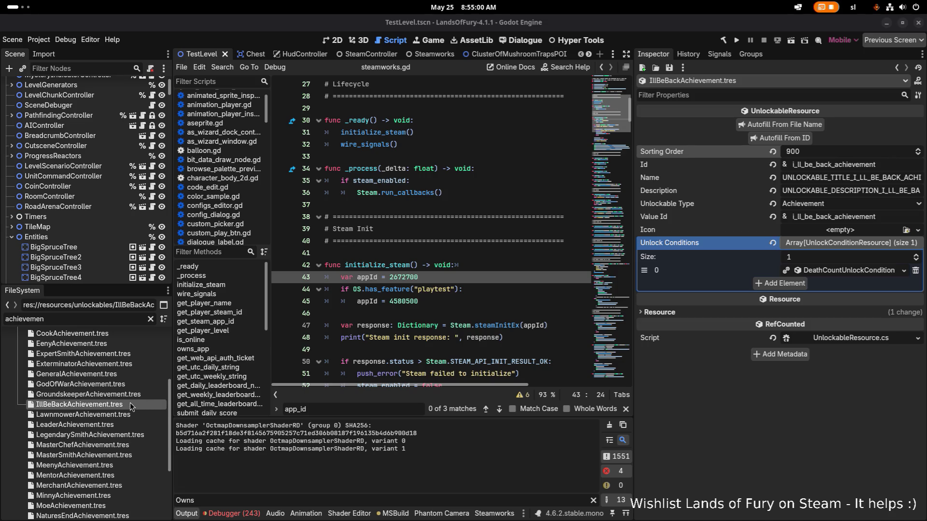
Duplicate BrainDeadAchievement.tres as BackToRealityAchievement.tres.
left_click(92, 363)
scroll(93, 361, "up", 3)
left_click(92, 360)
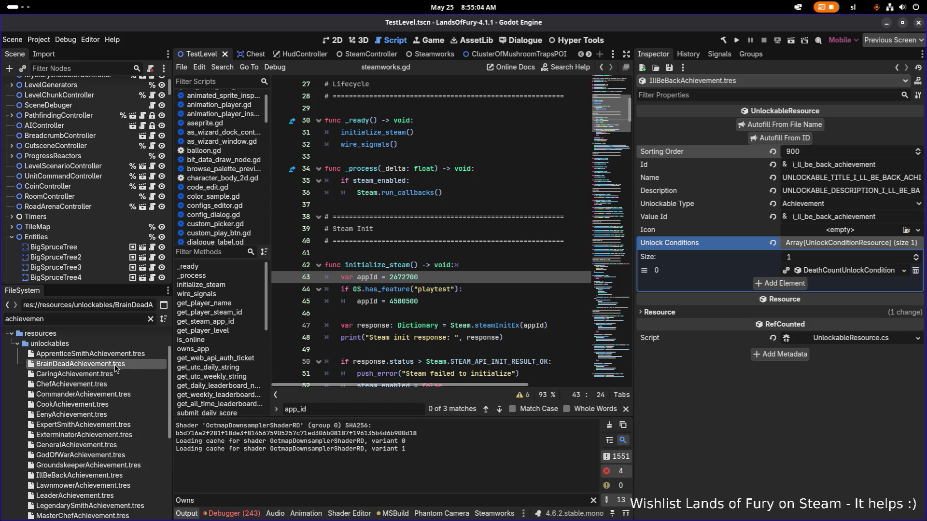
key("ctrl+d")
left_click(372, 265)
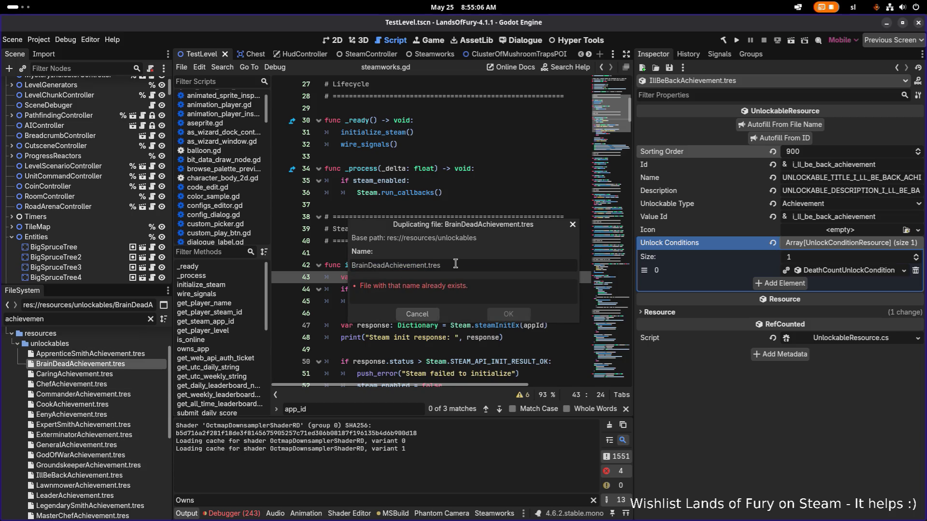
key("shift+Home")
type("BackToReality")
key("Return")
Give BackToRealityAchievement Sorting Order 1000, a back_to_reality Id and autofilled name fields.
left_click(146, 363)
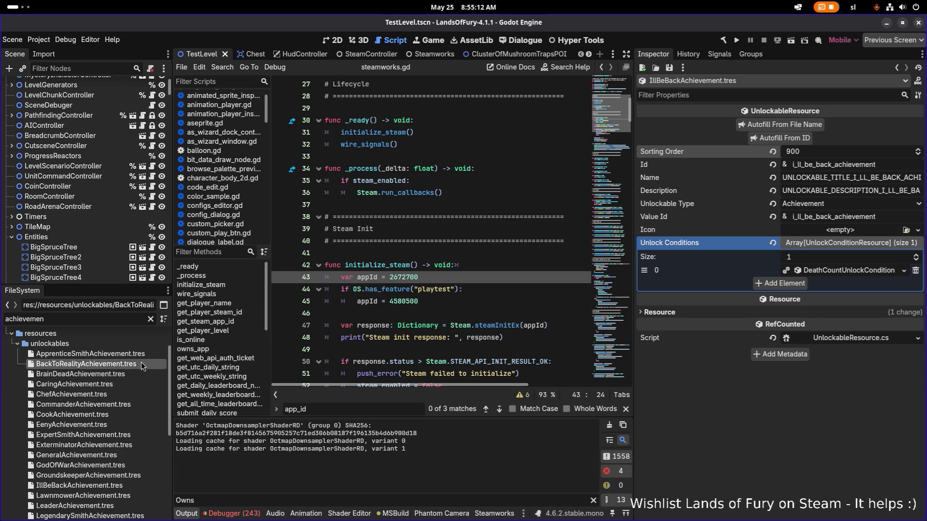
left_click(824, 152)
type("1")
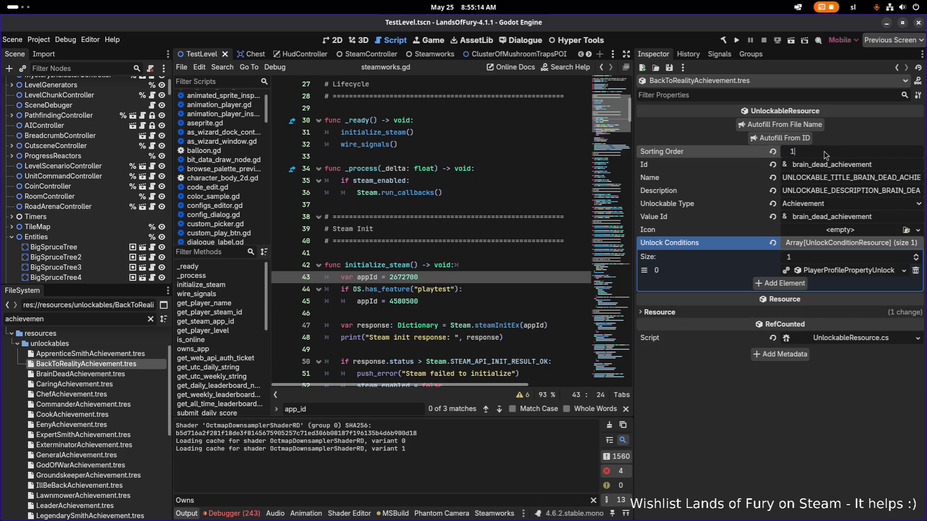
type("00")
key("Return")
left_click(807, 166)
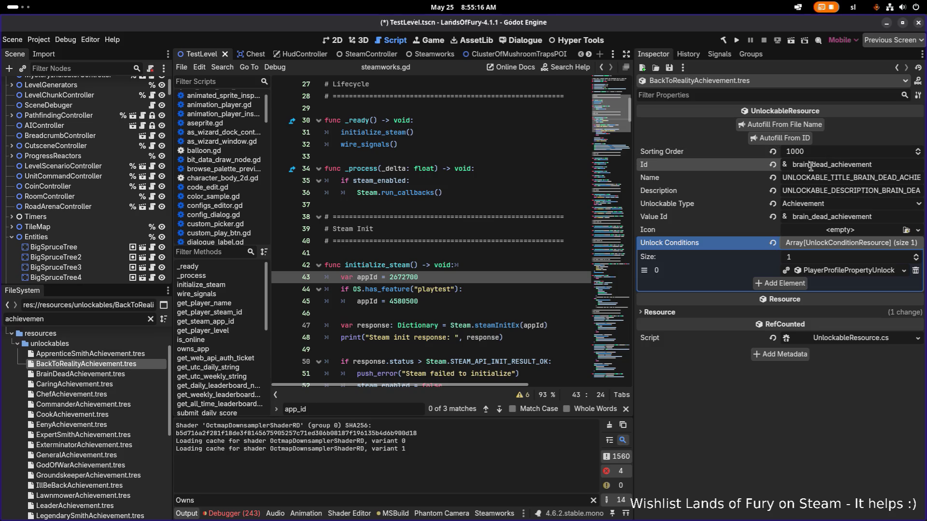
key("shift+Home")
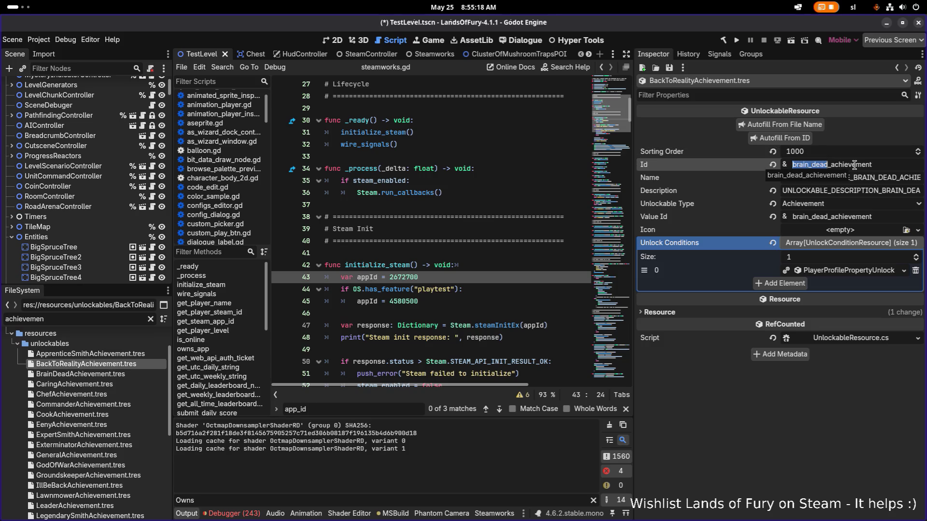
type("back-")
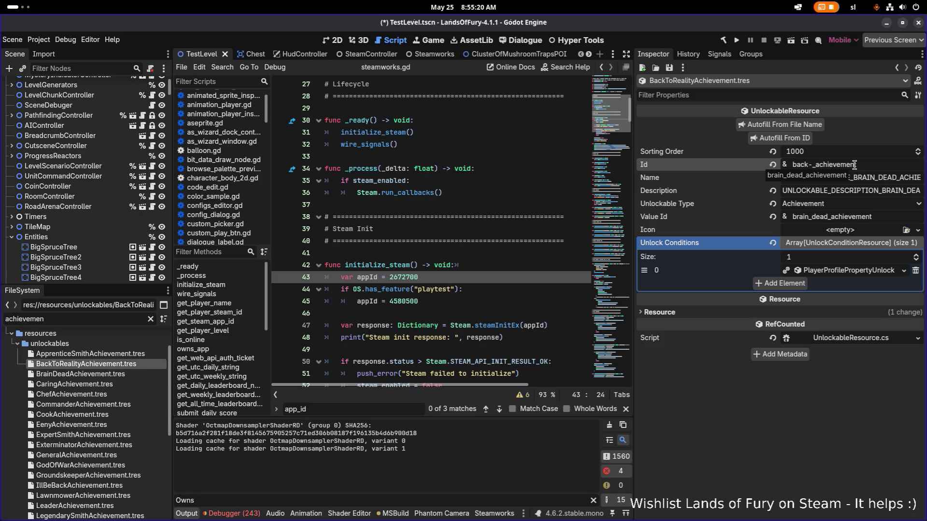
type("to_reality_")
left_click(789, 138)
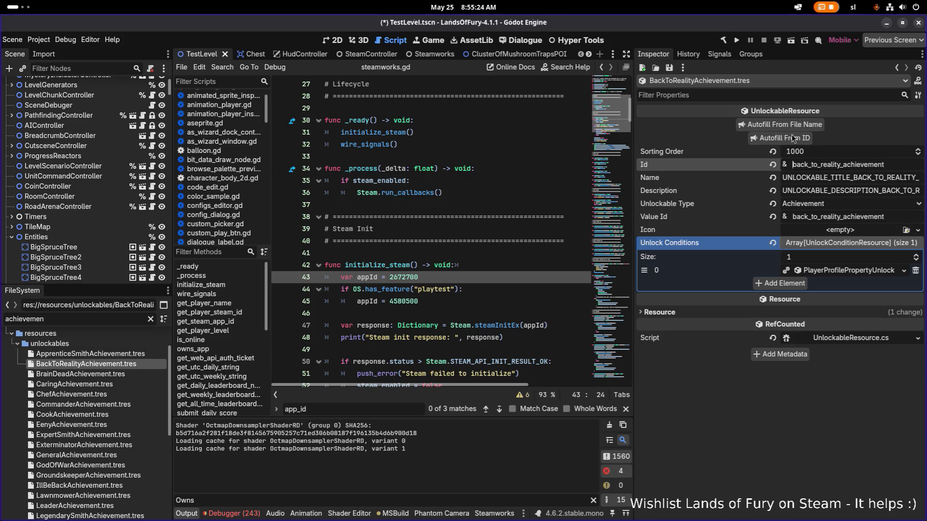
Replace the unlock condition with a PlayerProfilePropertyUnlock on TotalVictoriesWithCartridges and save.
right_click(861, 271)
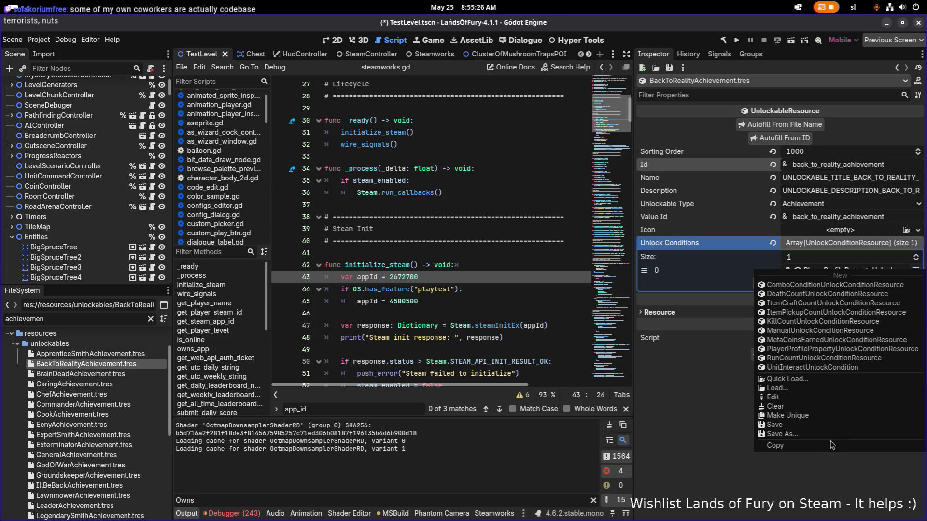
left_click(722, 431)
left_click(915, 270)
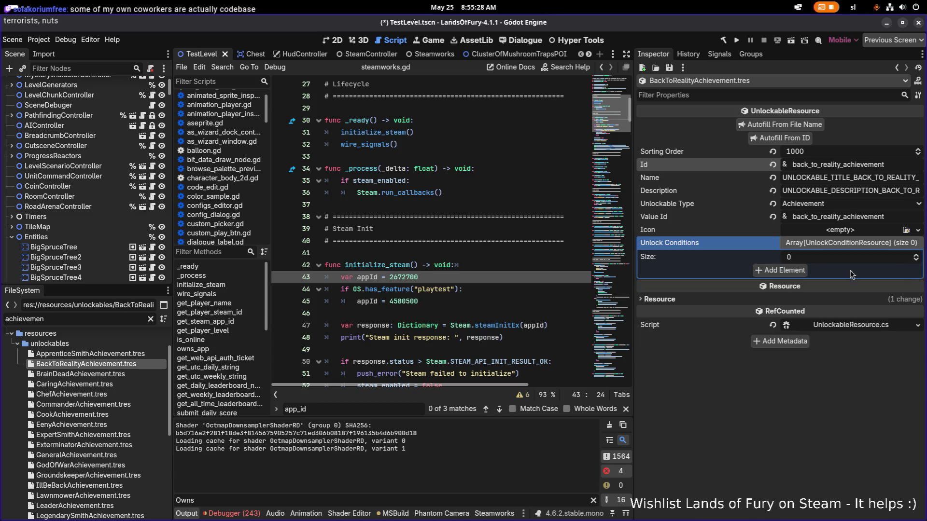
left_click(789, 271)
left_click(834, 274)
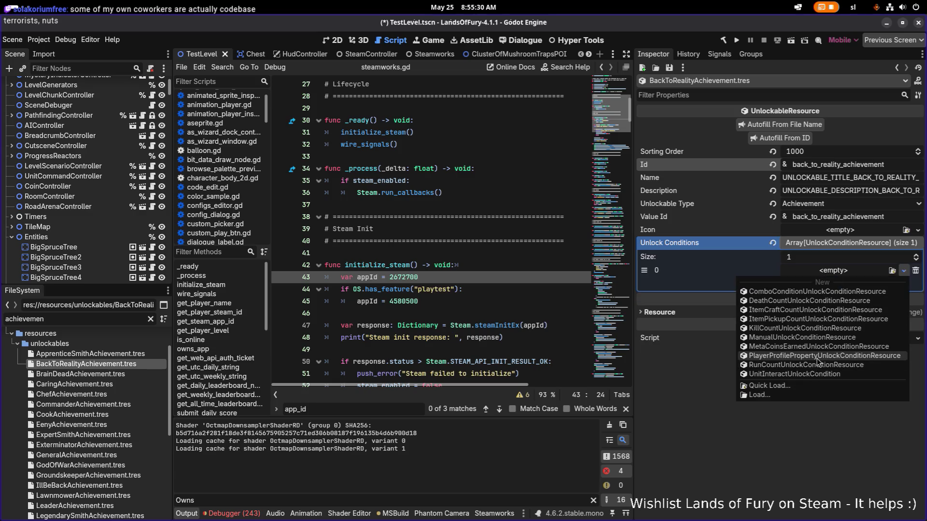
left_click(821, 362)
left_click(837, 287)
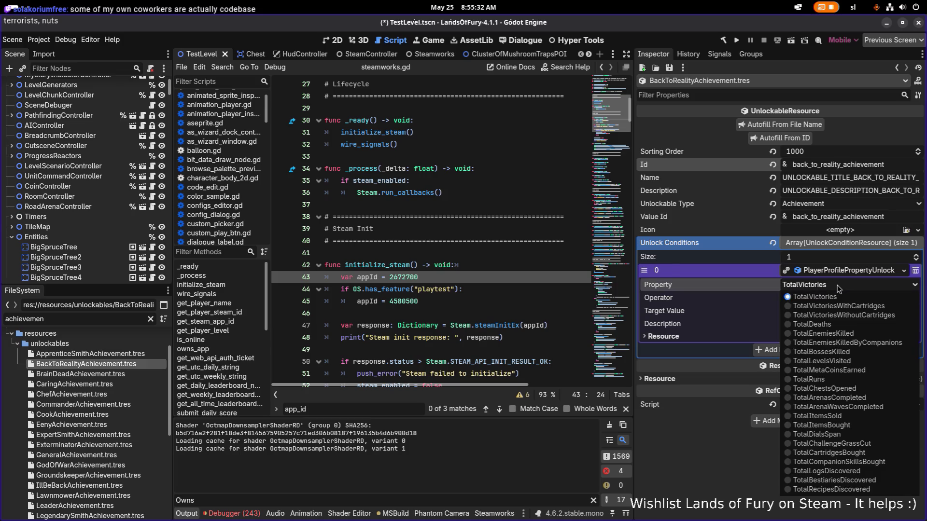
left_click(836, 288)
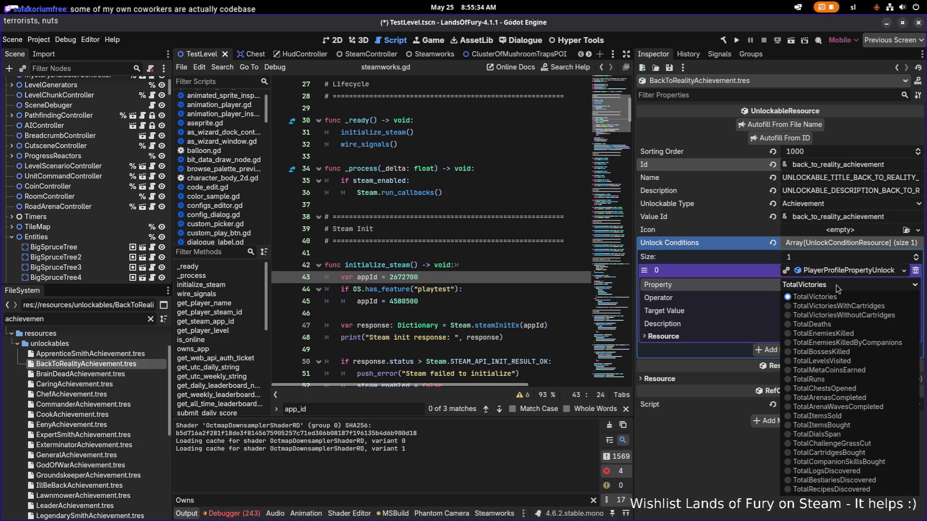
left_click(859, 307)
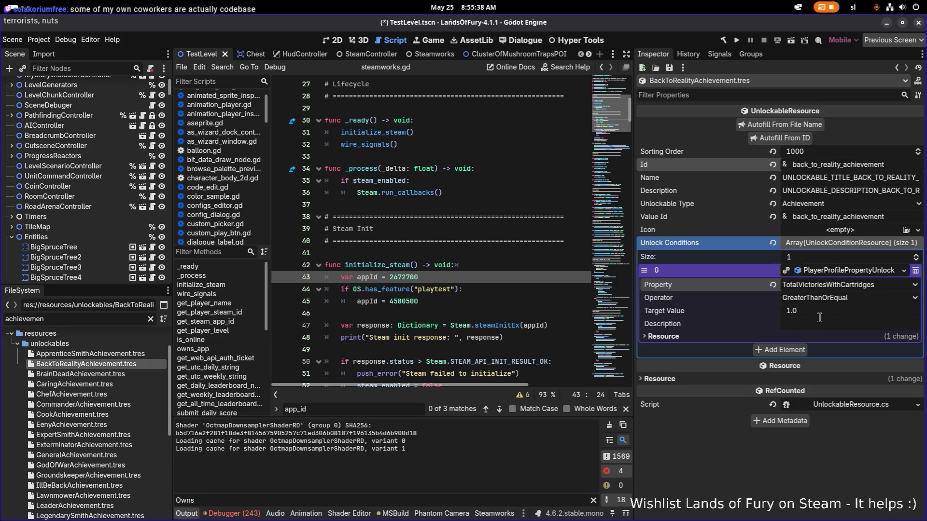
key("ctrl+s")
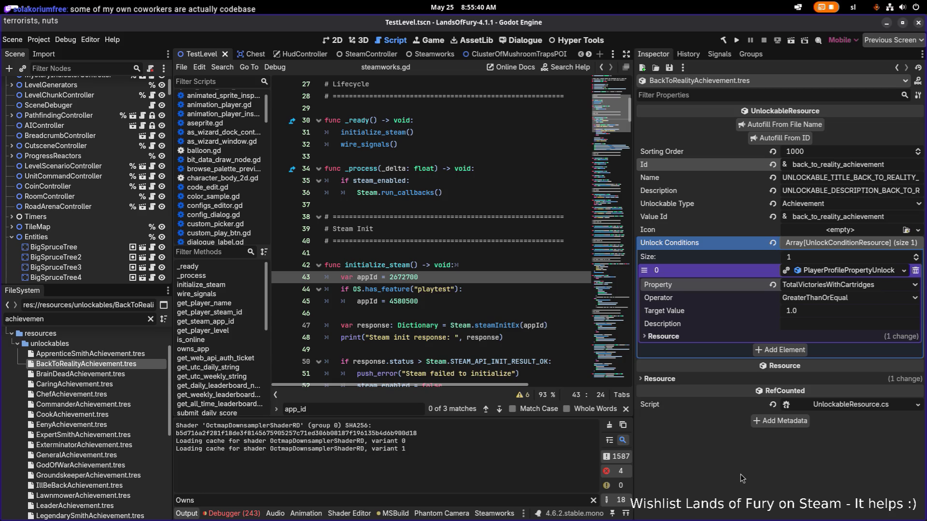
Start duplicating BackToRealityAchievement.tres and position the caret to rename the copy.
left_click(123, 365)
key("ctrl+d")
key("Home")
key("Right")
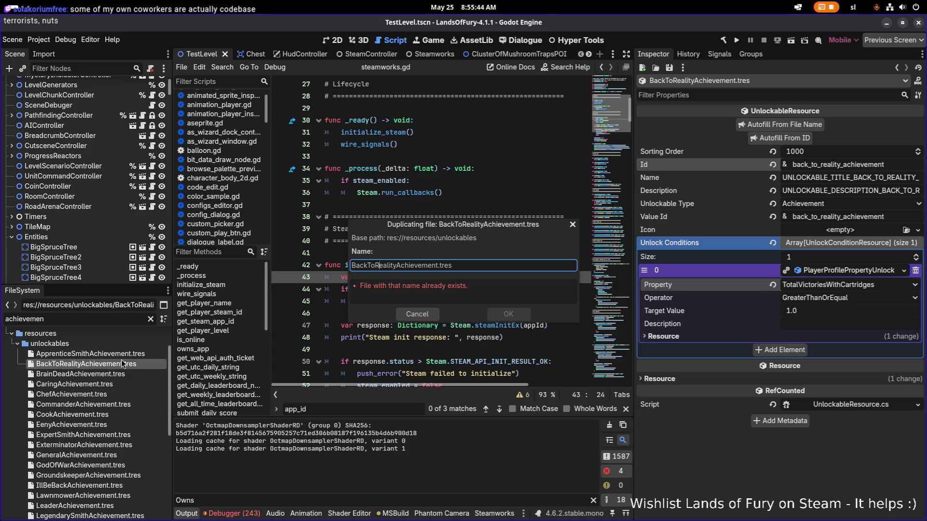
Name the duplicate CircleBreakerAchievement.tres and open it.
key("shift+Home")
type("CircleBreaker")
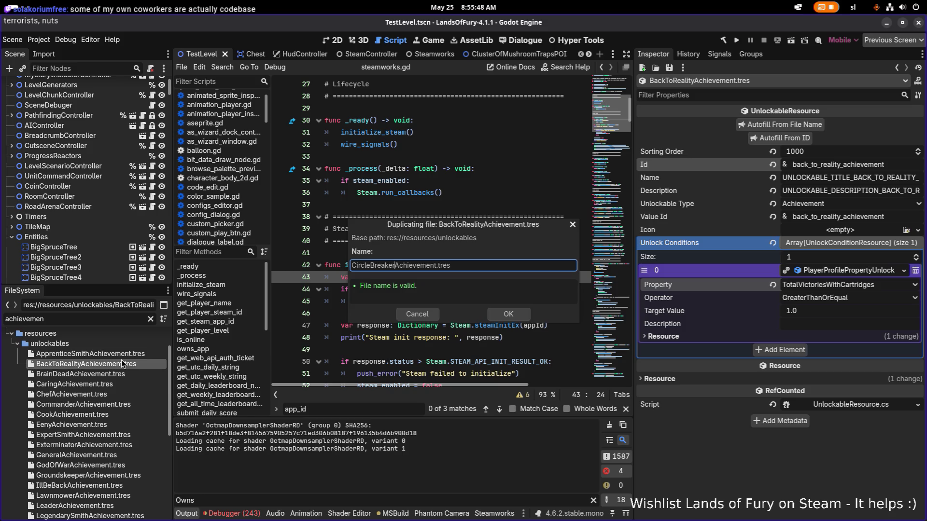
key("Return")
left_click(102, 404)
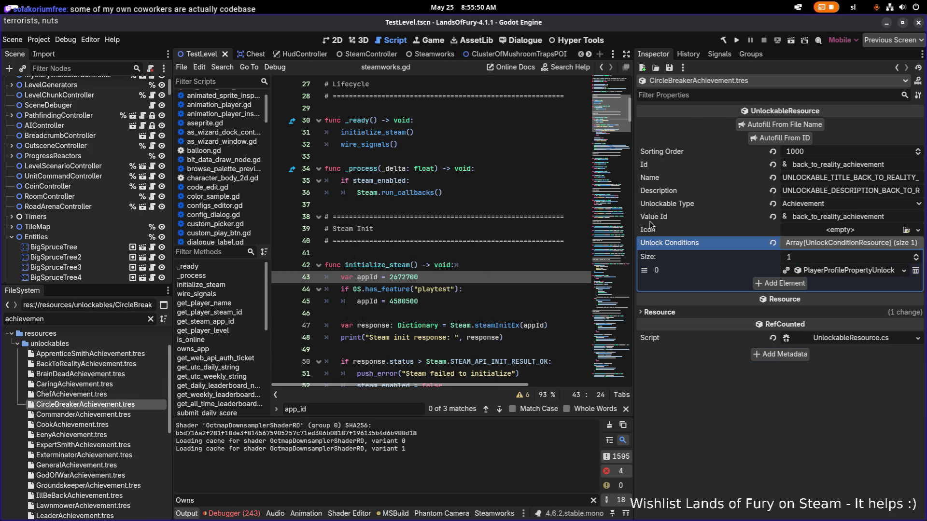
Set Id circle_breaker_achievement, autofill the name fields and set Sorting Order 1010.
left_click(850, 166)
key("shift+Home")
type("circle_breaker")
left_click(789, 138)
left_click(824, 151)
type("1010")
key("Return")
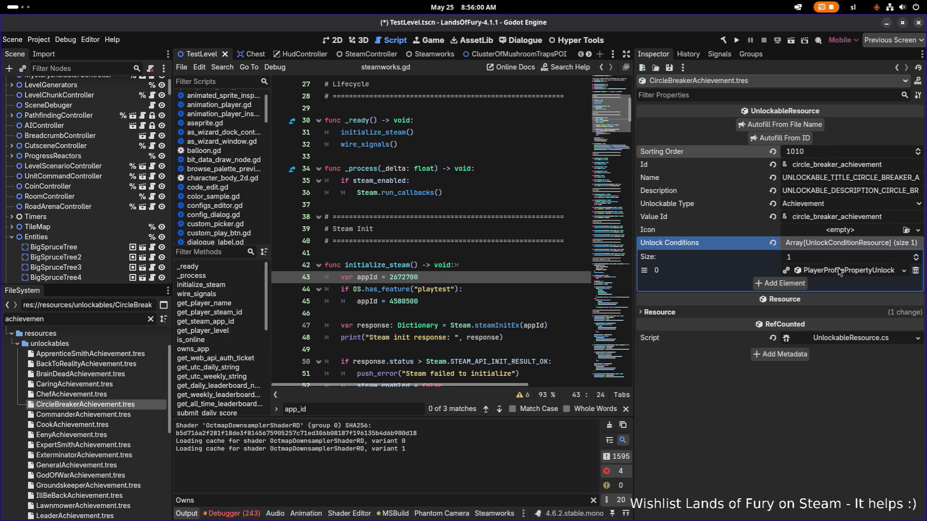
Change the unlock condition's property to TotalVictoriesWithoutCartridges and save.
right_click(841, 272)
left_click(811, 417)
left_click(861, 273)
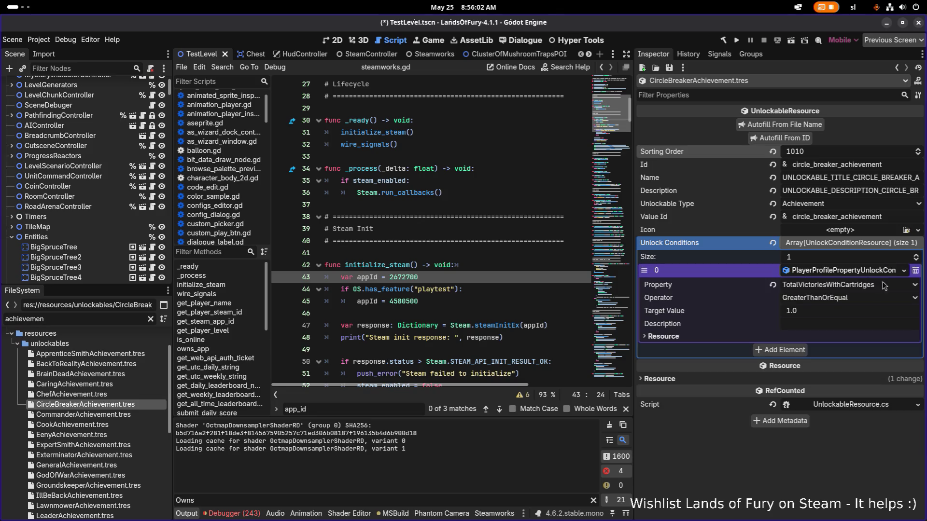
left_click(865, 284)
left_click(838, 314)
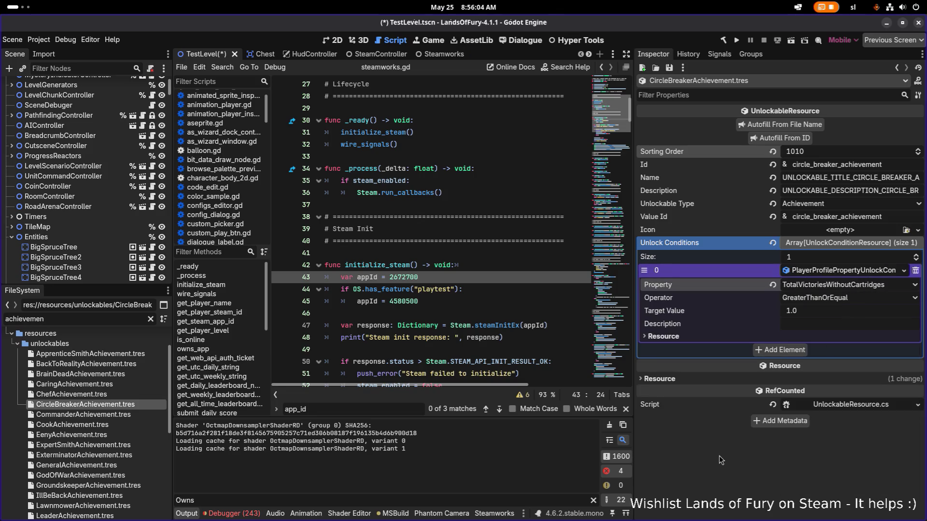
key("ctrl+s")
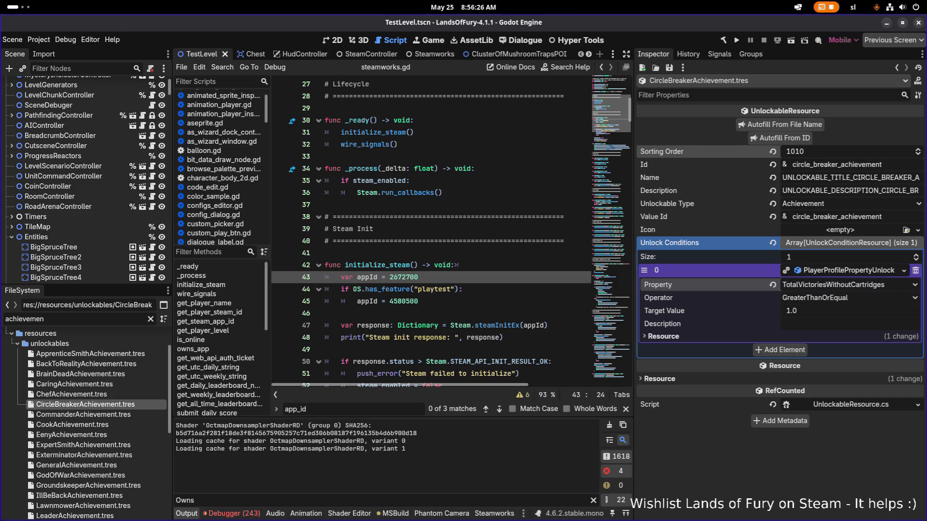
scroll(40, 259, "down", 2)
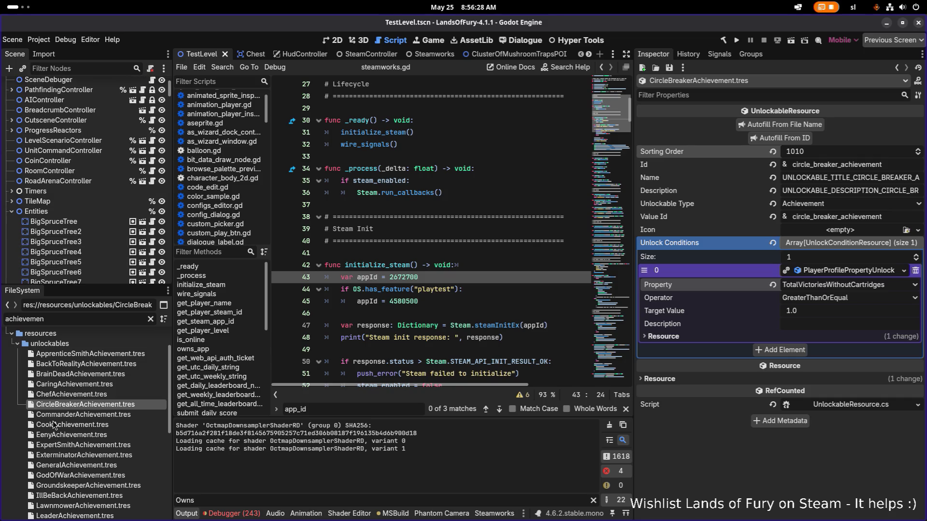
Duplicate CaringAchievement.tres as RunnerAchievement.tres.
left_click(76, 394)
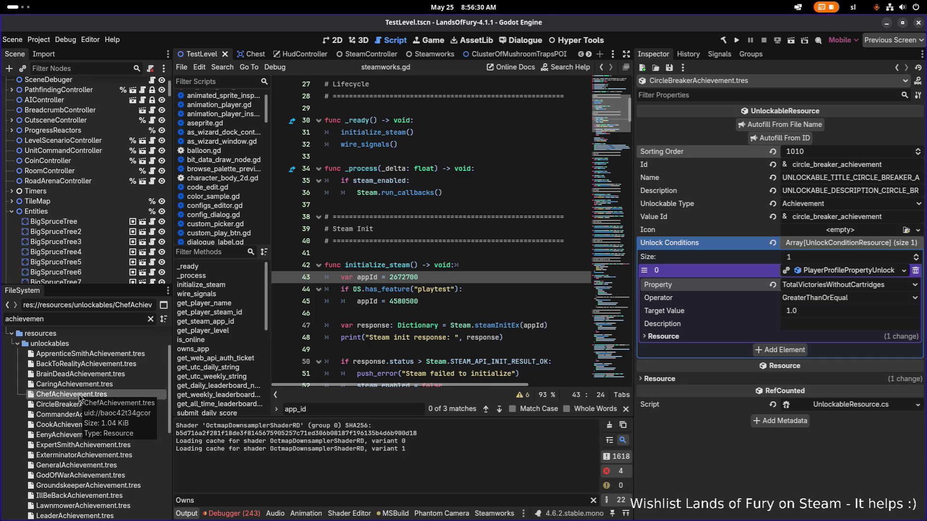
mouse_move(71, 394)
left_click(107, 384)
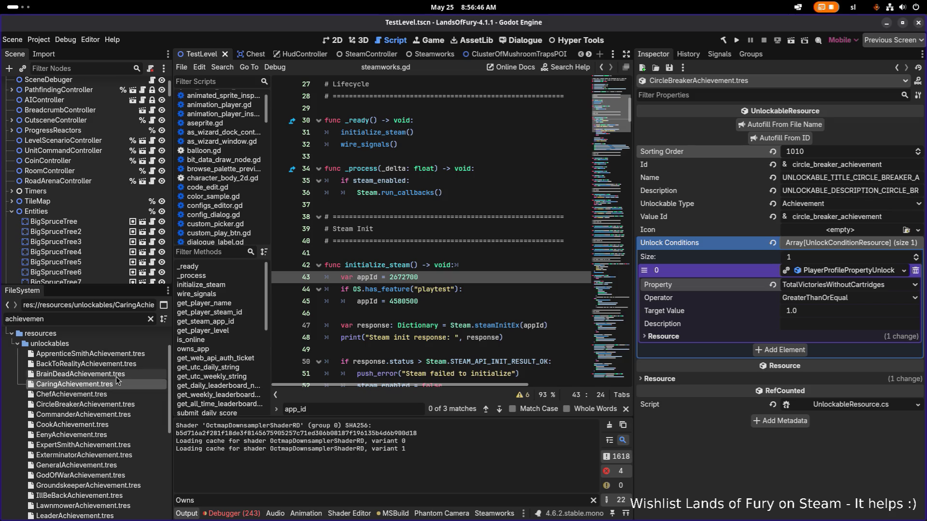
key("ctrl+d")
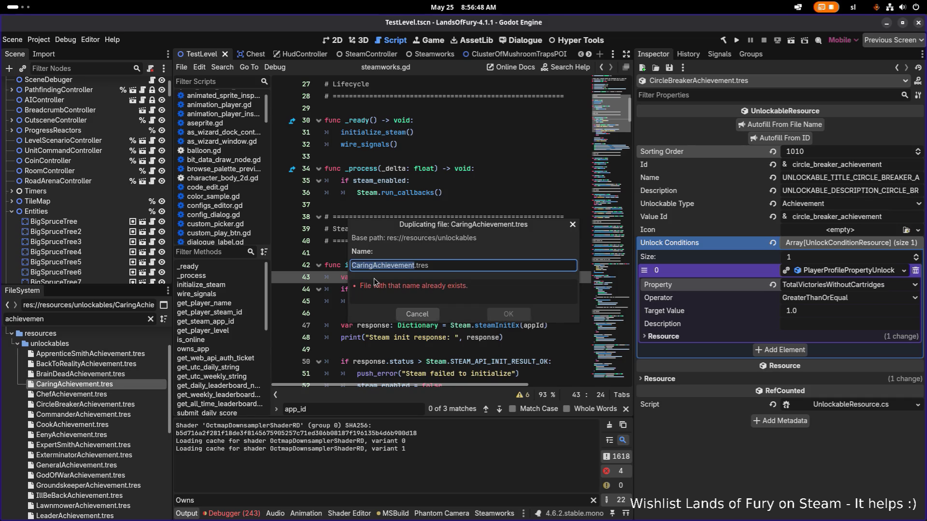
left_click(435, 264)
key("shift+Home")
key("BackSpace")
type("Runner")
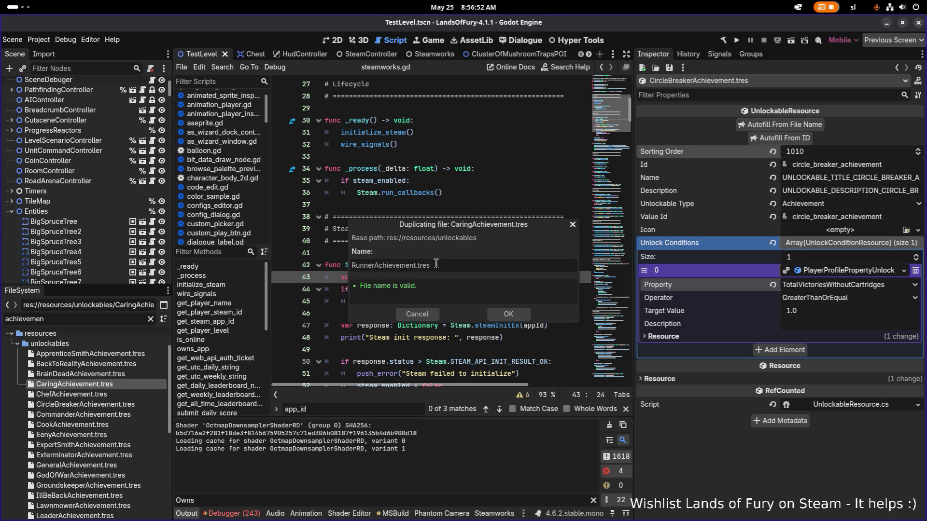
key("Return")
Filter for 'runner', open it, set Sorting Order 1100, Id runner_achievement and autofill the name fields.
double_click(120, 319)
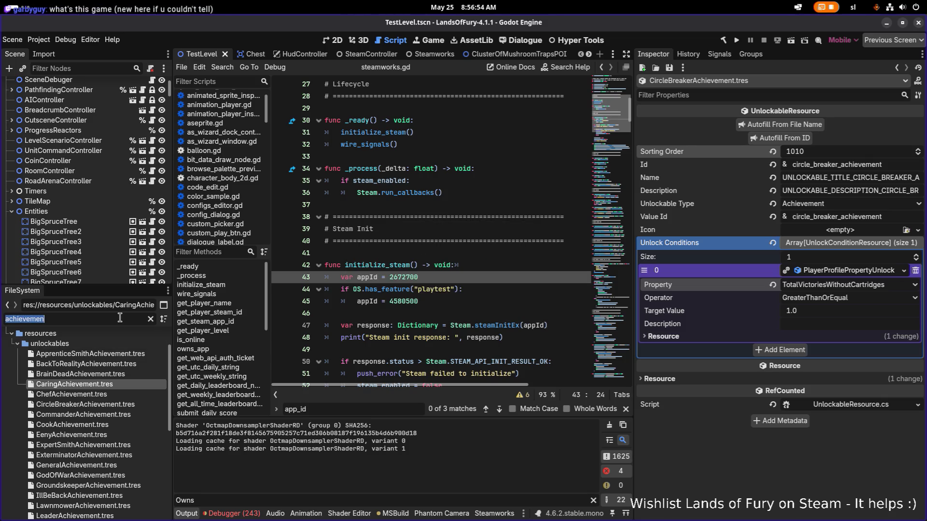
type("runner")
left_click(109, 405)
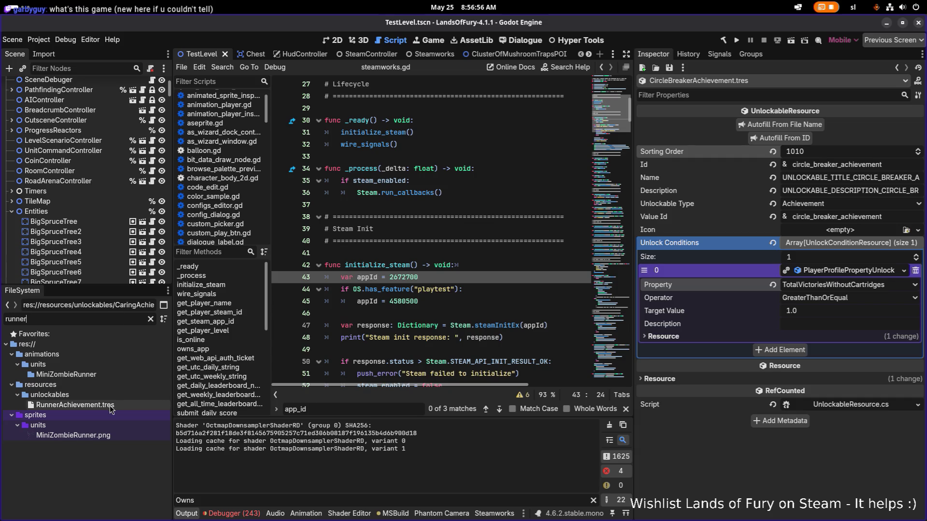
left_click(847, 153)
type("11")
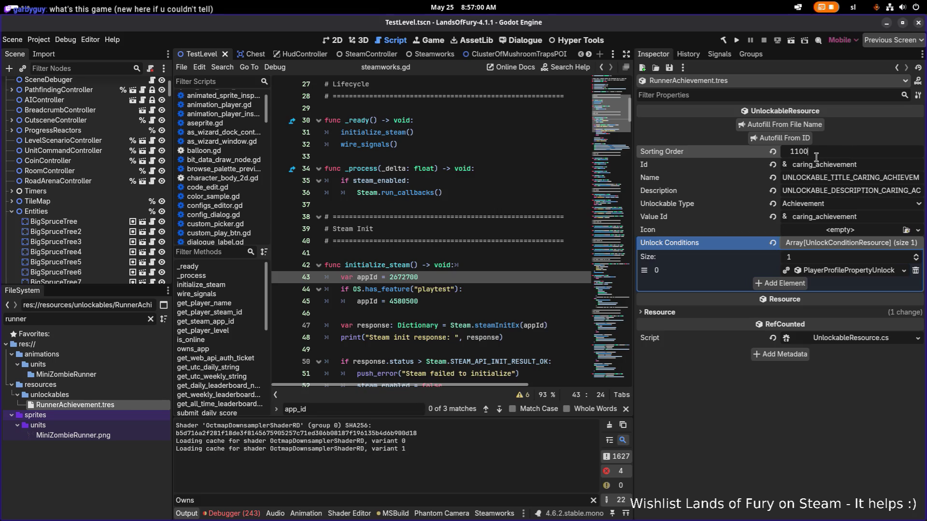
left_click_drag(815, 164, 779, 169)
key("Right")
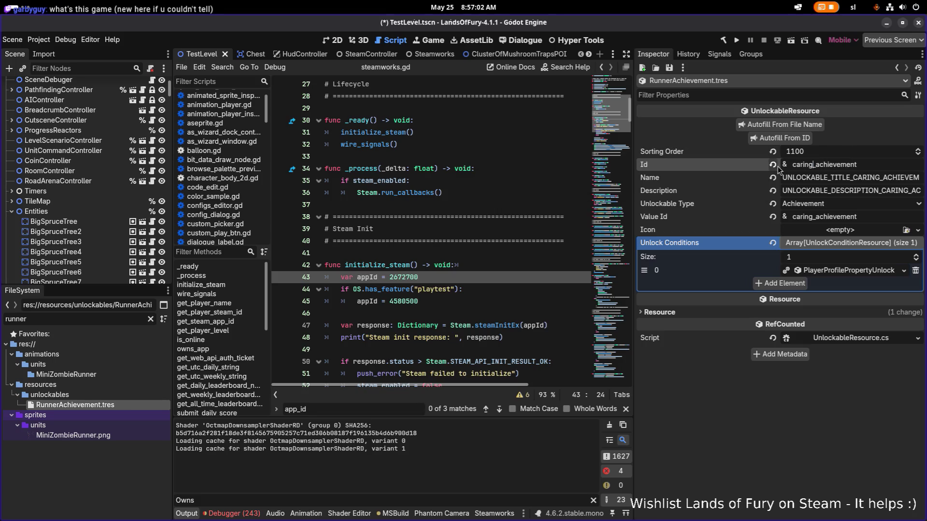
key("BackSpace")
key("BackSpace")
key("BackSpace")
type("runner")
left_click(783, 138)
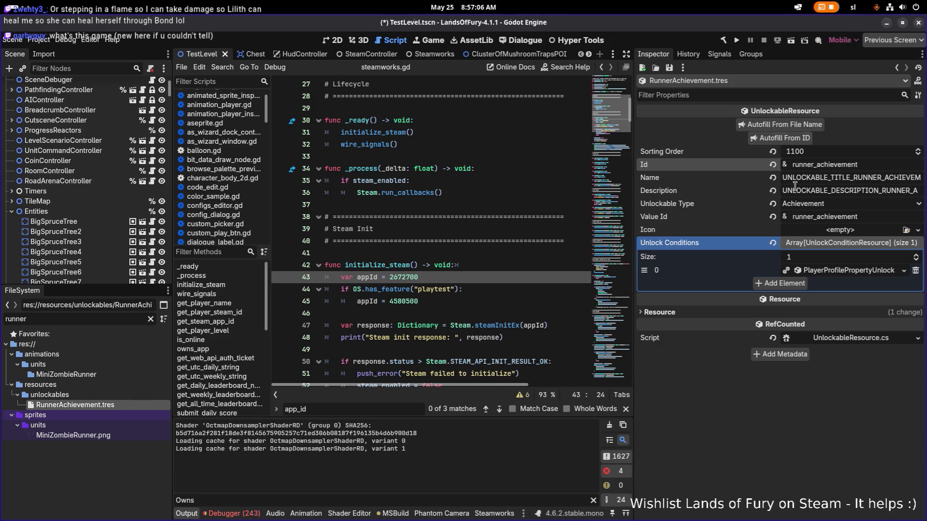
Replace the unlock condition with a ManualUnlockConditionResource, save, and start duplicating the file.
right_click(837, 280)
left_click(763, 365)
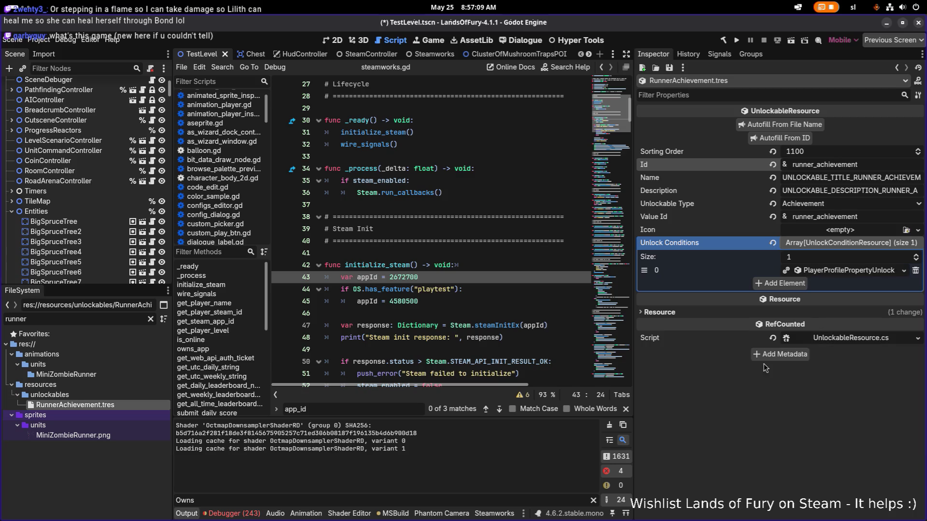
left_click(915, 270)
left_click(781, 270)
left_click(849, 271)
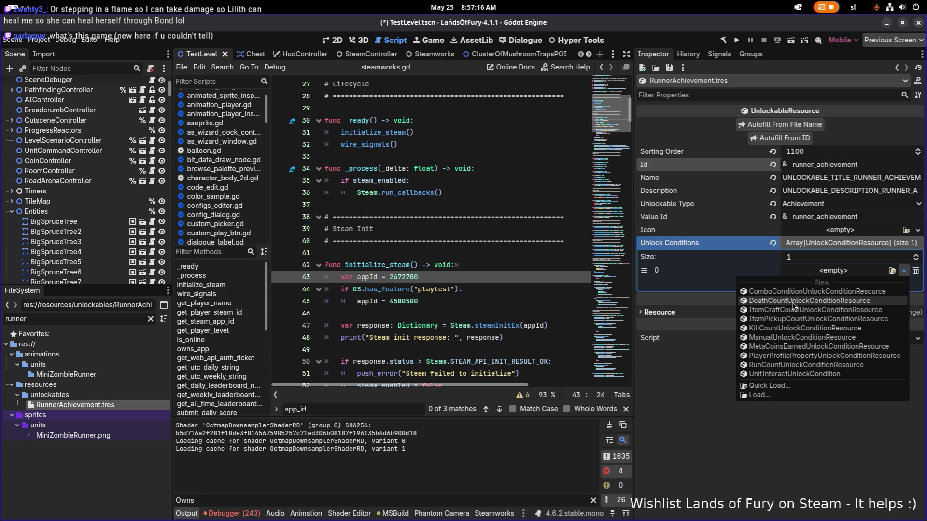
left_click(777, 337)
key("ctrl+s")
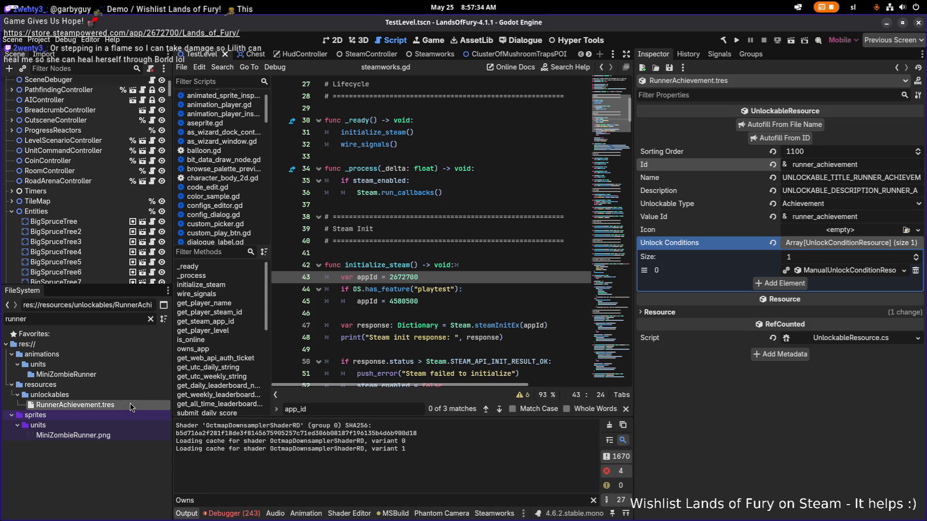
key("ctrl+d")
Name the copy SpeedRunnerAchievement.tres, set Id speed_runner_achievement, autofill and save.
key("Left")
key("Left")
key("Left")
type("Speed")
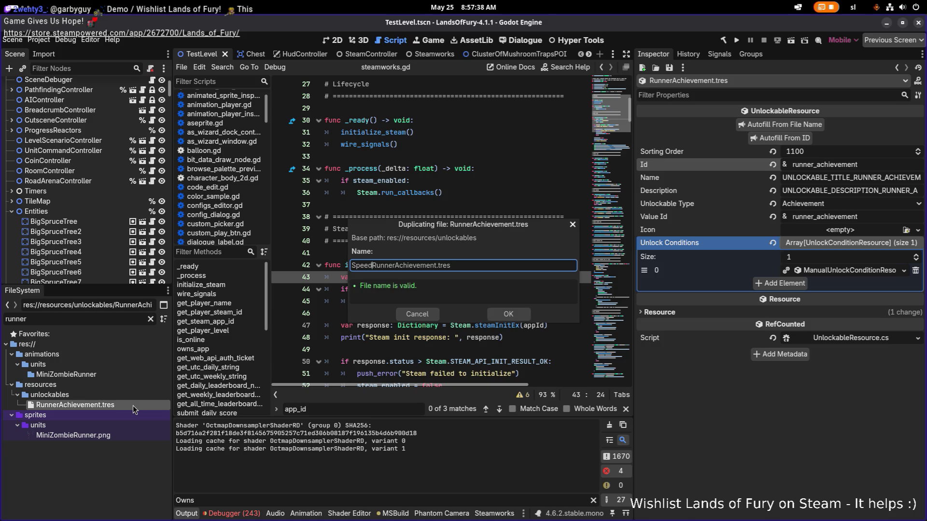
key("Return")
left_click(118, 415)
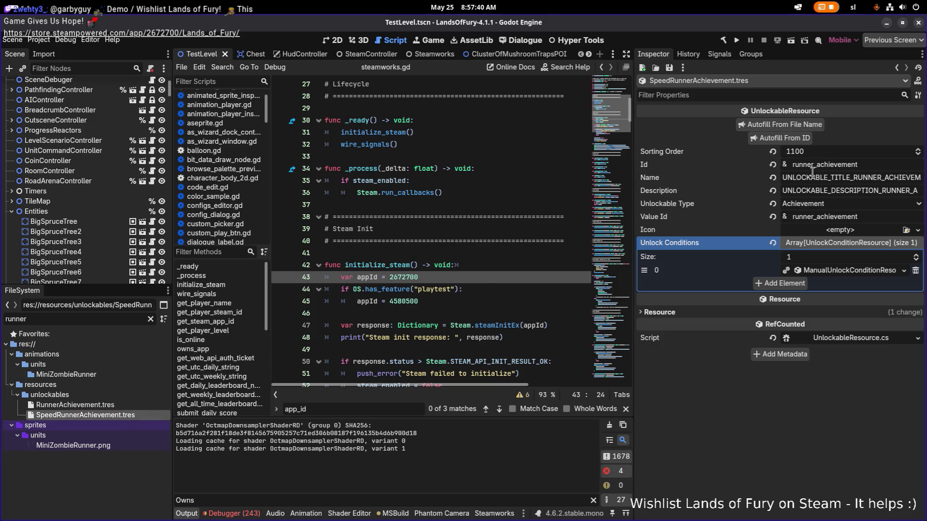
type("speed_")
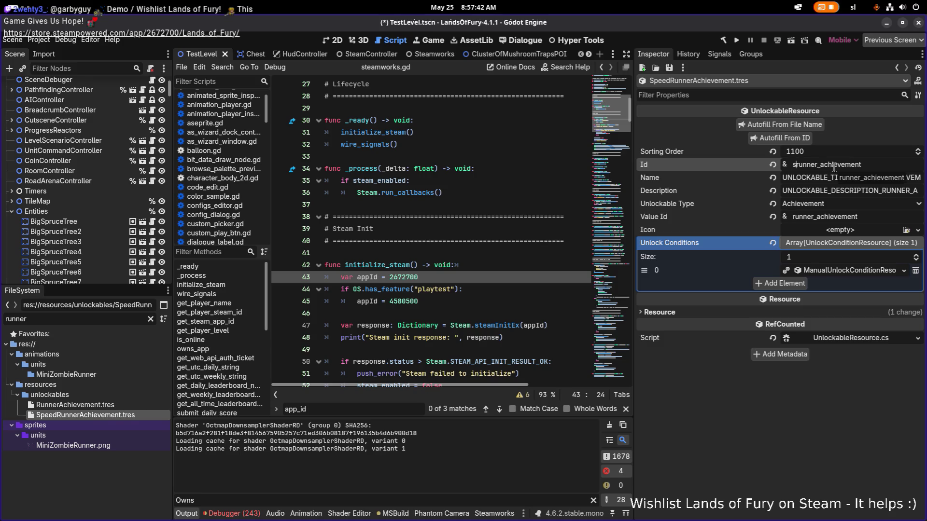
key("Return")
left_click(785, 138)
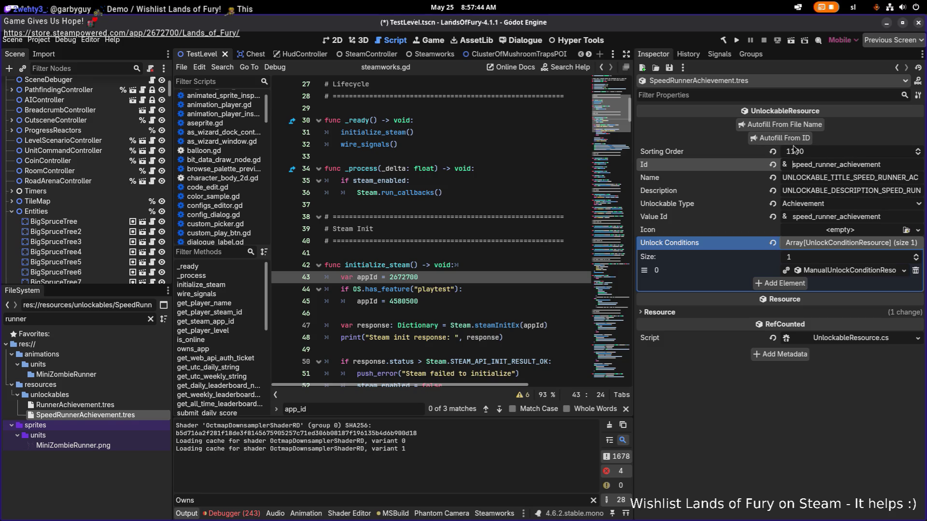
key("ctrl+s")
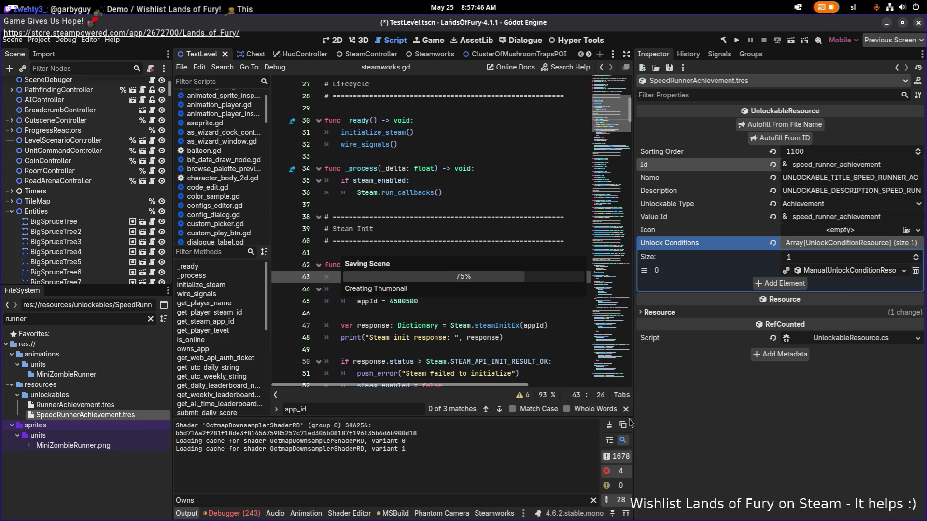
Duplicate it as FlashAchievement.tres and open the new file.
key("ctrl+d")
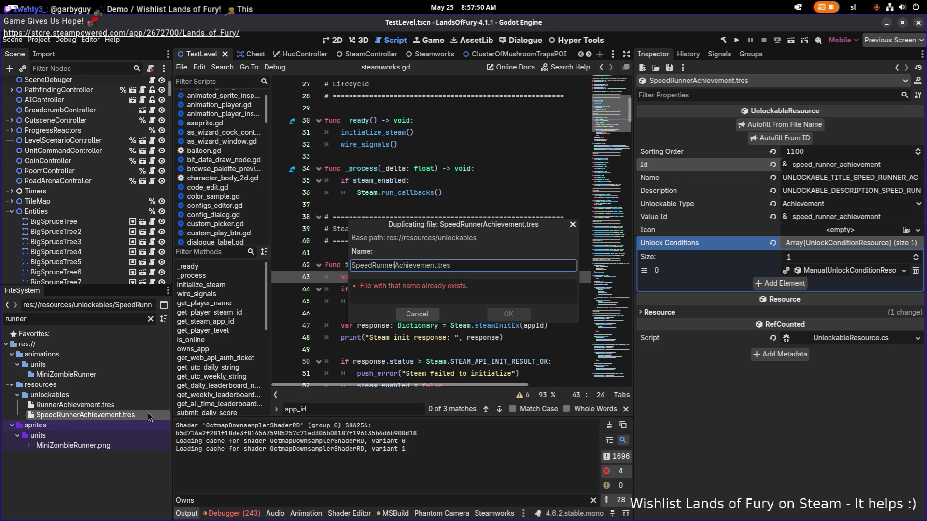
key("shift+Home")
key("BackSpace")
type("Flash")
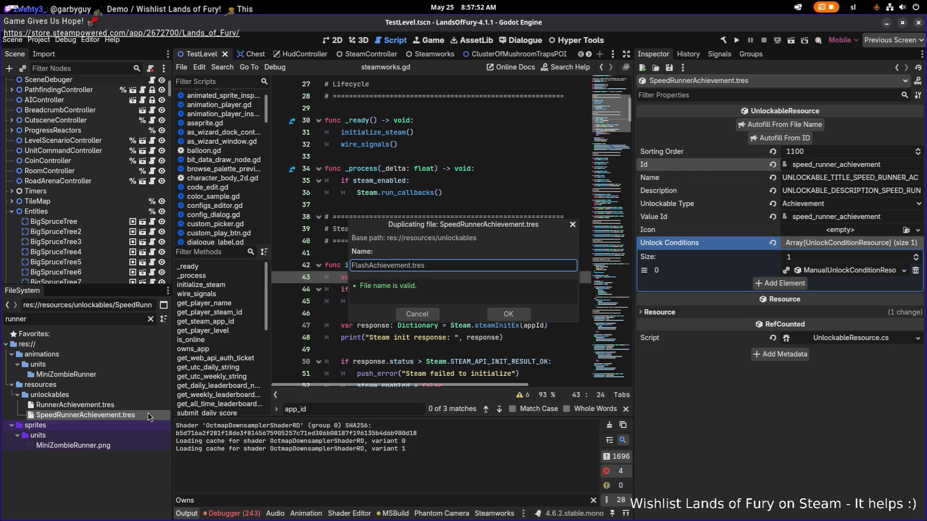
key("Return")
double_click(90, 319)
type("flash")
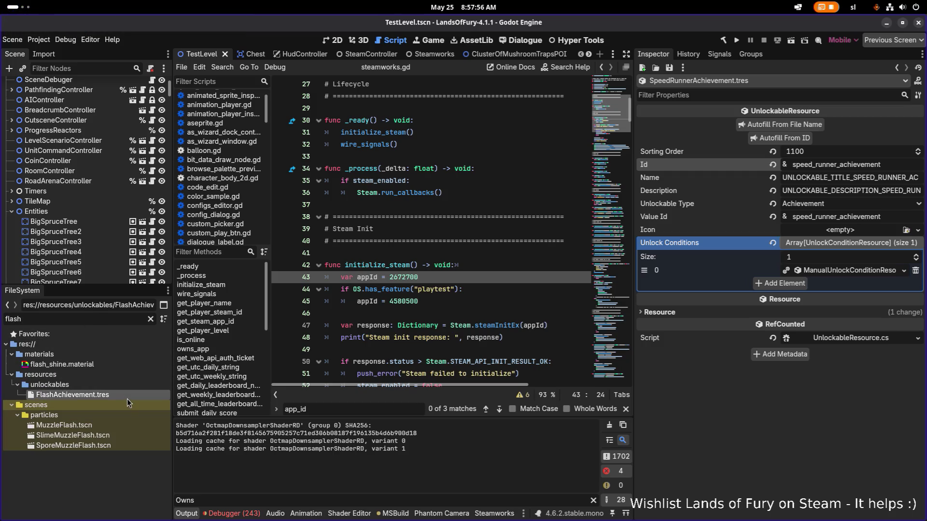
left_click(125, 396)
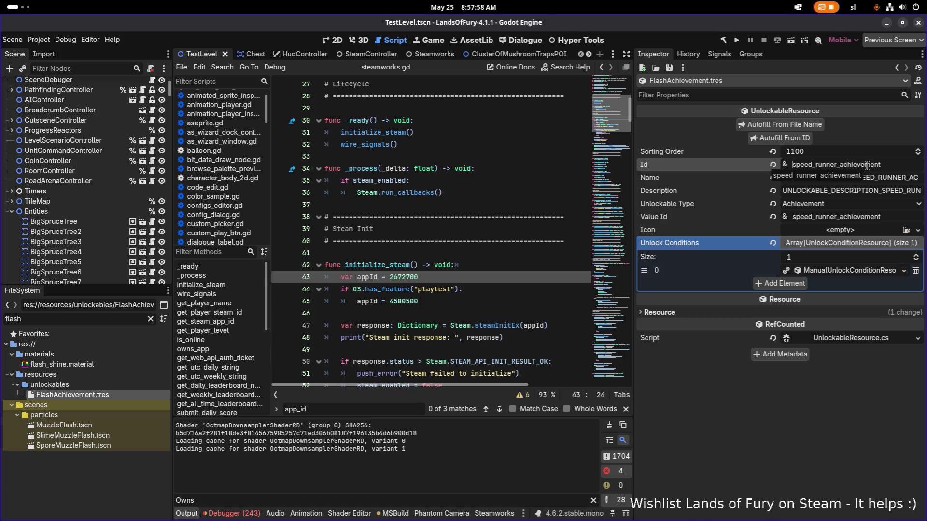
Set Id flash_achievement, autofill the FLASH name fields, raise Sorting Order to 1120 and save.
key("shift+Home")
type("flash")
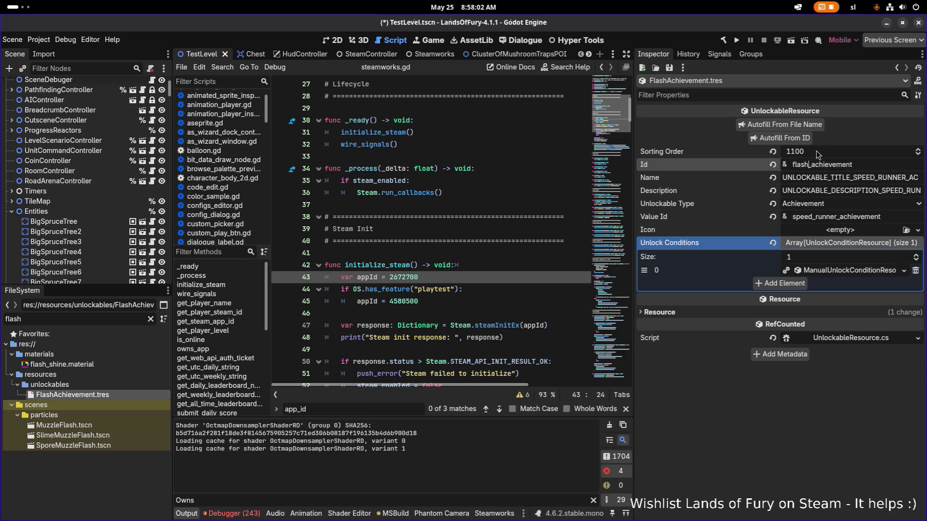
left_click(807, 140)
left_click_drag(812, 154, 838, 152)
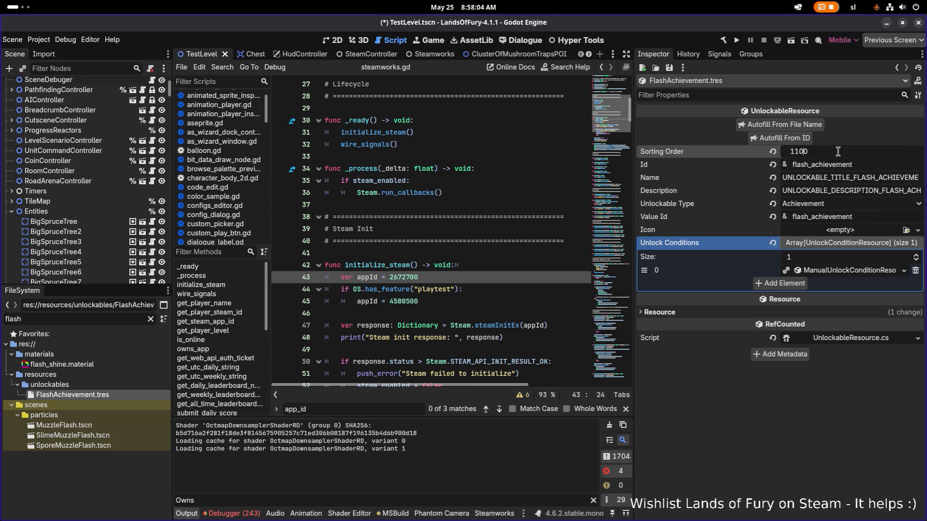
type("1120")
key("ctrl+s")
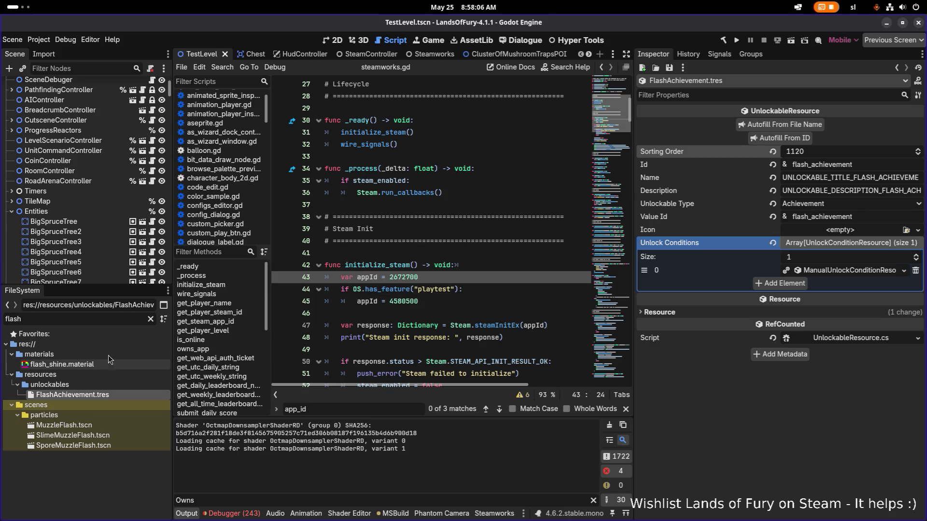
key("ctrl+a")
type("runner")
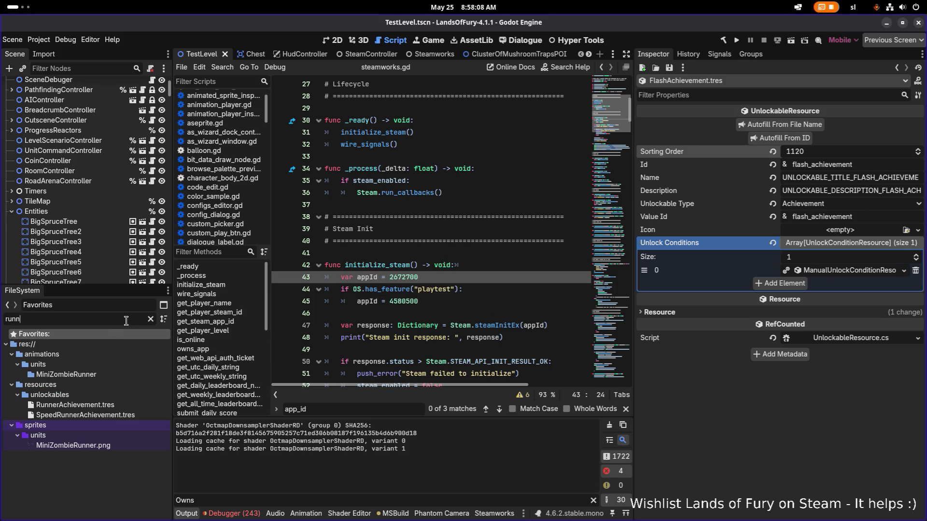
Set SpeedRunnerAchievement's Sorting Order to 1110.
left_click(85, 415)
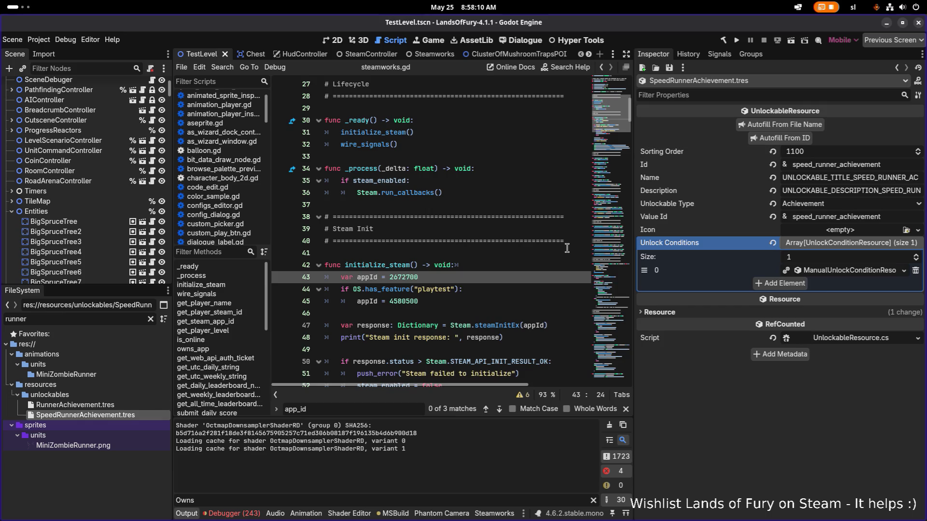
left_click(800, 154)
type("1")
key("Delete")
key("Return")
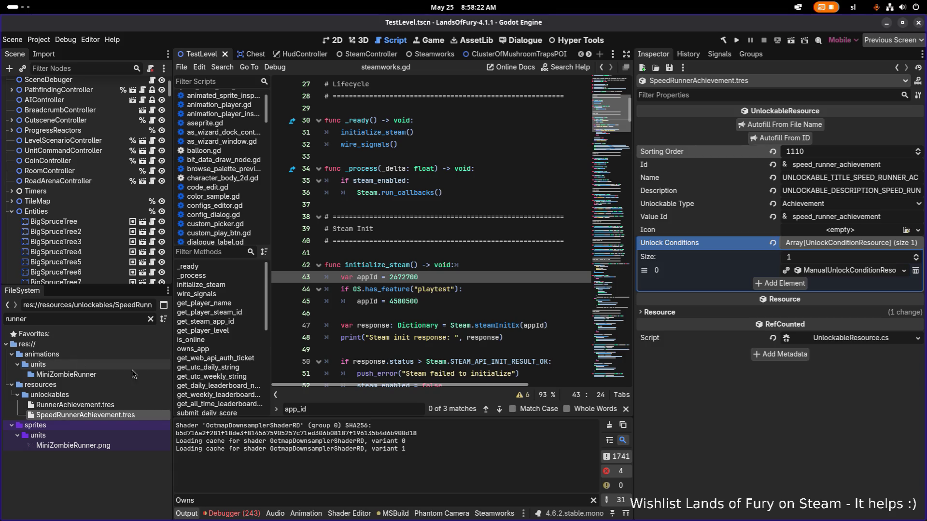
Duplicate SpeedRunnerAchievement.tres as ScavangerAchievement.tres.
left_click(124, 406)
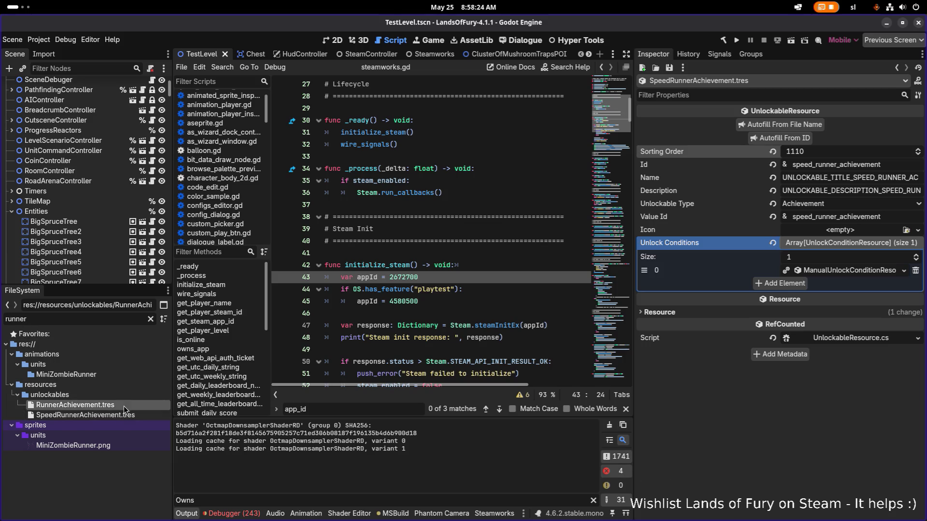
left_click(133, 415)
key("ctrl+d")
key("Left")
key("Left")
key("Left")
key("shift+Home")
type("Scavanger")
key("Return")
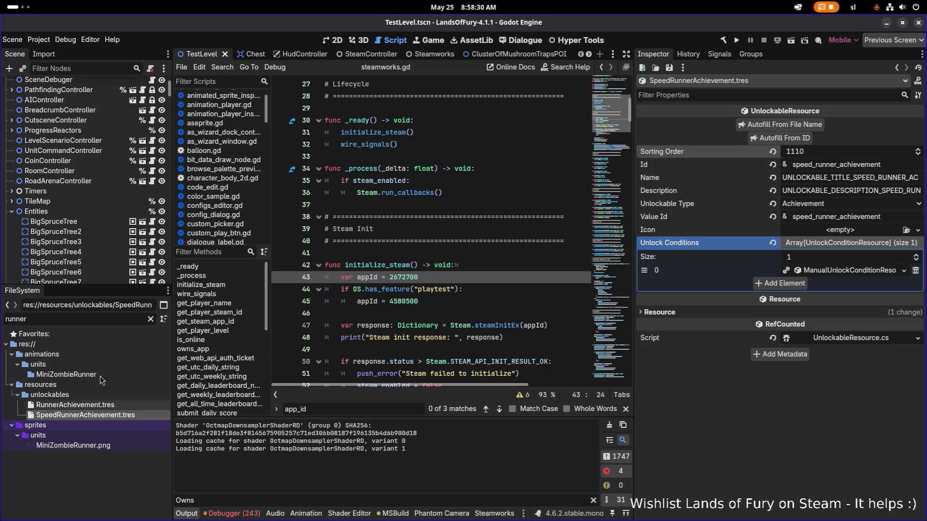
double_click(90, 316)
type("scavange")
Open ScavangerAchievement.tres, set Sorting Order 1200, Id scavanger_achievement and autofill the name fields.
left_click(133, 375)
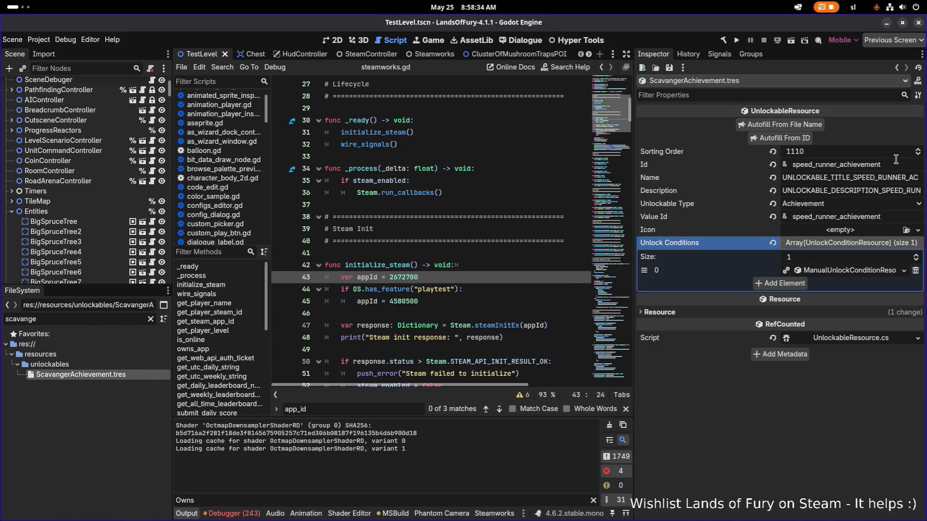
left_click(873, 156)
type("1200")
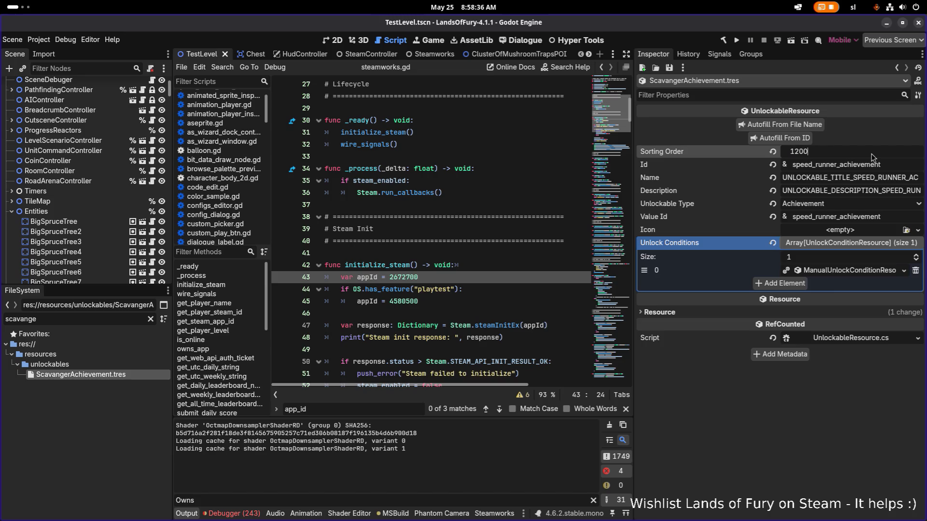
left_click_drag(835, 166, 743, 164)
type("scavanger")
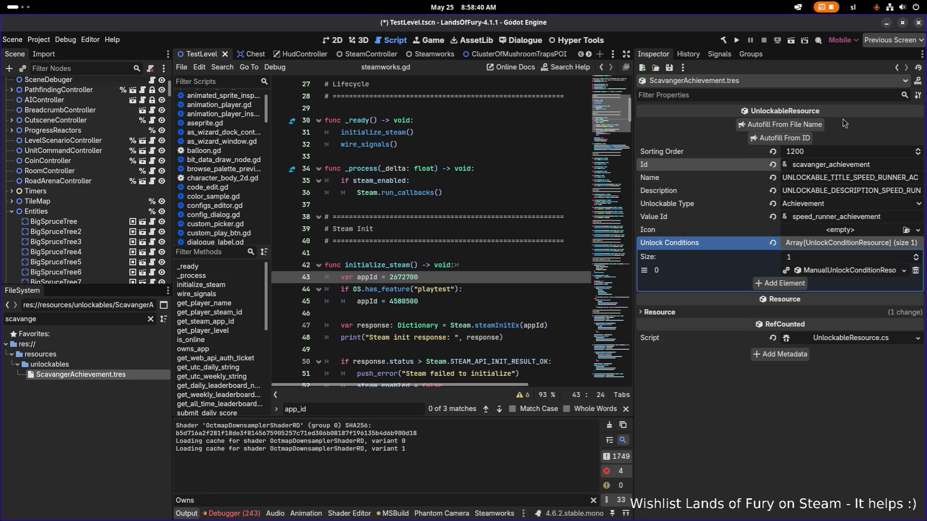
left_click(784, 138)
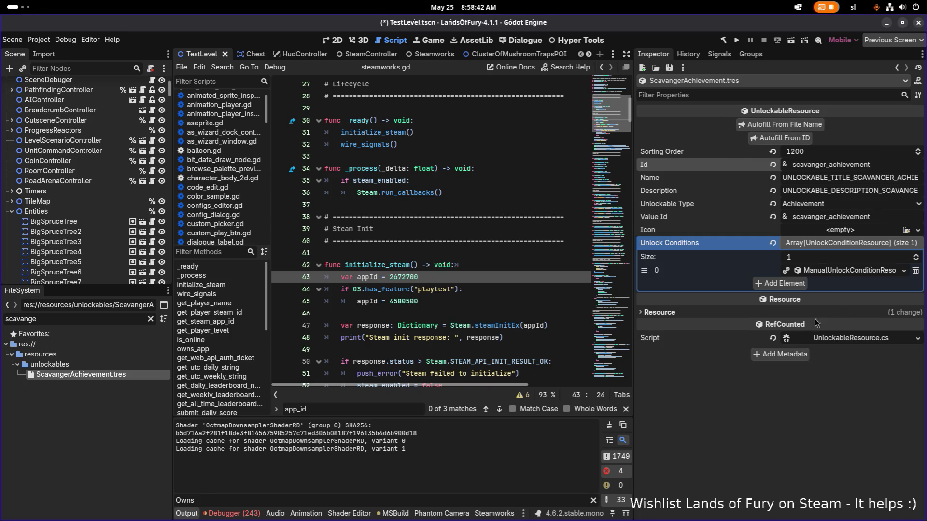
Replace the manual condition with a new PlayerProfilePropertyUnlock condition.
left_click(904, 270)
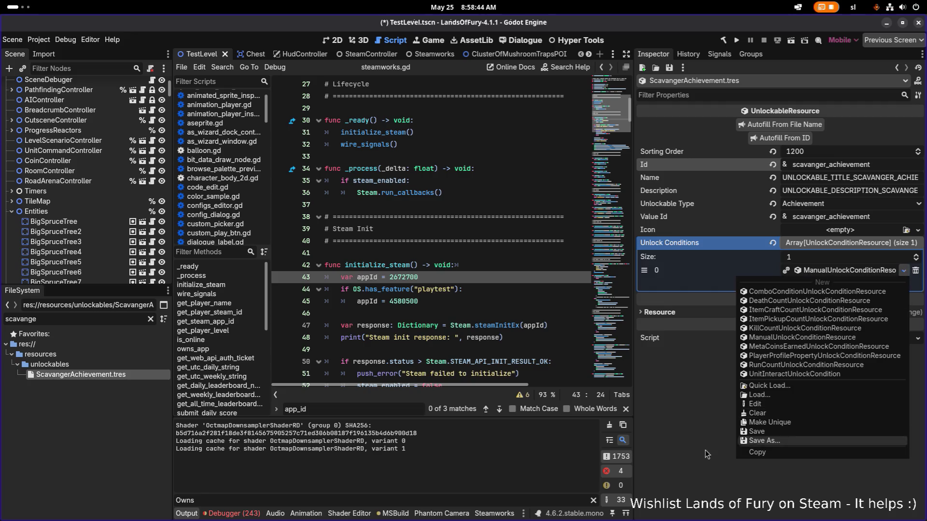
left_click(757, 441)
left_click(914, 271)
left_click(783, 270)
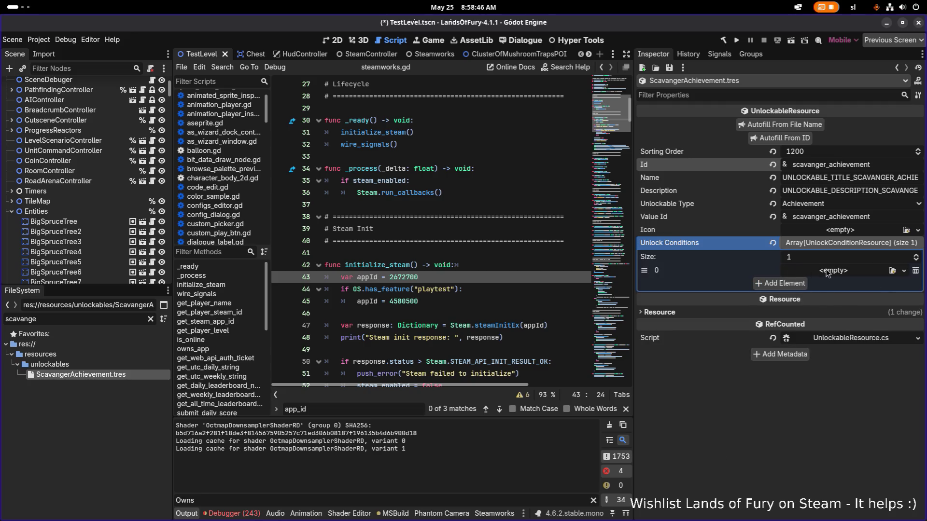
left_click(904, 270)
left_click(804, 356)
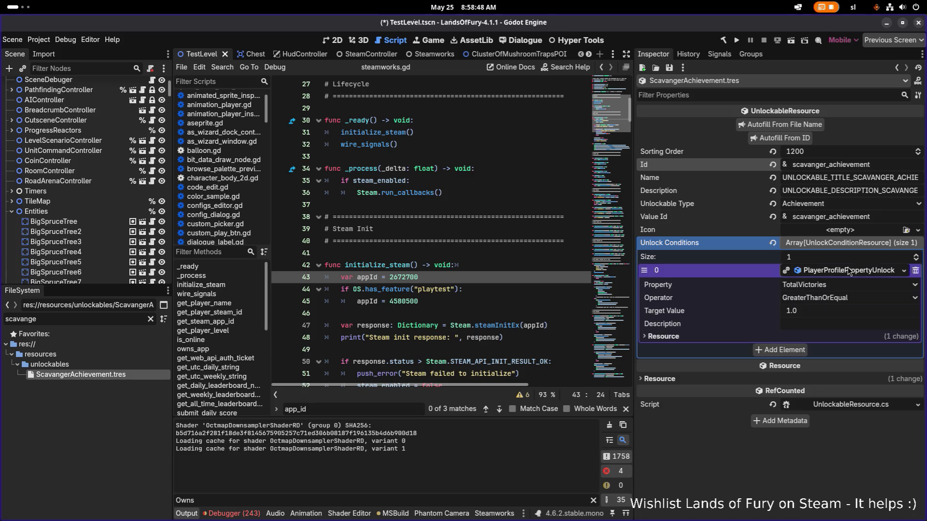
Track TotalChestsOpened with target value 3.0, save, and start another duplicate.
left_click(831, 286)
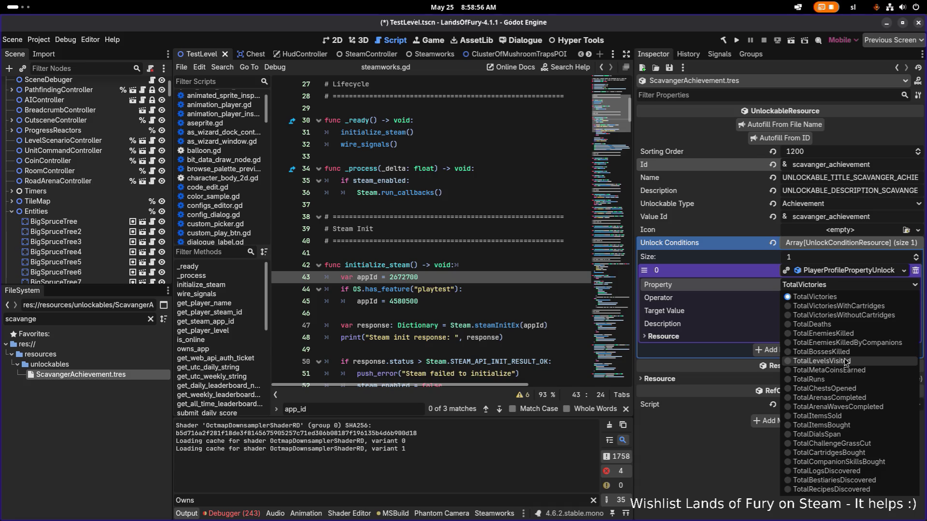
left_click(827, 389)
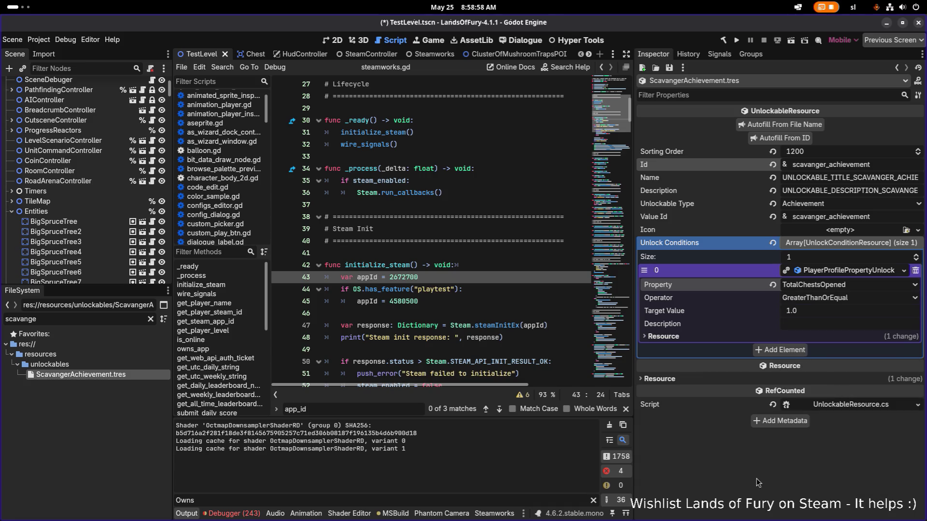
left_click(848, 312)
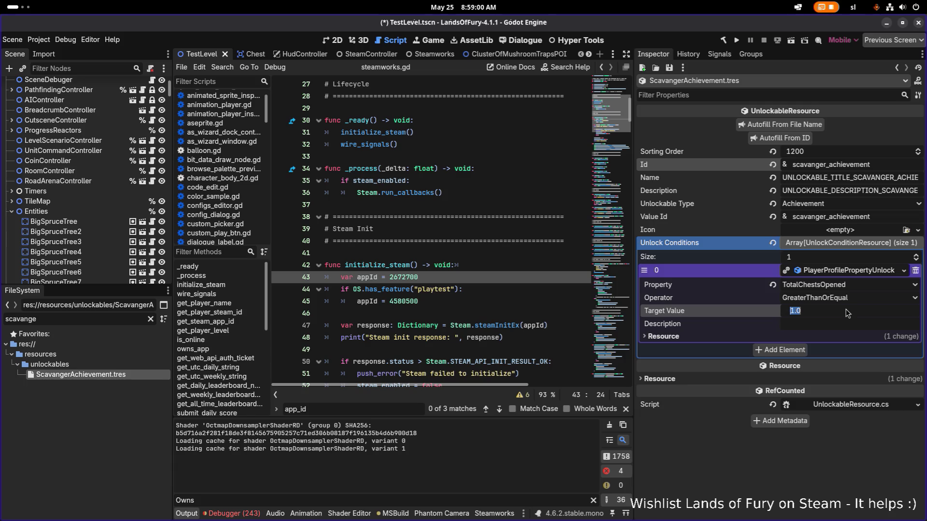
type("3")
key("Return")
key("ctrl+s")
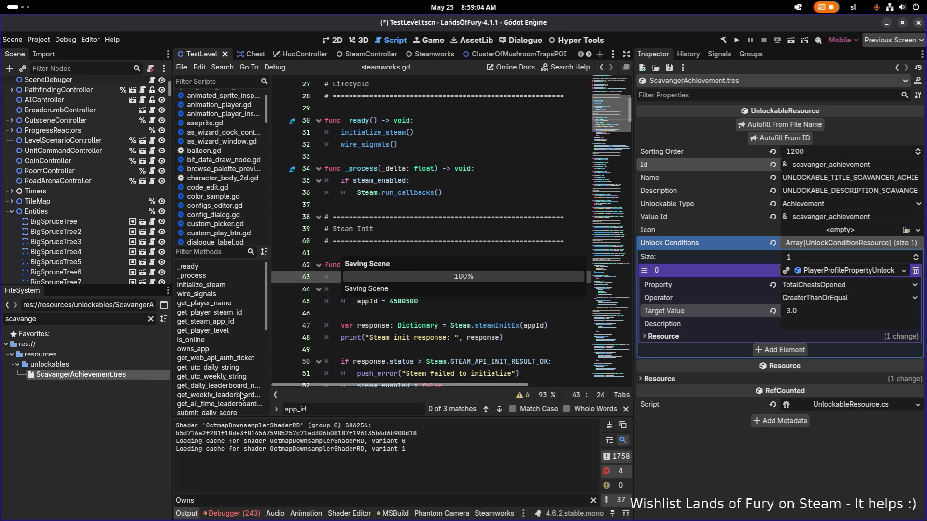
key("ctrl+d")
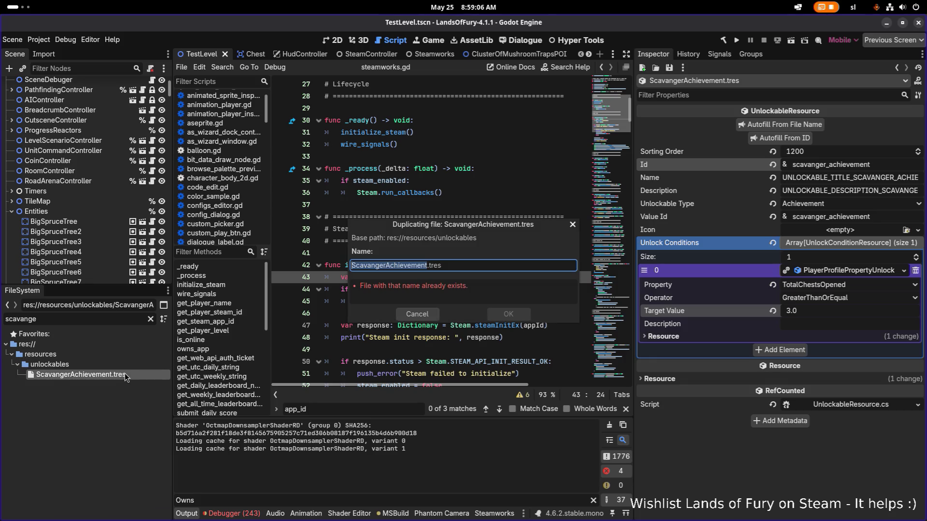
Name the duplicate LooterAchievement.tres and open it for editing.
key("Right")
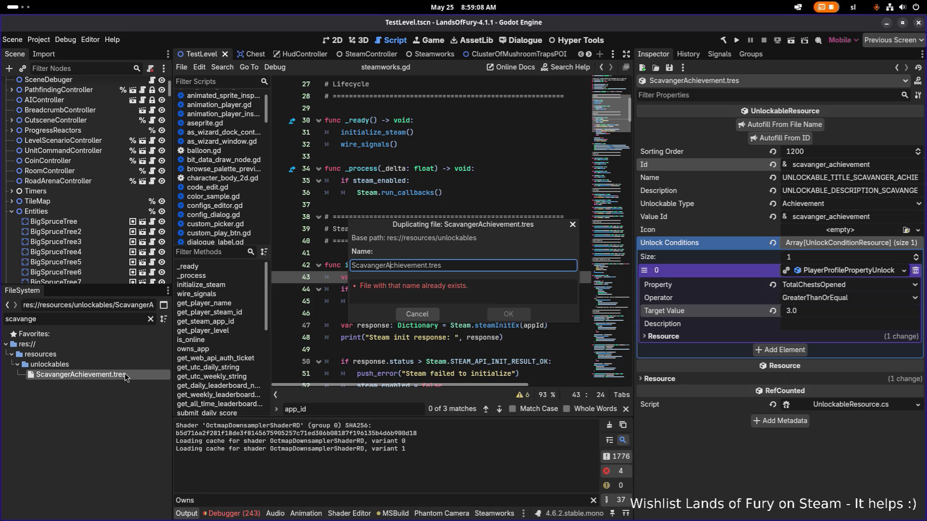
key("shift+Home")
type("Looter")
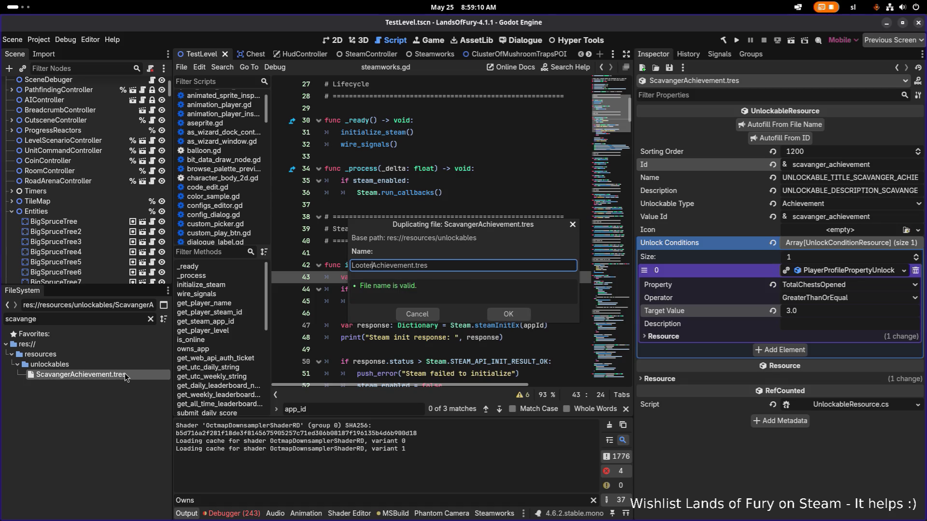
key("Return")
double_click(115, 318)
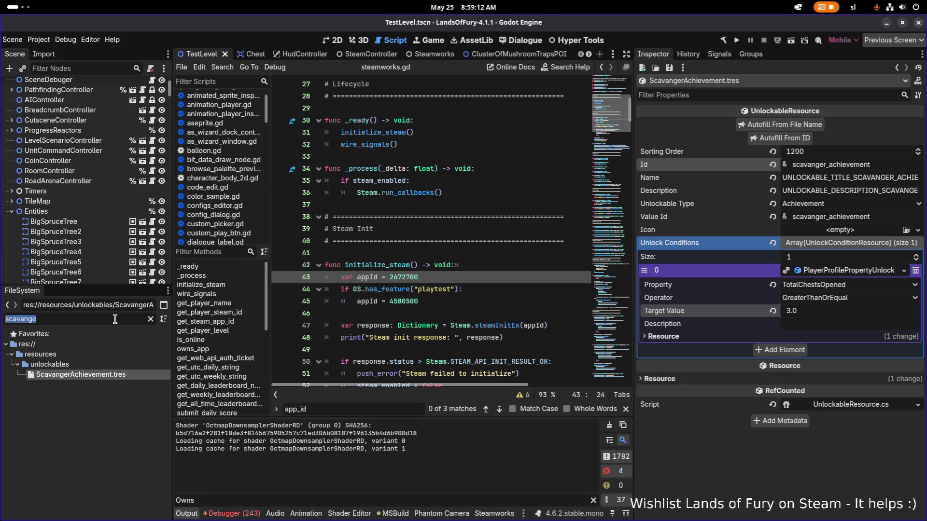
type("looter")
left_click(121, 372)
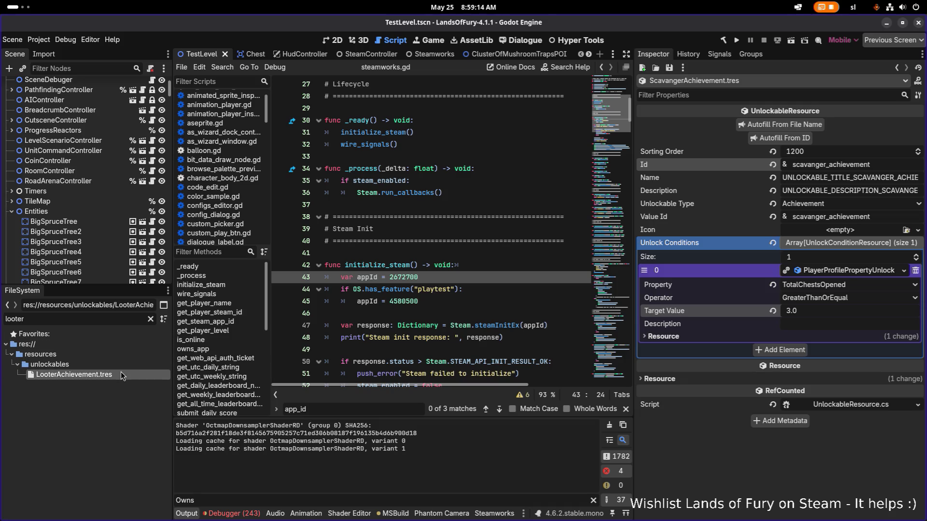
Set Sorting Order 1210 and Id looter_achievement, autofilling name and description from the Id.
left_click(823, 152)
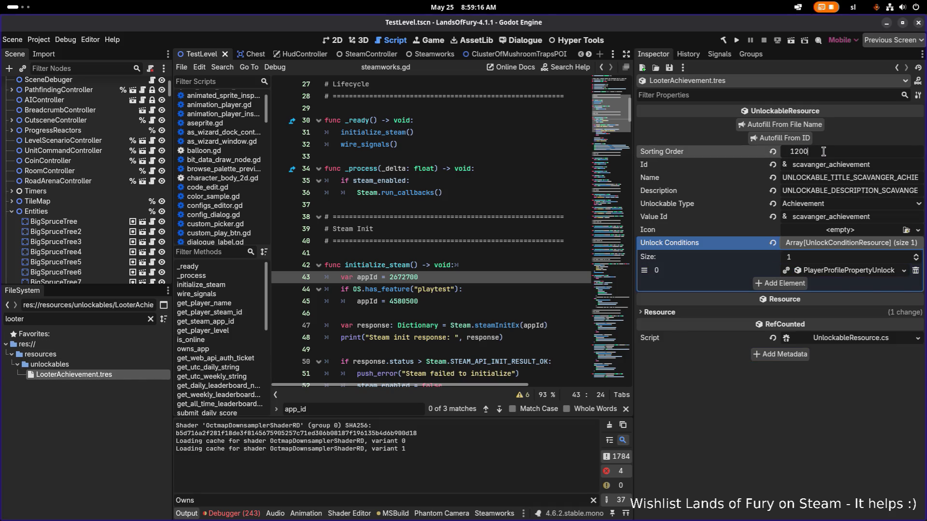
key("BackSpace")
key("BackSpace")
type("10")
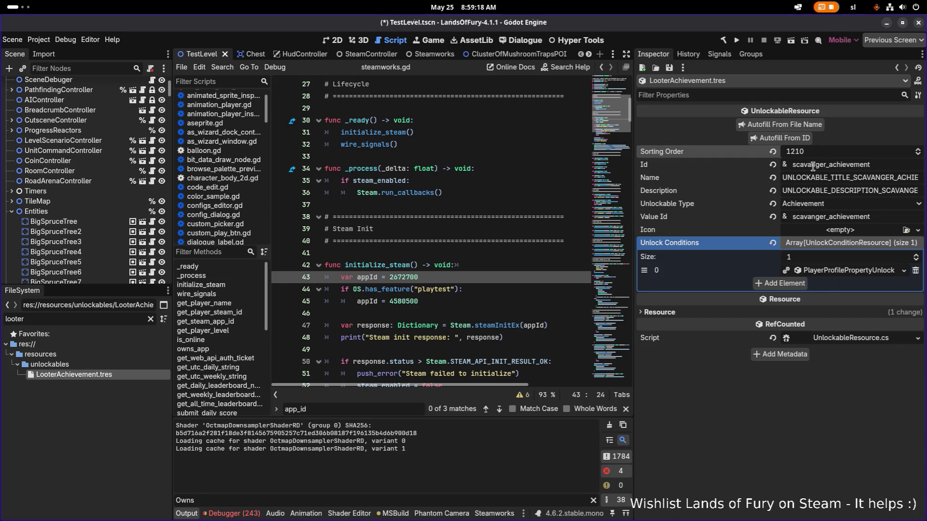
key("Return")
key("shift+Home")
type("looter")
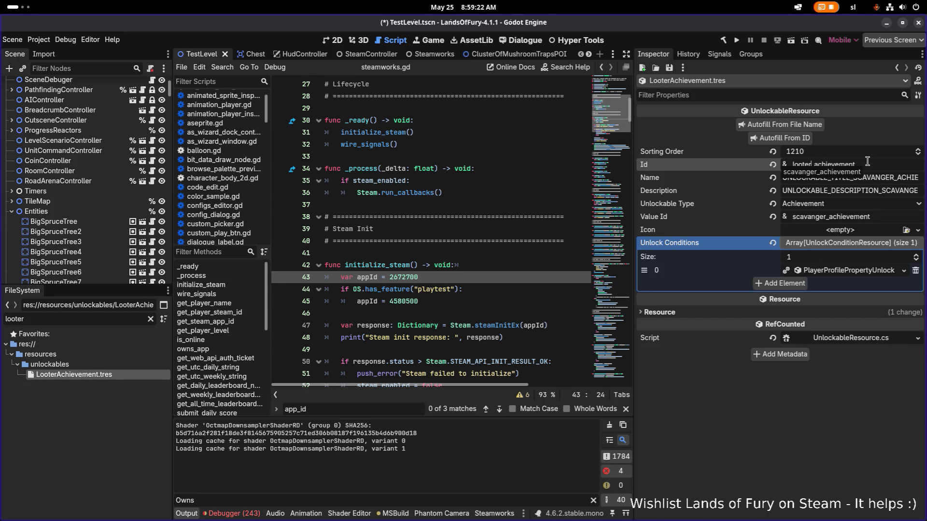
left_click(781, 138)
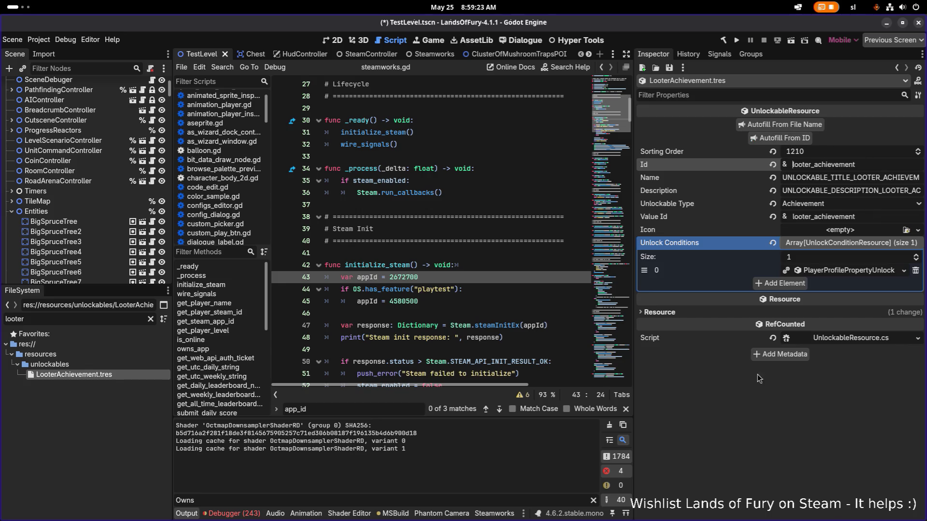
Make the unlock condition unique with Target Value 10 and save.
right_click(843, 271)
left_click(838, 394)
left_click(867, 271)
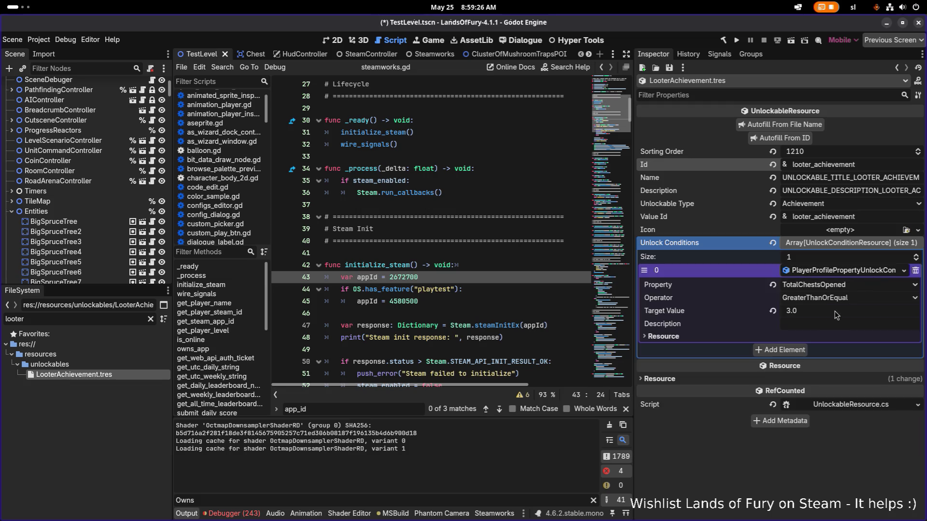
left_click(822, 313)
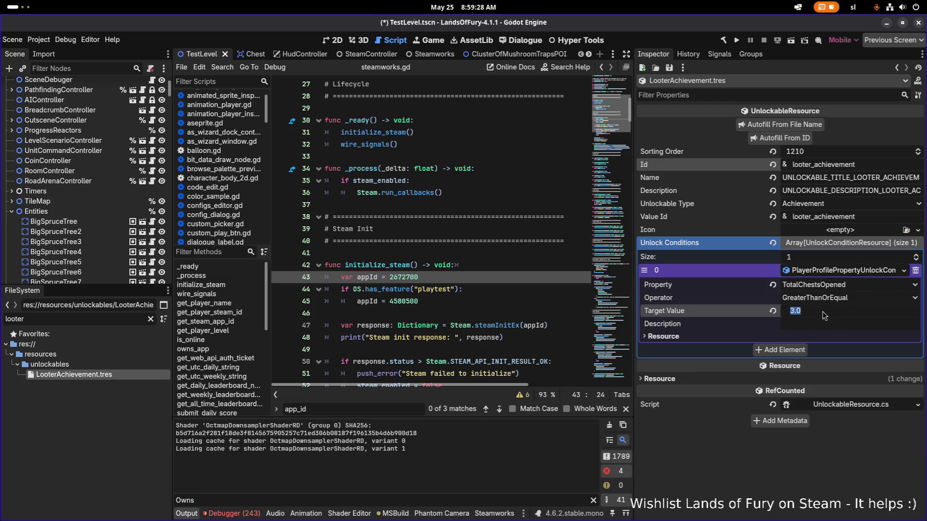
type("10")
key("Return")
key("ctrl+s")
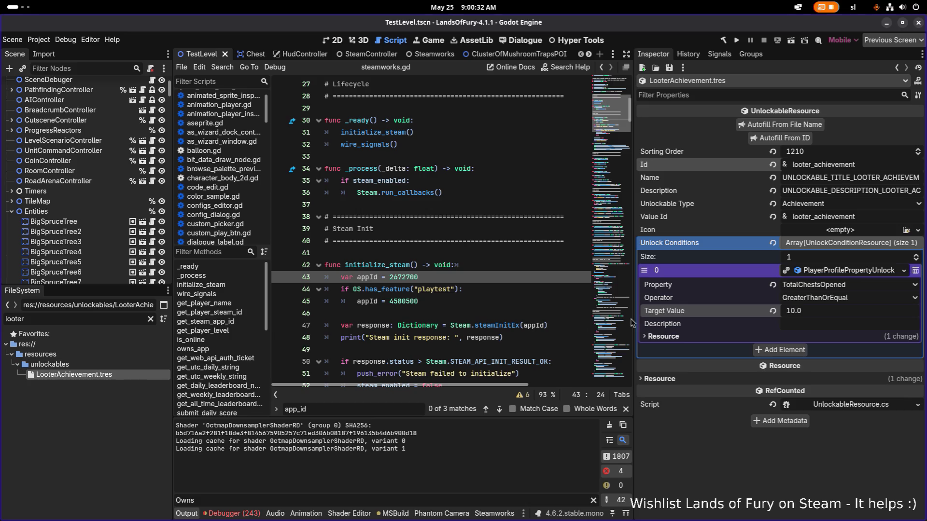
Duplicate LooterAchievement.tres and rename the copy to TombRaiderAchievement.tres.
left_click(116, 377)
key("ctrl+d")
key("Right")
key("Left")
key("Left")
key("Left")
key("shift+Home")
type("TombRaider")
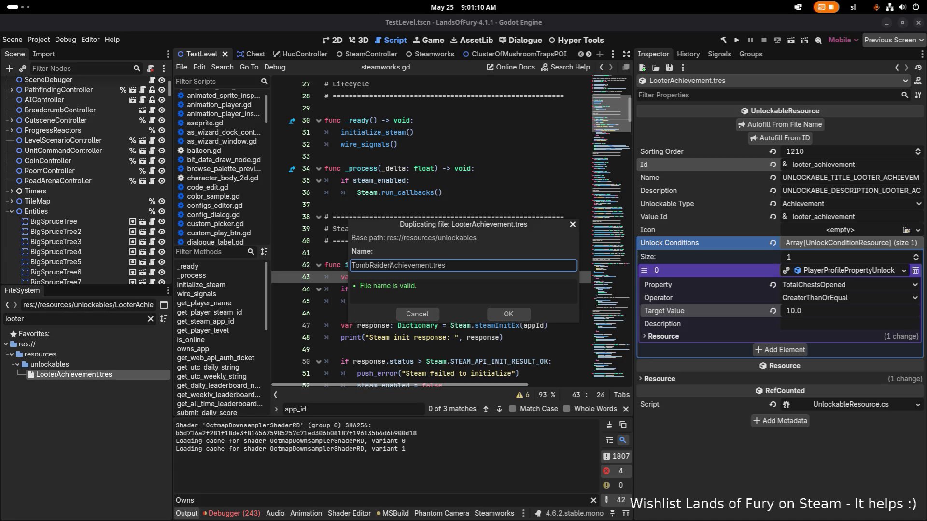
Confirm the TombRaider duplicate, then filter for and open PillagerAchievement.tres.
key("Return")
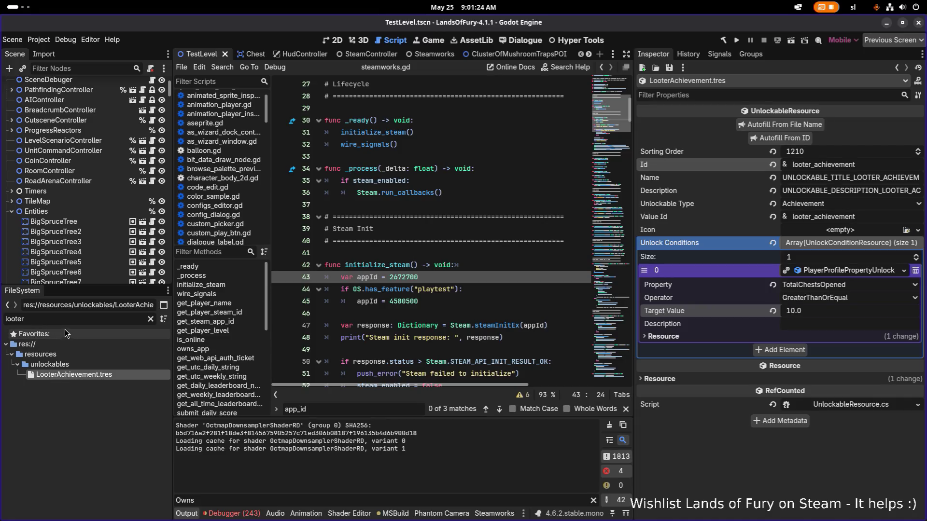
double_click(85, 315)
type("pi")
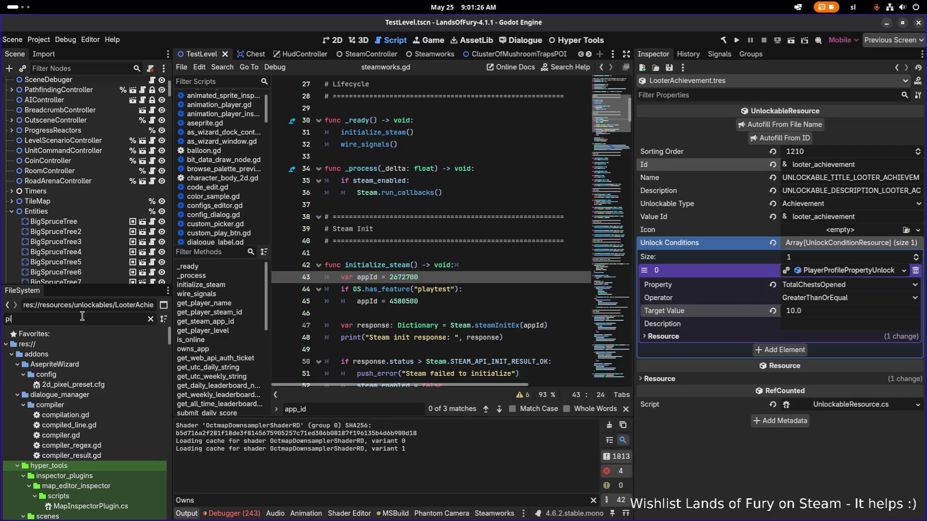
type("llager")
double_click(107, 374)
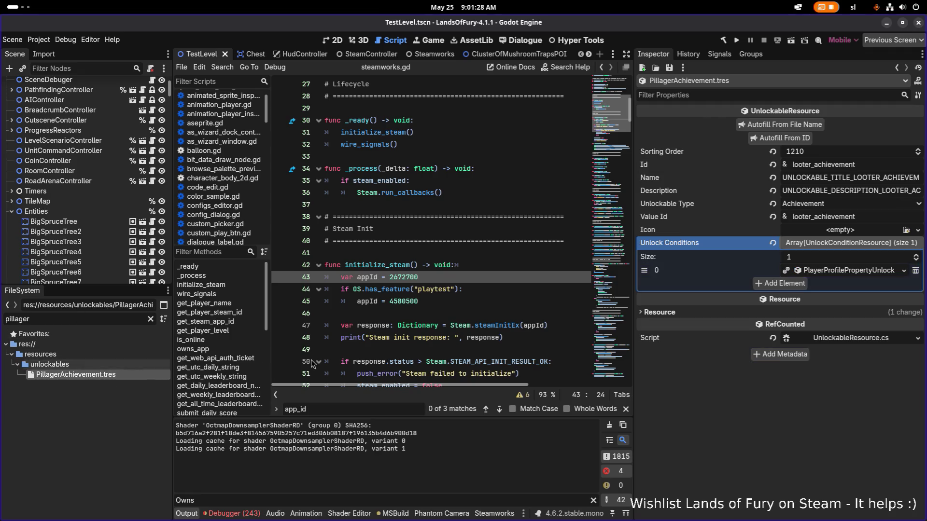
Set Sorting Order 1220 and Id pillager_achievement, autofilling name and description.
left_click(804, 151)
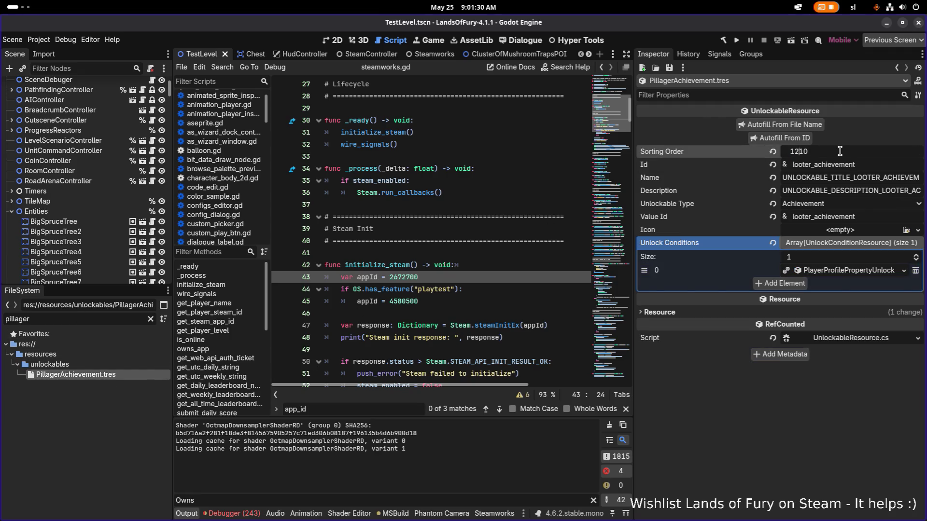
type("1220")
key("Return")
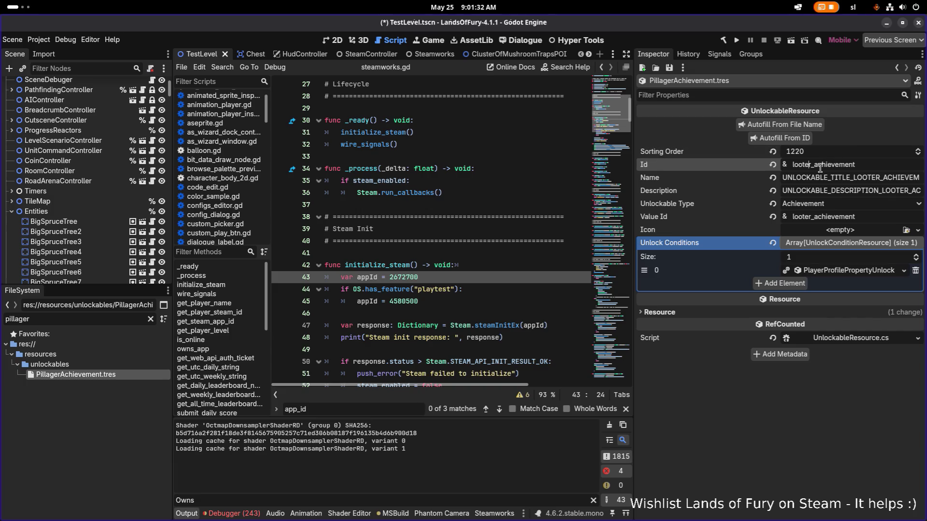
key("shift+Home")
type("pillager")
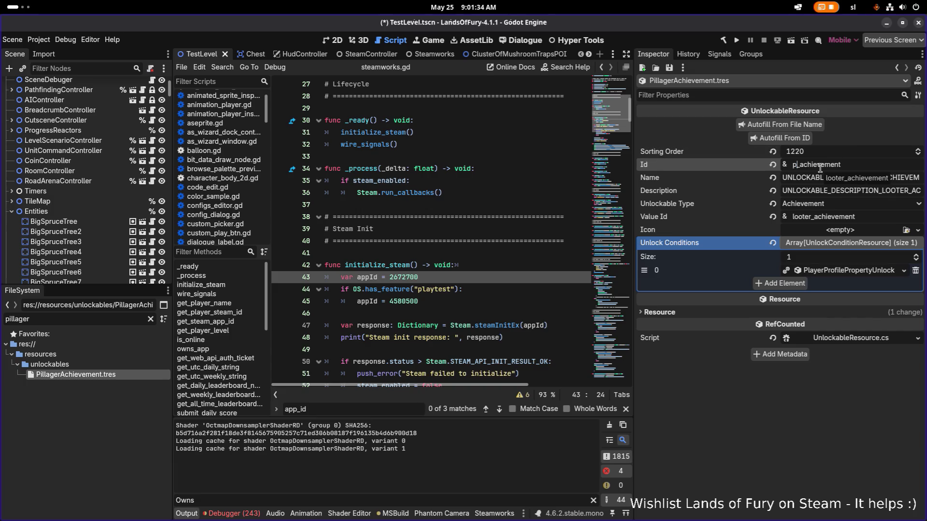
left_click(783, 138)
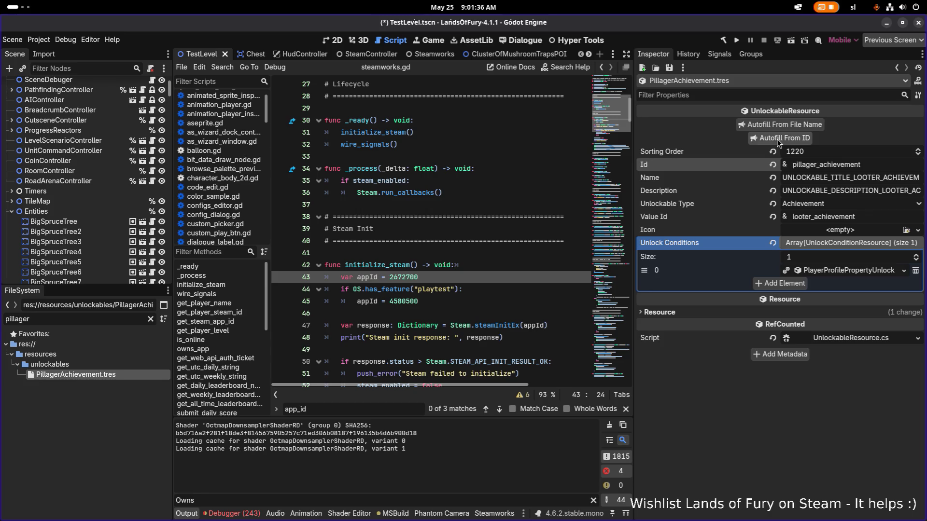
Make the unlock condition unique with Target Value 100, save, and clear the file filter.
right_click(851, 273)
left_click(830, 419)
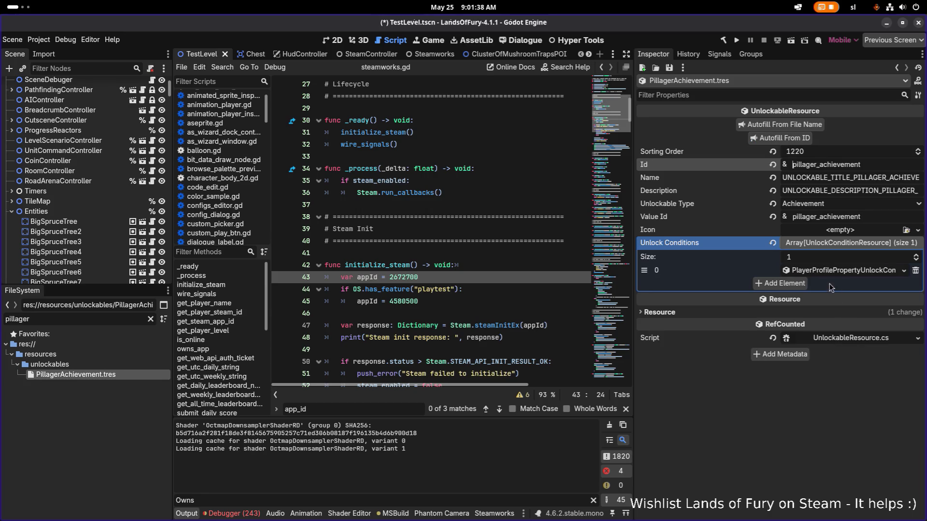
left_click(833, 275)
left_click(820, 312)
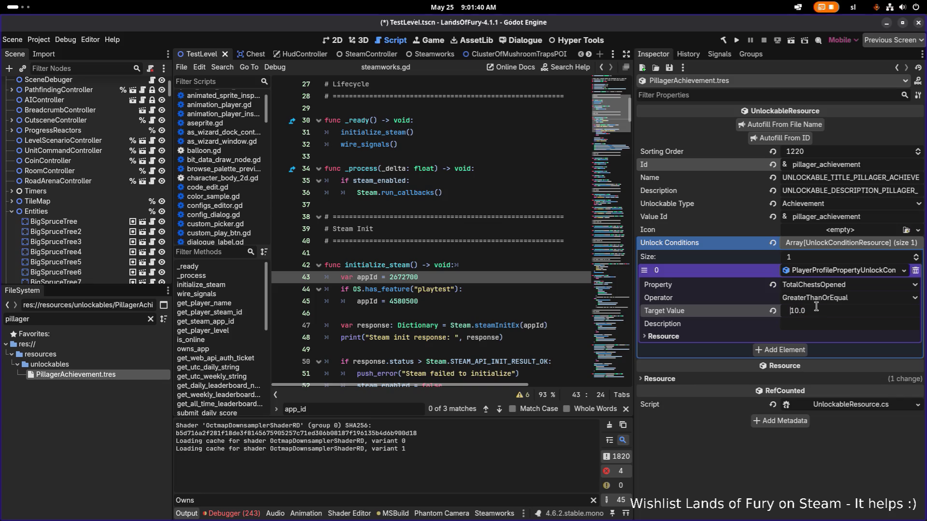
type("0")
key("Return")
key("ctrl+s")
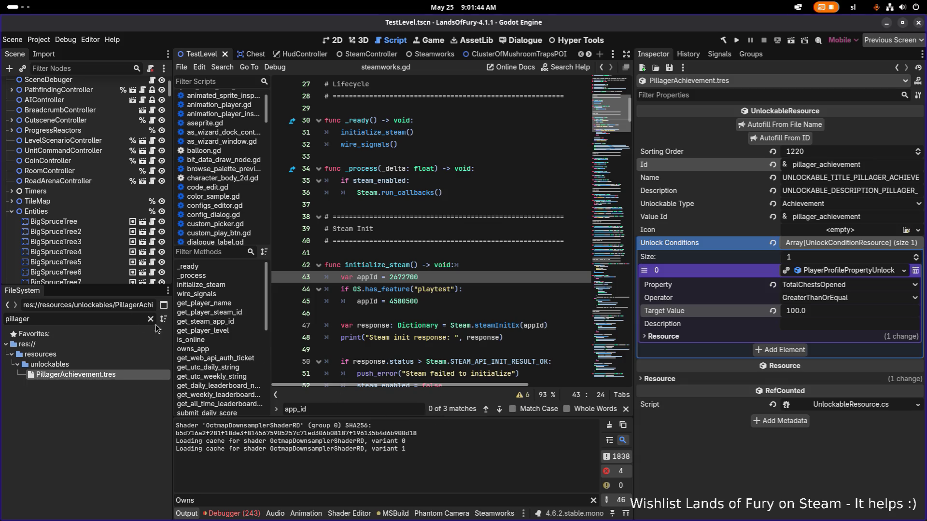
left_click(151, 319)
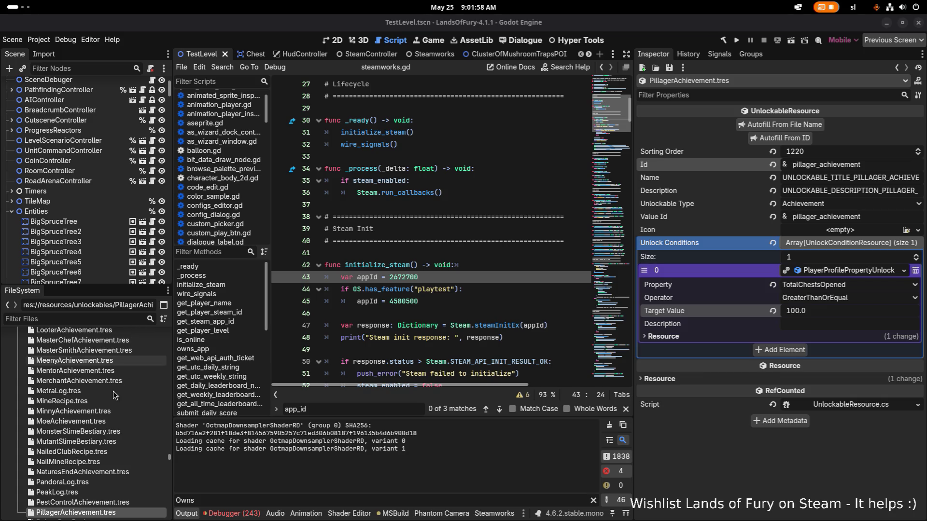
scroll(124, 416, "down", 1)
Duplicate PillagerAchievement.tres as GamblerAchievement.tres and open the new file.
left_click(108, 479)
key("ctrl+d")
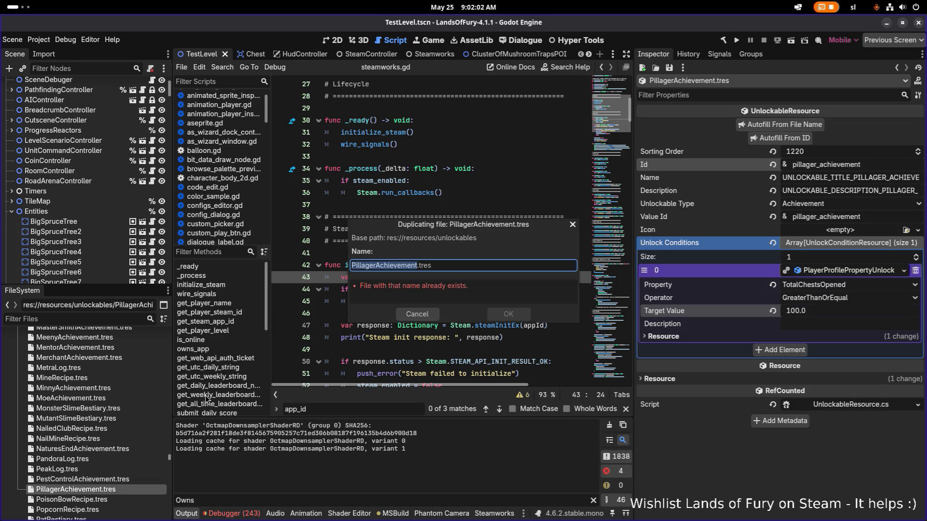
key("Left")
key("Right")
key("shift+Home")
type("Gambler")
key("Return")
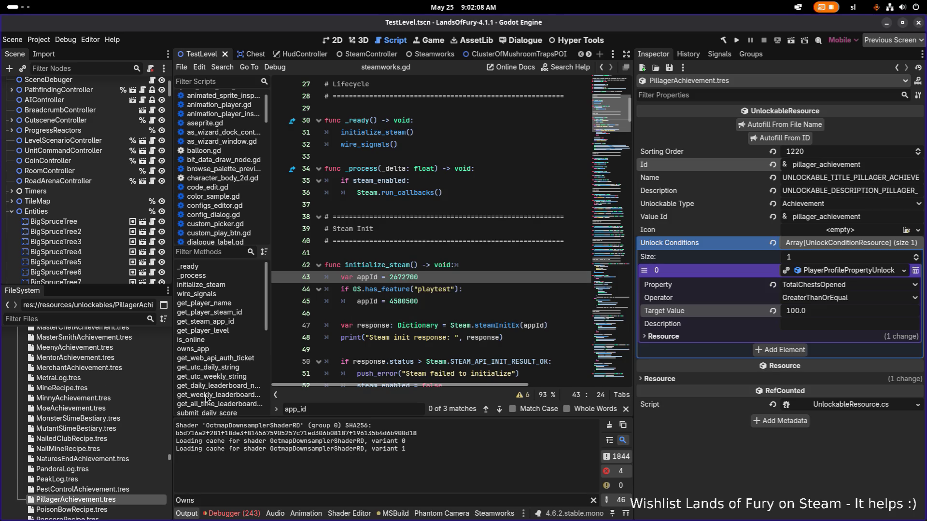
scroll(103, 381, "up", 3)
scroll(103, 379, "up", 2)
scroll(104, 377, "up", 2)
scroll(103, 378, "up", 2)
scroll(102, 378, "up", 2)
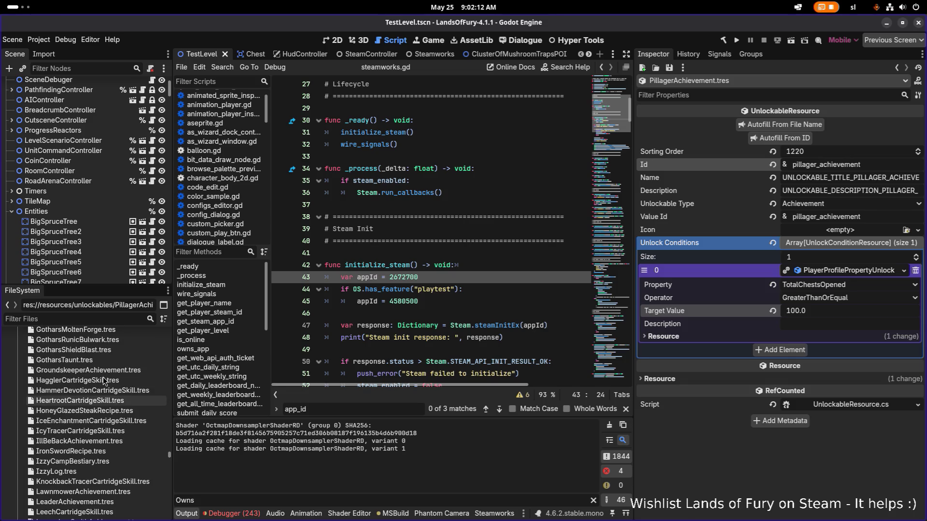
scroll(103, 359, "up", 1)
scroll(103, 353, "up", 1)
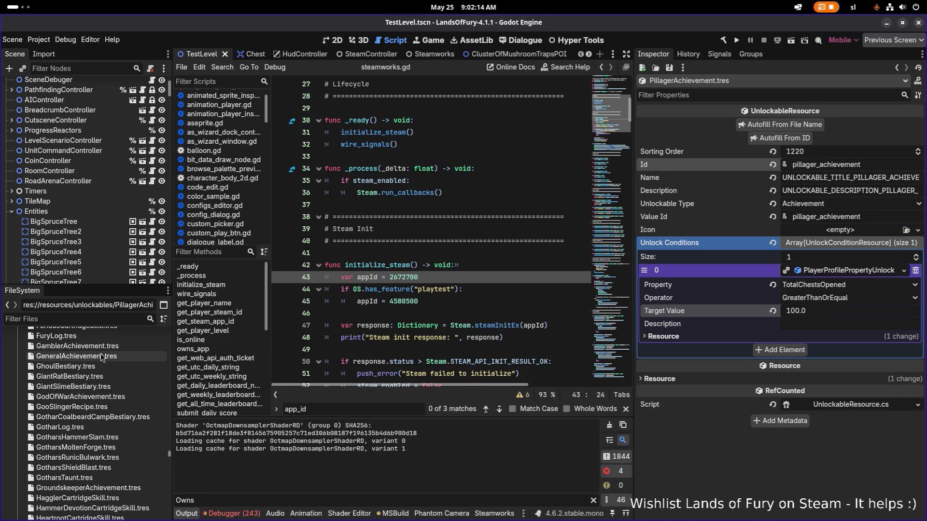
scroll(100, 366, "up", 2)
scroll(99, 366, "up", 2)
scroll(97, 366, "up", 2)
scroll(98, 366, "up", 2)
scroll(98, 365, "up", 2)
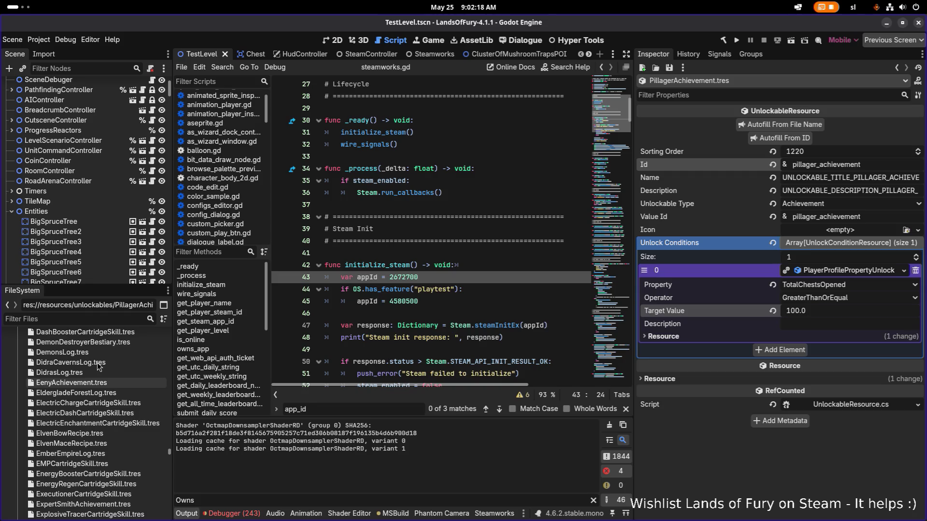
scroll(97, 362, "up", 3)
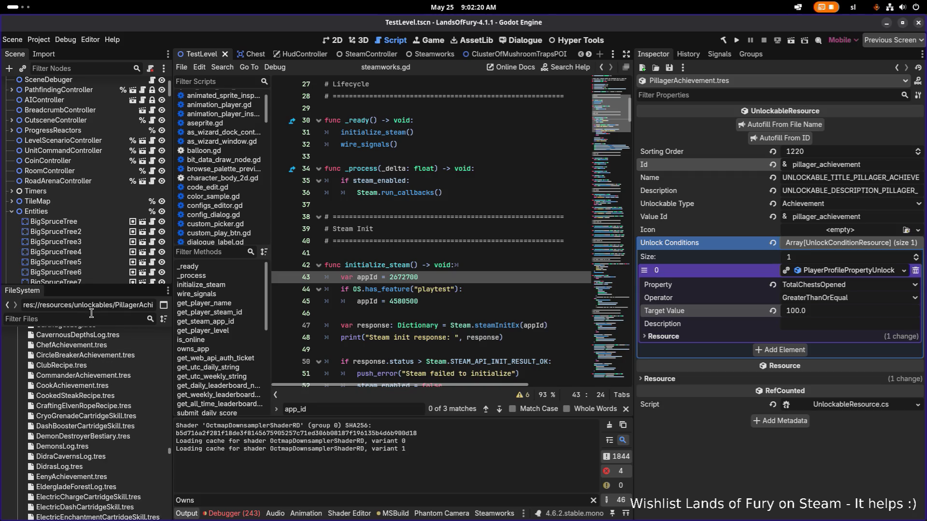
type("gamble")
left_click(117, 372)
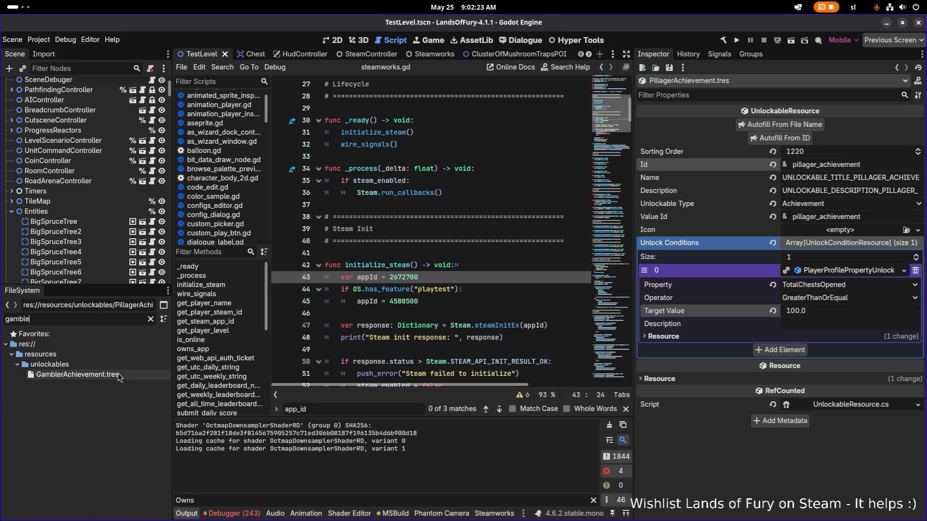
Set Sorting Order 1300 and Id gambler_achievement, autofilling the name fields.
left_click(797, 153)
key("Delete")
type("3")
key("Delete")
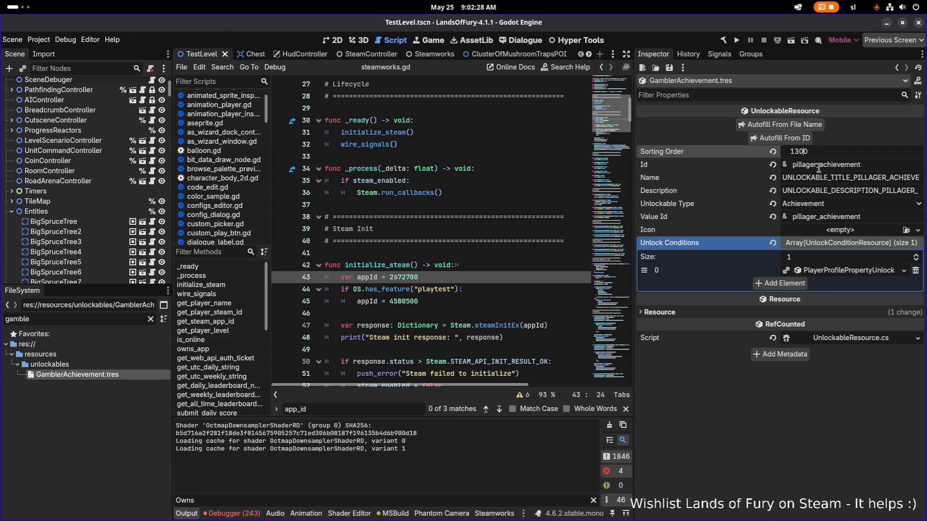
key("Return")
type("_expert")
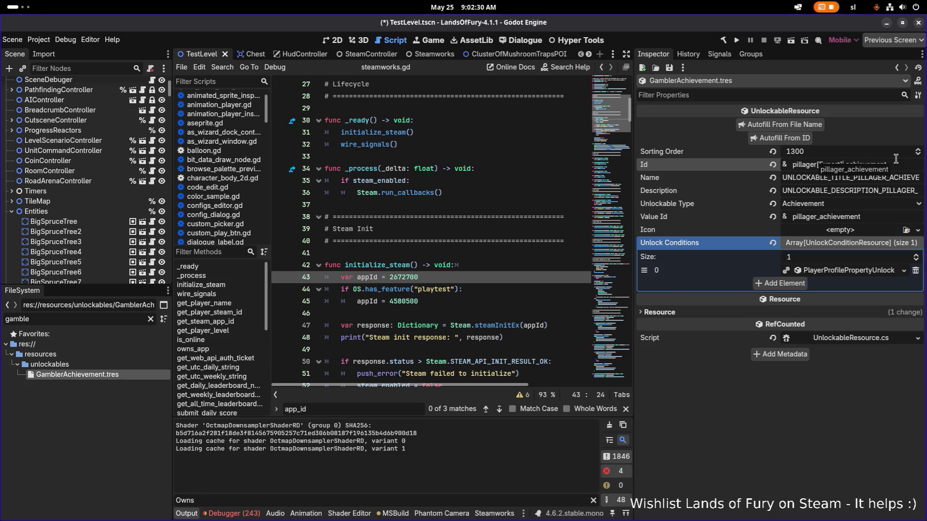
key("shift+Home")
type("gambler")
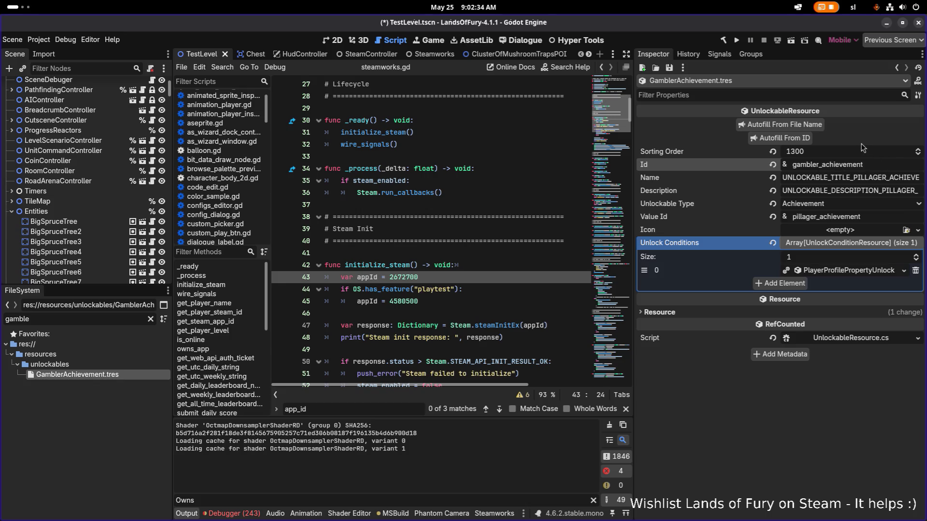
left_click(789, 137)
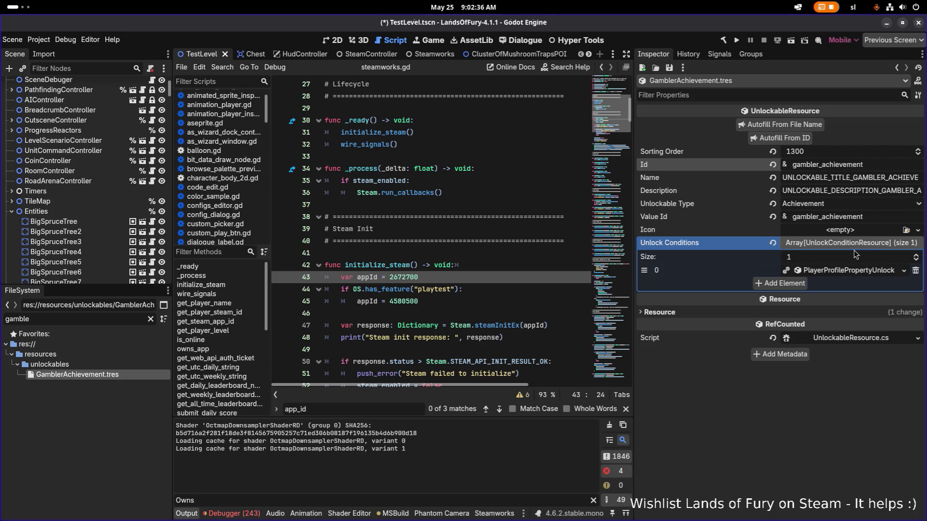
Make the condition unique, tracking TotalDialsSpan with Target Value 15, save, and start duplicating the file.
right_click(853, 272)
left_click(823, 420)
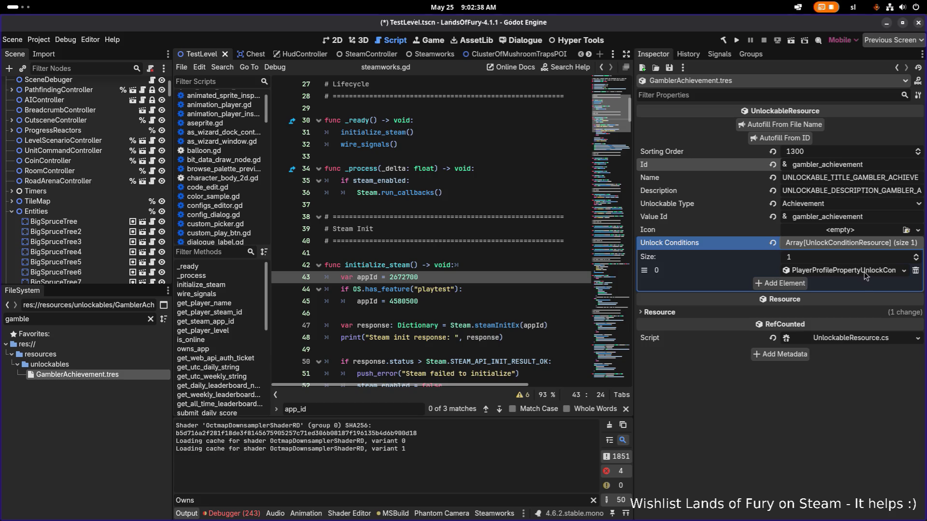
left_click(865, 273)
left_click(853, 284)
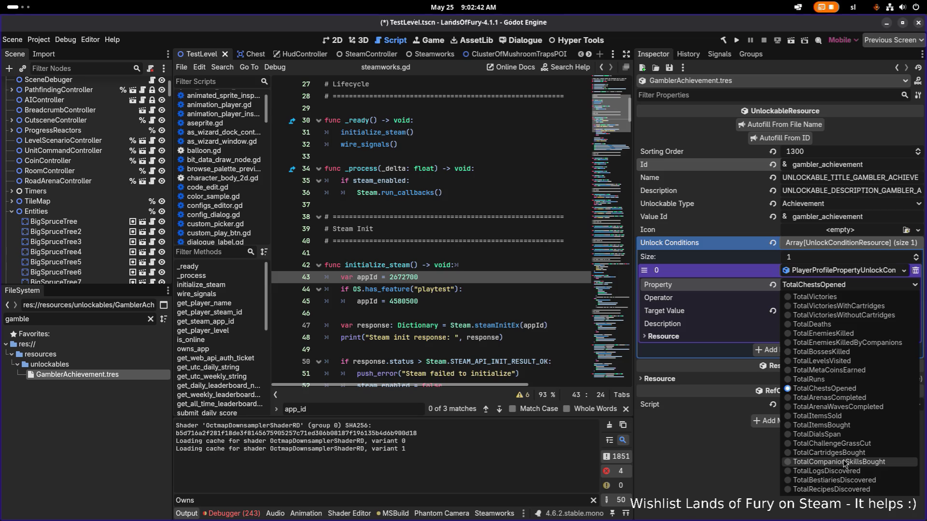
left_click(842, 435)
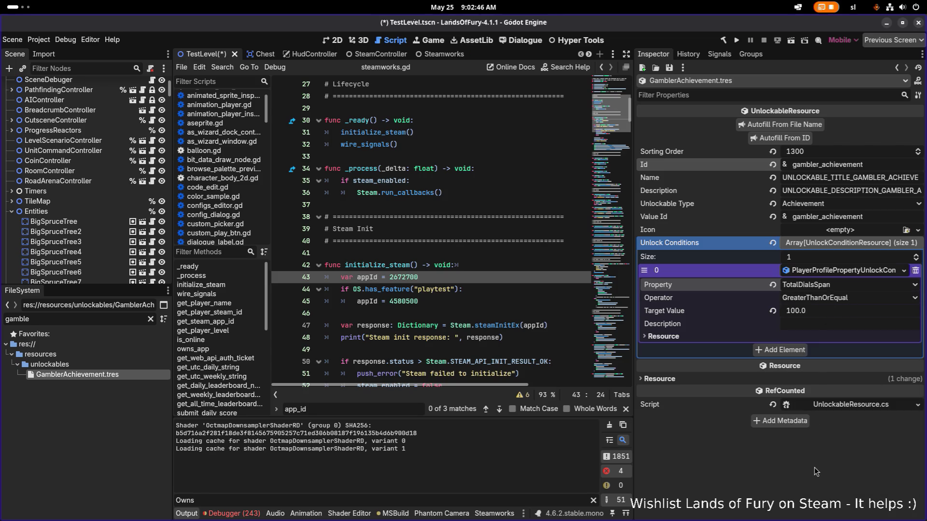
key("ctrl+s")
left_click(837, 318)
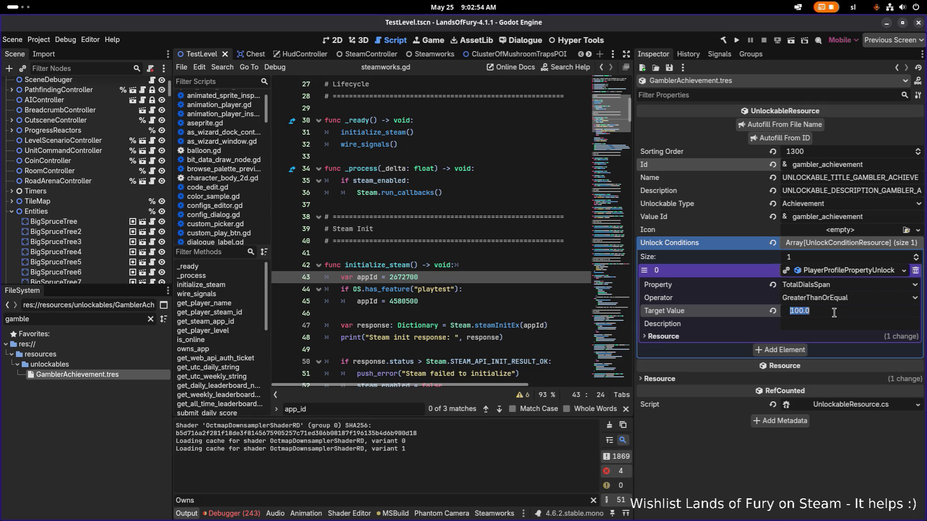
type("15")
key("Return")
key("ctrl+s")
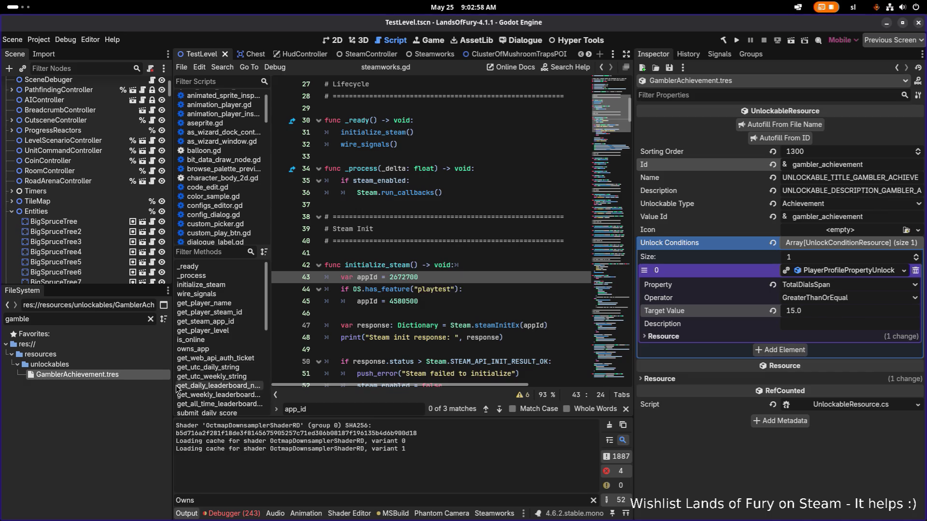
key("ctrl+d")
left_click(393, 264)
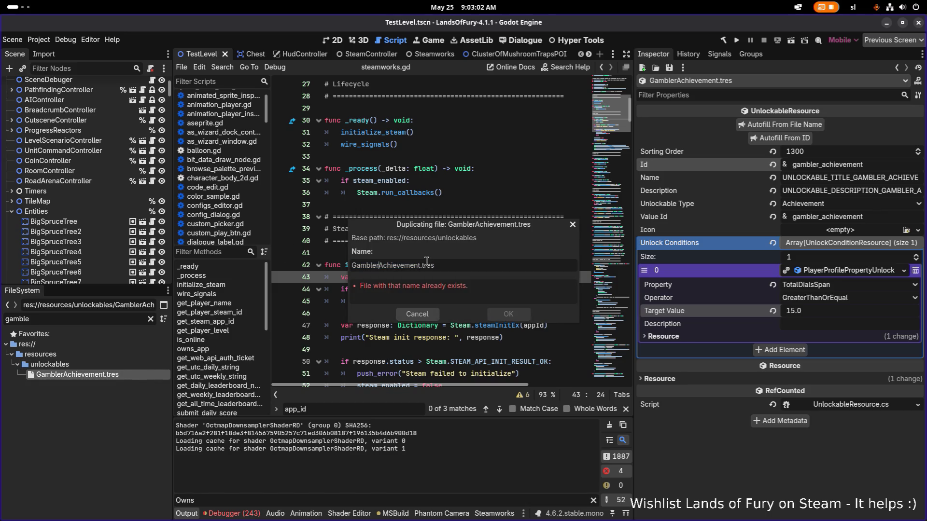
Create HighRollerAchievement.tres, open it, set Id high_roller_achievement and autofill from it.
key("shift+Home")
type("High")
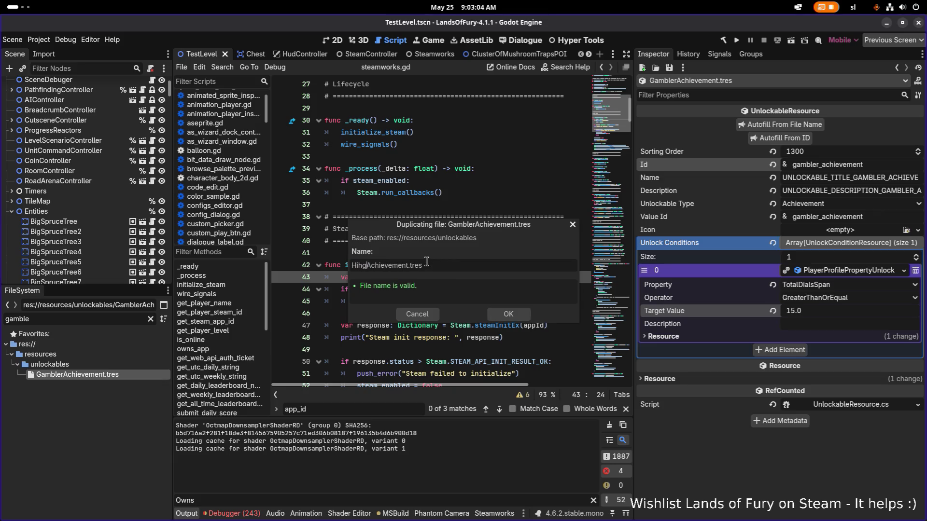
type("Roller")
key("Return")
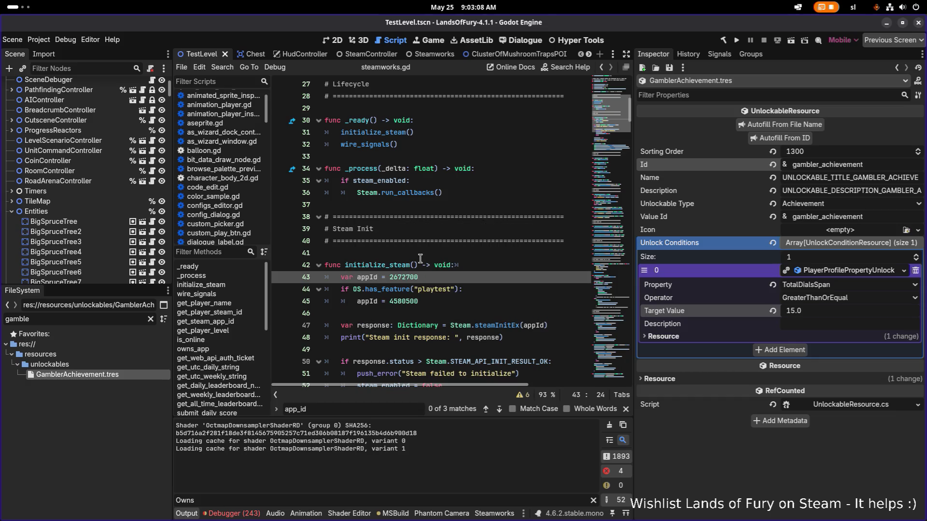
double_click(124, 319)
type("highro")
left_click(122, 374)
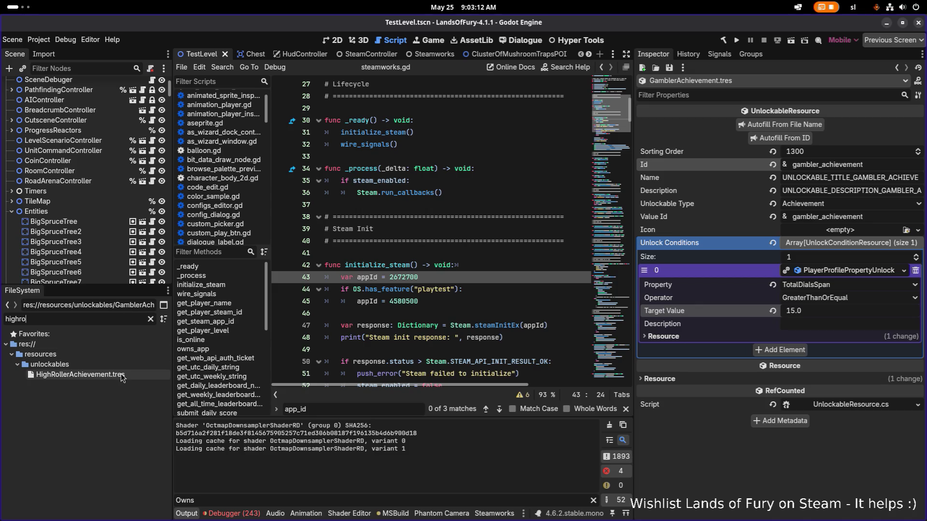
left_click(813, 166)
key("BackSpace")
key("BackSpace")
key("BackSpace")
type("high_roller")
left_click(781, 138)
Make the unlock condition unique with Target Value 100, save, and start duplicating the file.
right_click(839, 268)
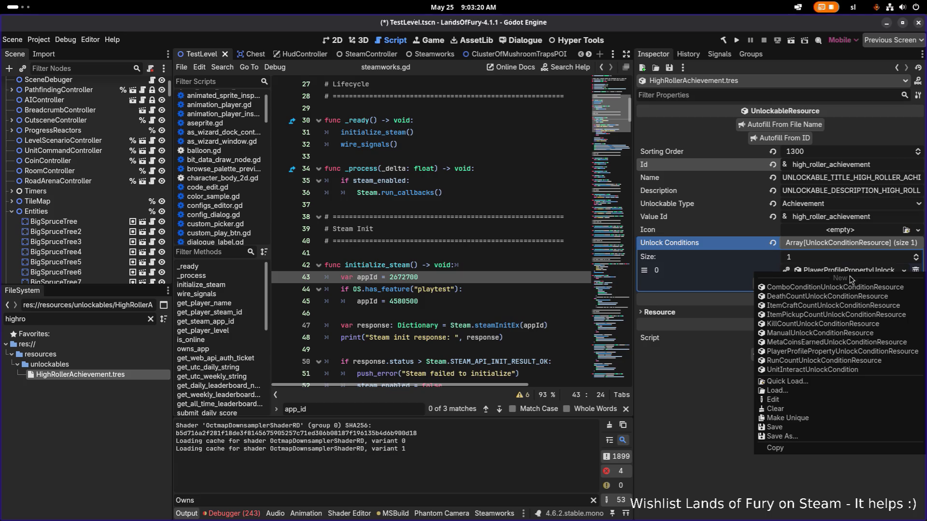
left_click(833, 418)
left_click(858, 273)
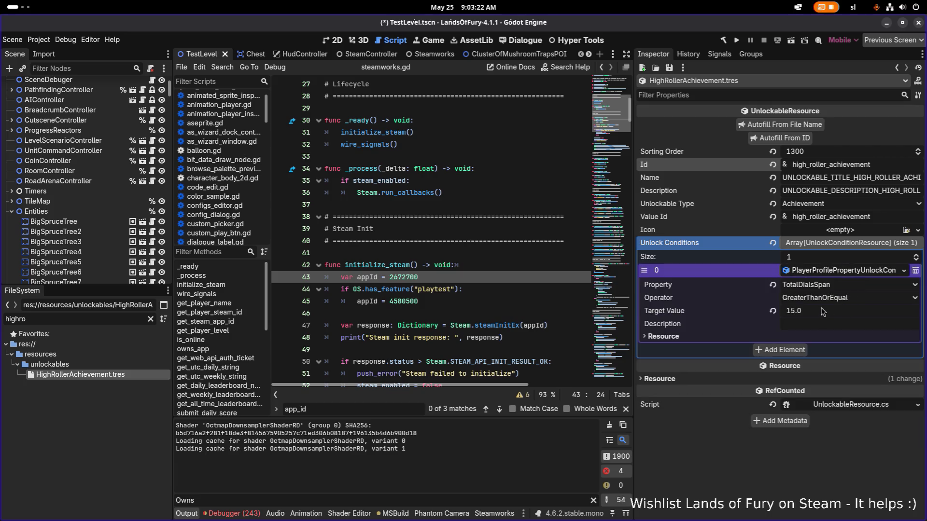
left_click(823, 309)
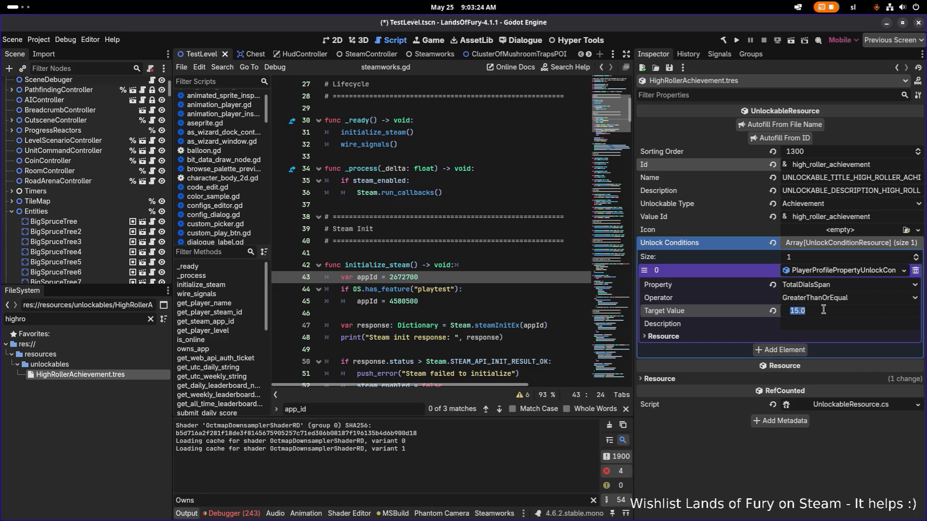
type("100")
key("Return")
key("ctrl+s")
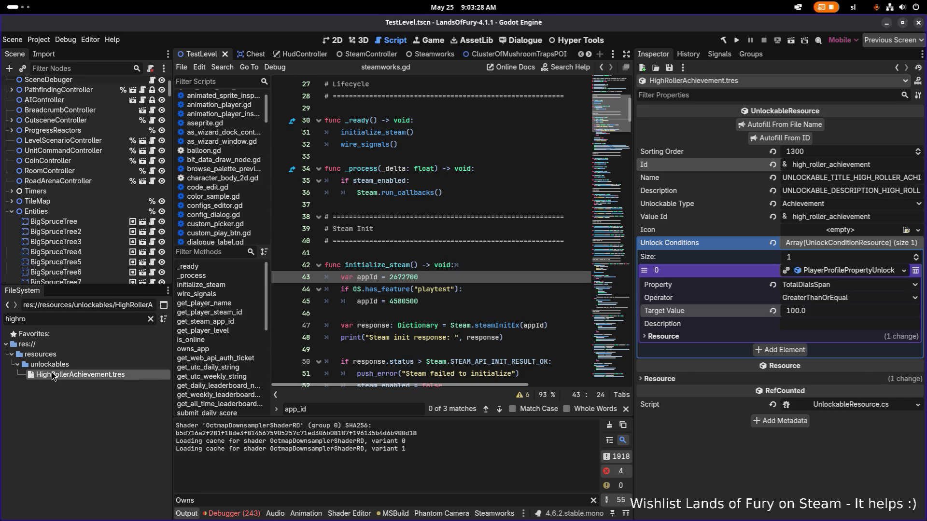
left_click(71, 366)
key("ctrl+d")
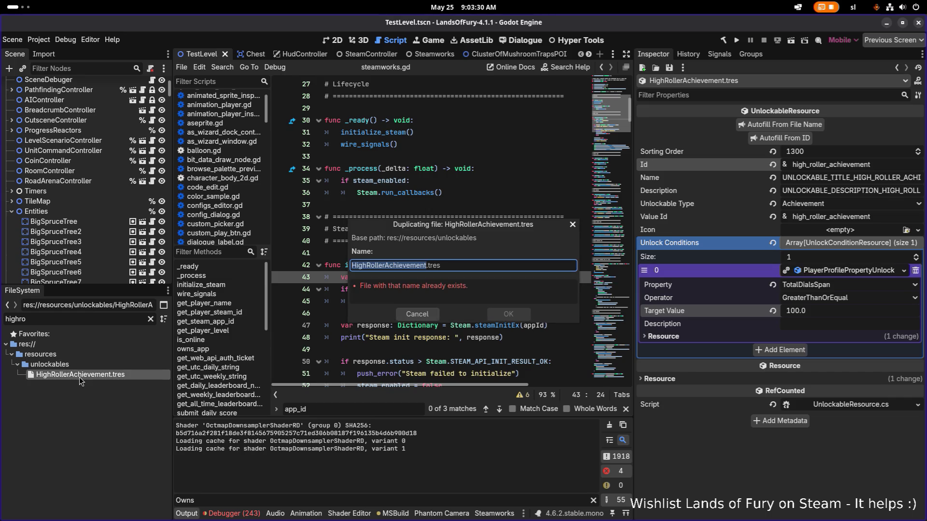
Create FateSpinnerAchievement.tres from the duplicate and open it.
key("Right")
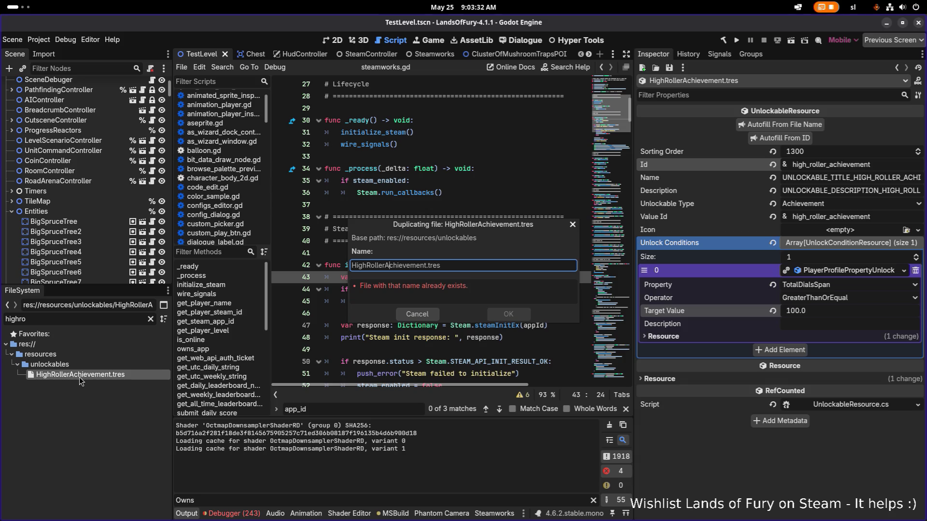
key("shift+Home")
type("FateSpinner")
key("Return")
double_click(84, 318)
type("fates")
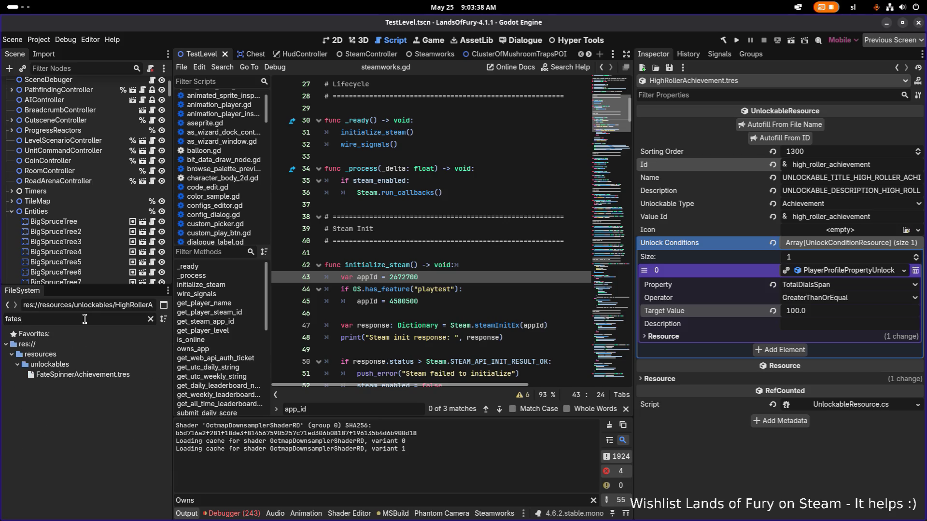
left_click(105, 374)
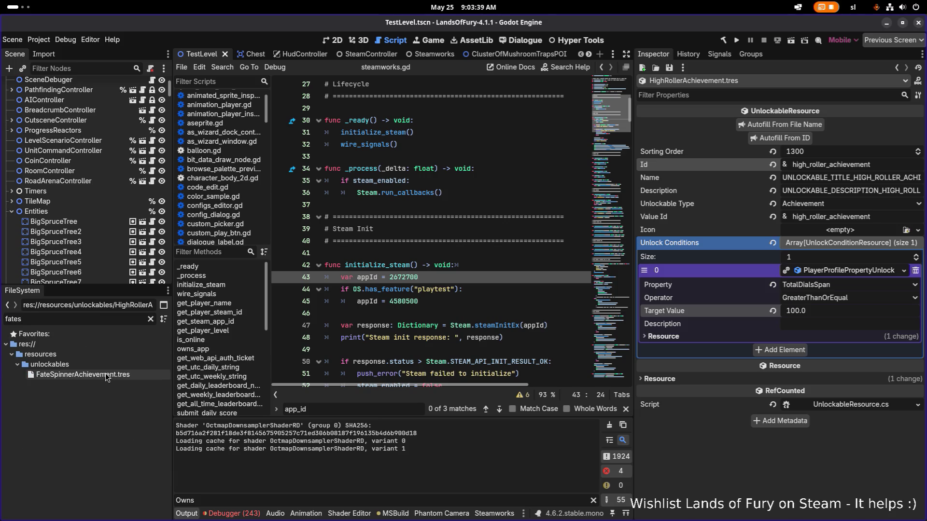
Set Sorting Order 1320 and Id fate_spinner_achievement, autofilling name, description and value id.
left_click(816, 154)
left_click(808, 152)
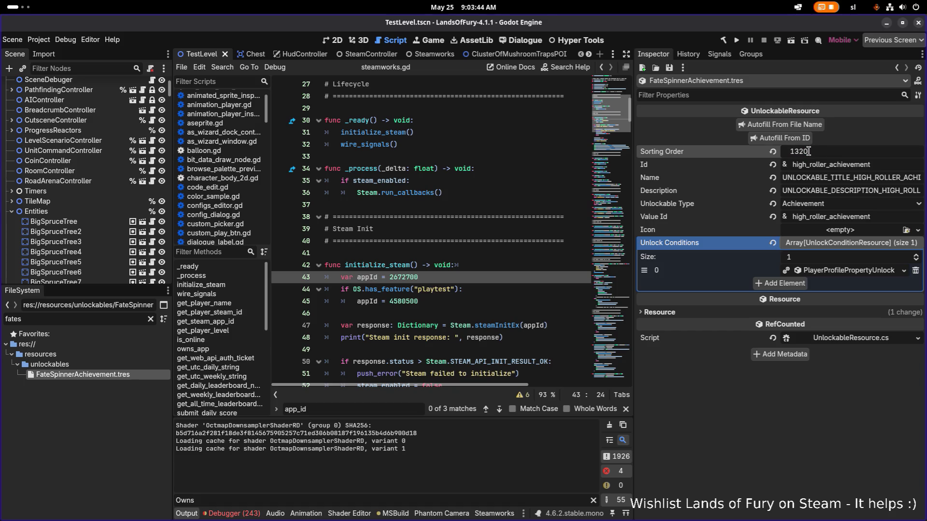
key("Return")
double_click(827, 165)
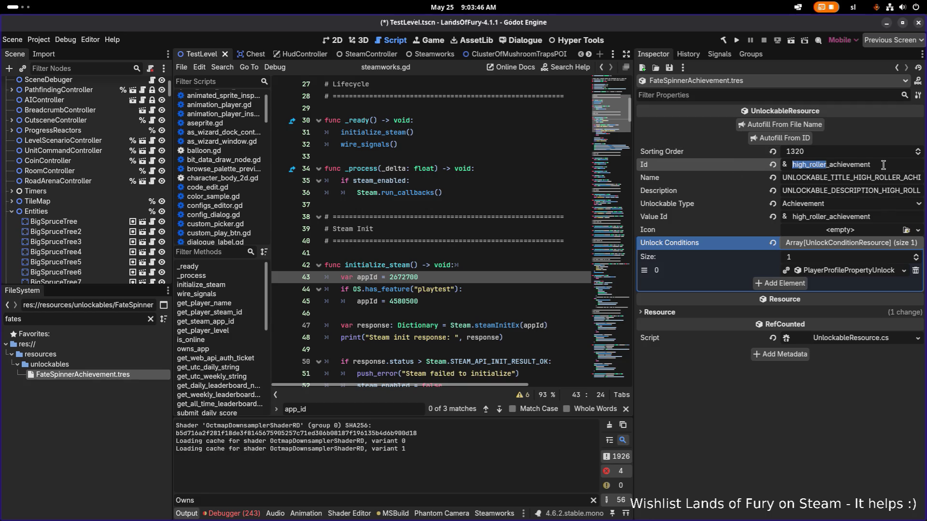
type("fate_spinner")
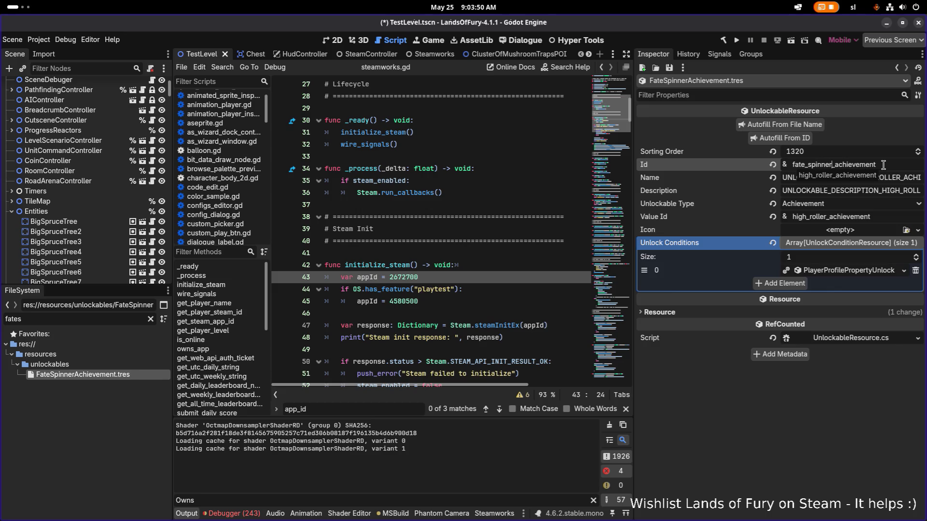
key("Return")
left_click(780, 137)
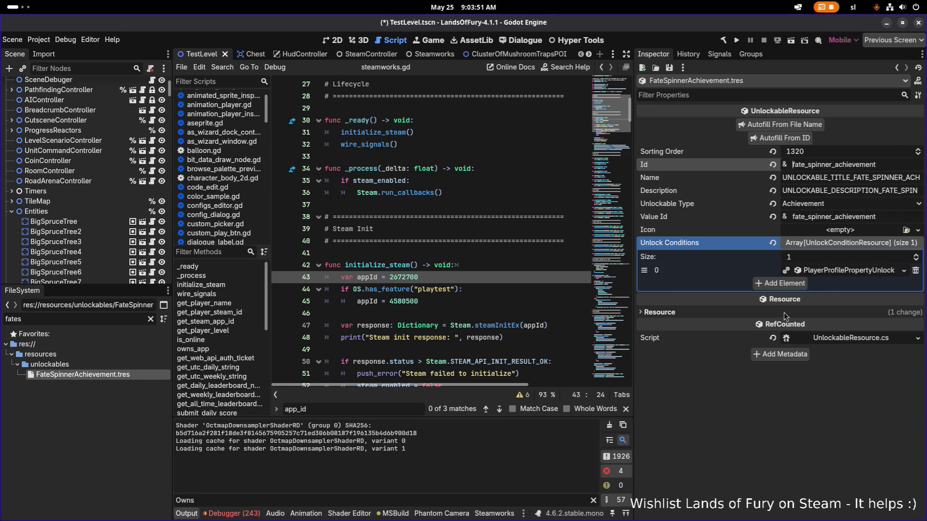
Make the unlock condition unique with Target Value 1000 and save.
right_click(850, 273)
left_click(847, 417)
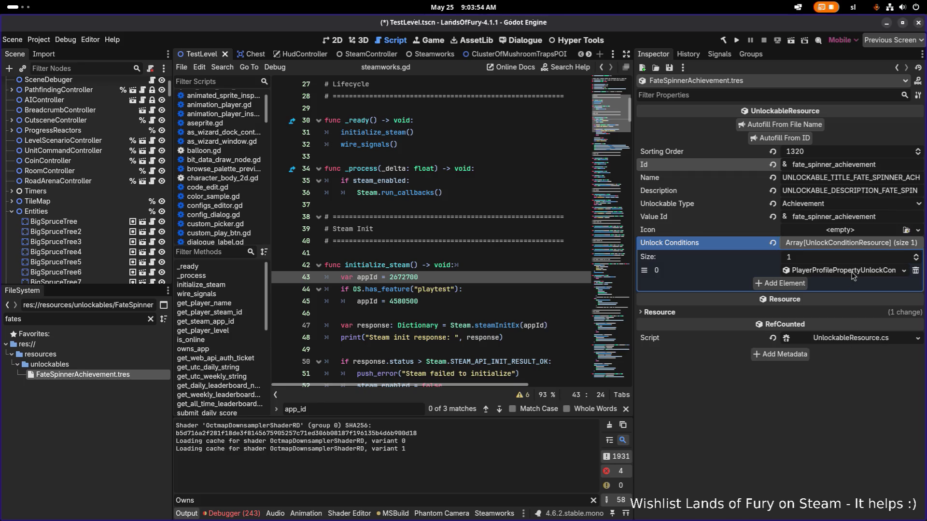
left_click(851, 270)
left_click(806, 310)
type("1000")
key("Return")
key("ctrl+s")
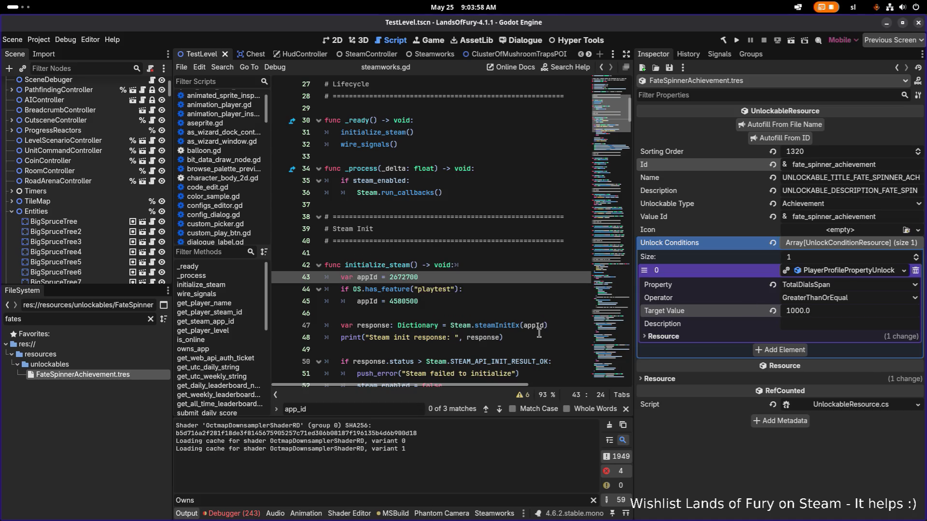
Change HighRollerAchievement's Sorting Order to 1310 and filter FileSystem for unlockables.
double_click(122, 314)
type("highro")
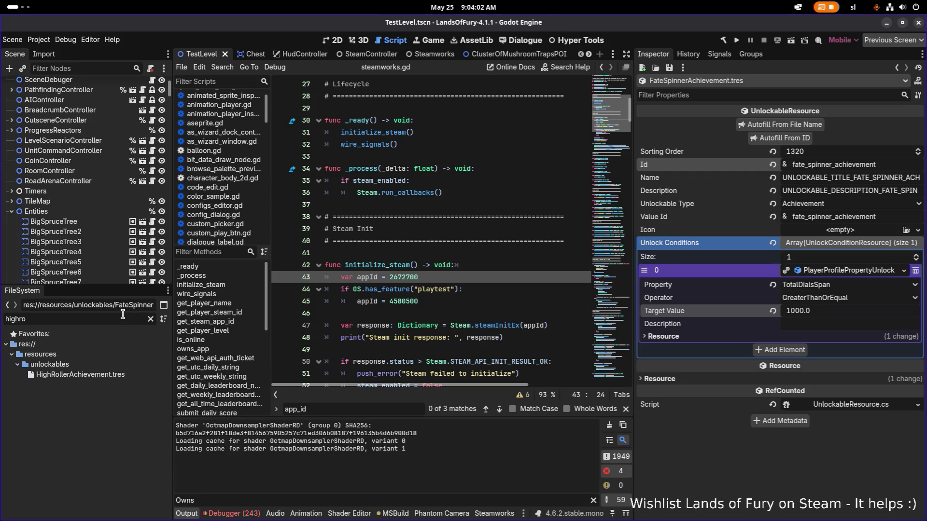
left_click(108, 369)
left_click(792, 151)
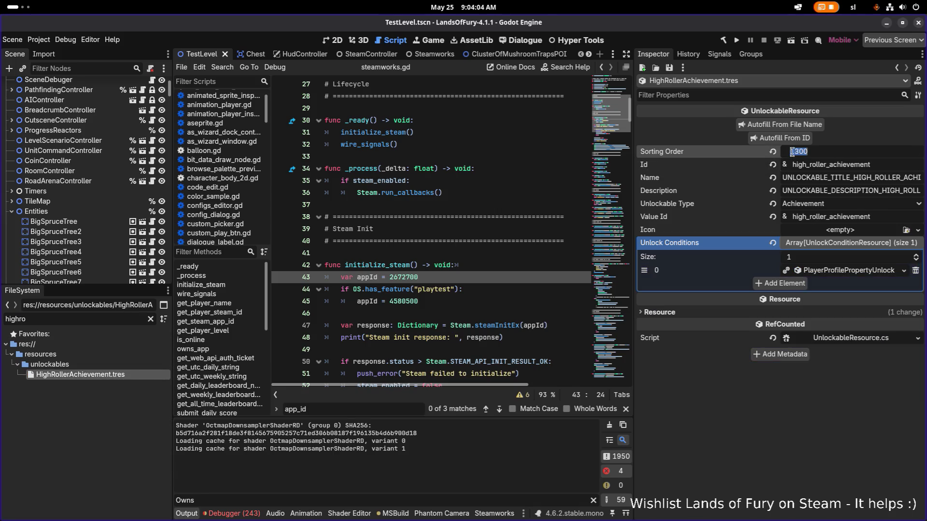
left_click_drag(798, 151, 804, 151)
type("1")
key("Return")
key("ctrl+a")
type("achievem")
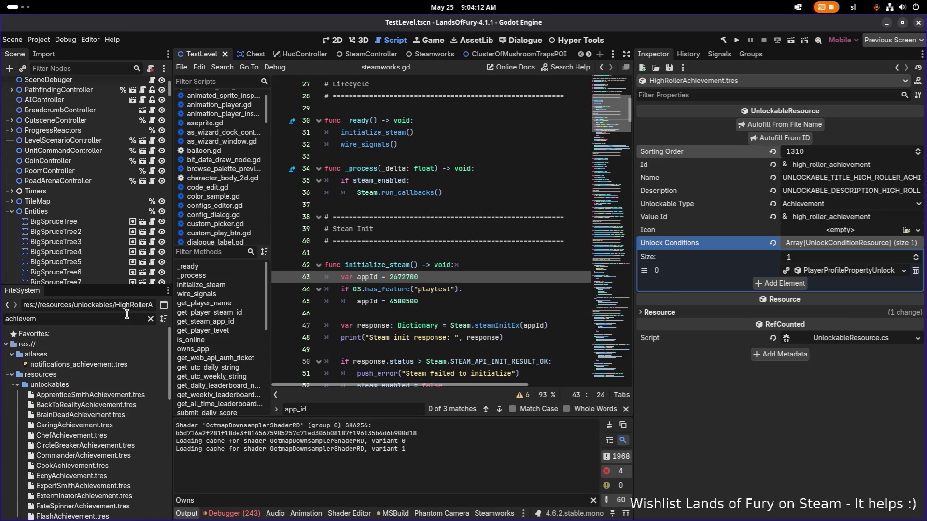
key("ctrl+a")
type("all")
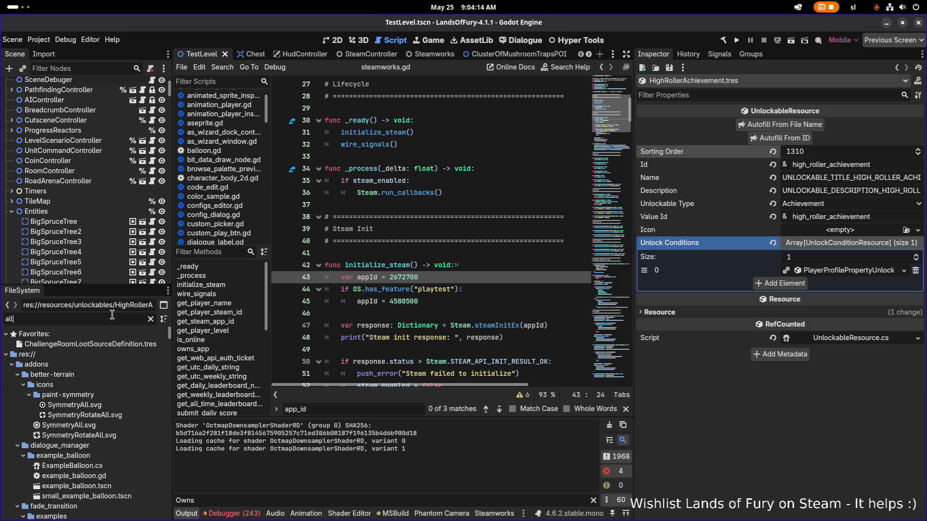
type("unl")
key("ctrl+a")
type("unlockables")
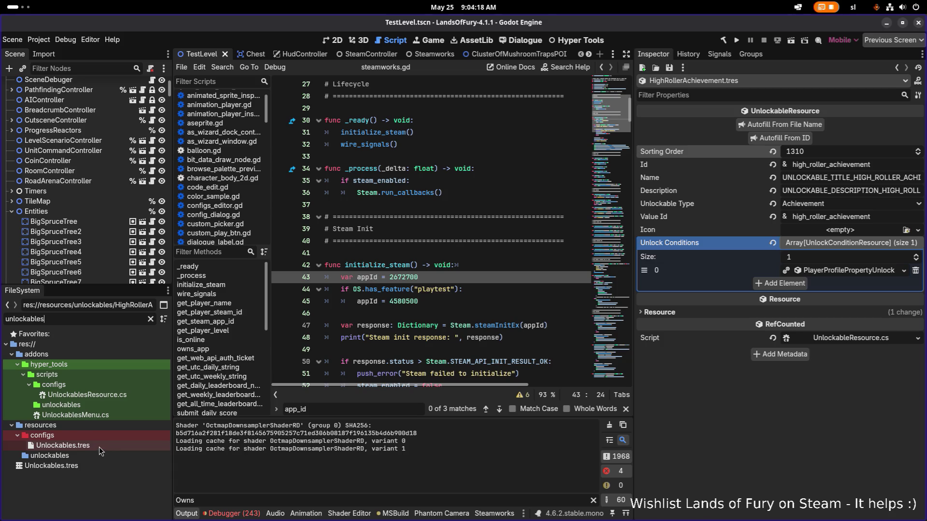
Import Unlockables into Unlockables.tres and page through the 42 Achievements ending with FateSpinner.
double_click(100, 446)
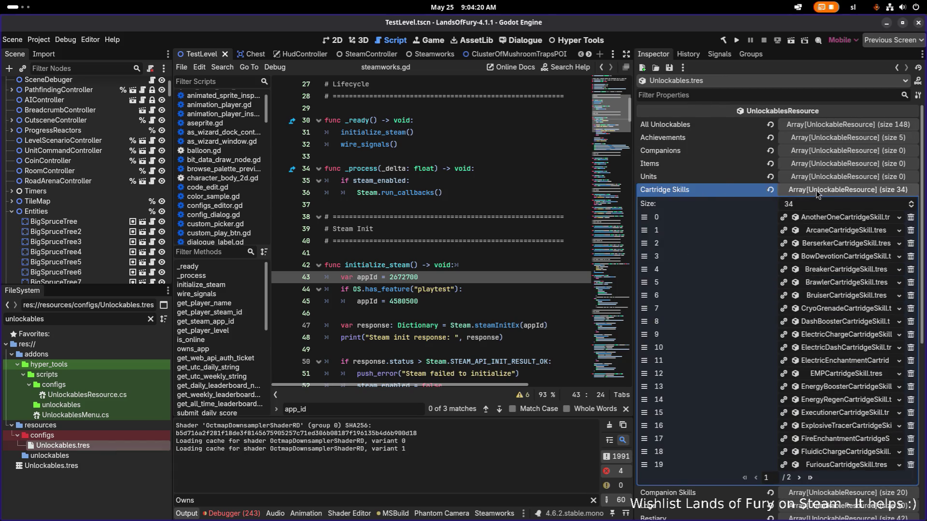
left_click(815, 191)
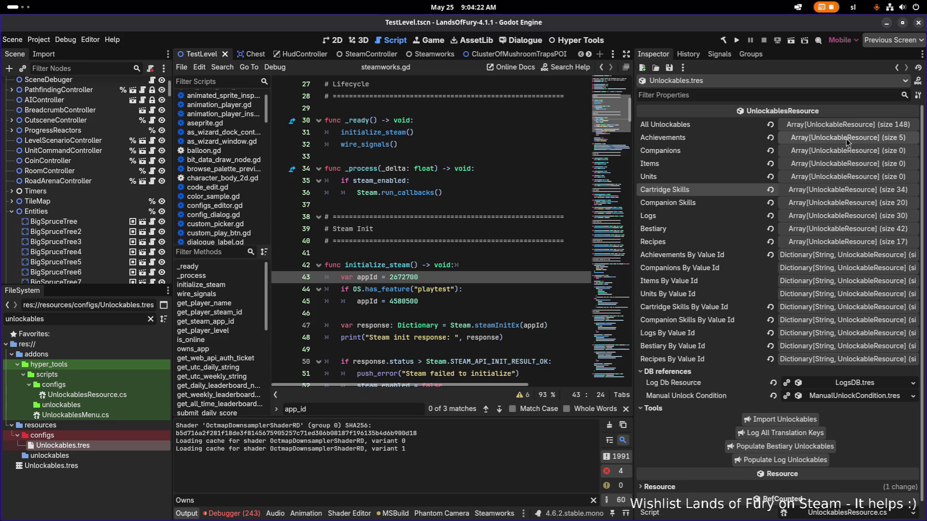
left_click(791, 425)
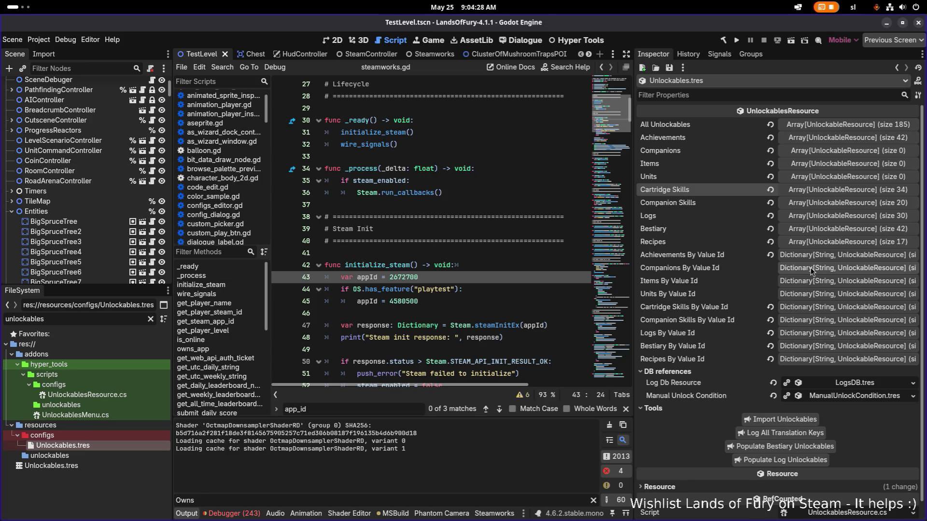
left_click(857, 137)
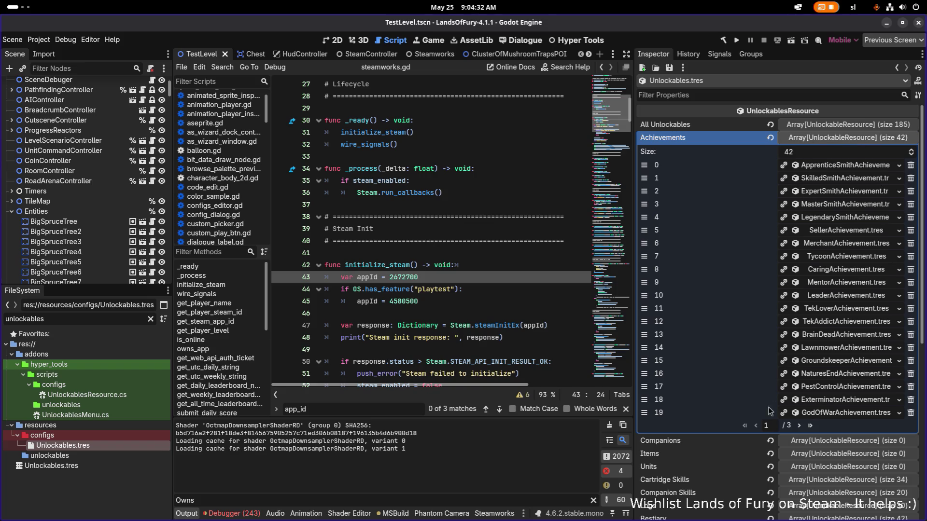
left_click(798, 427)
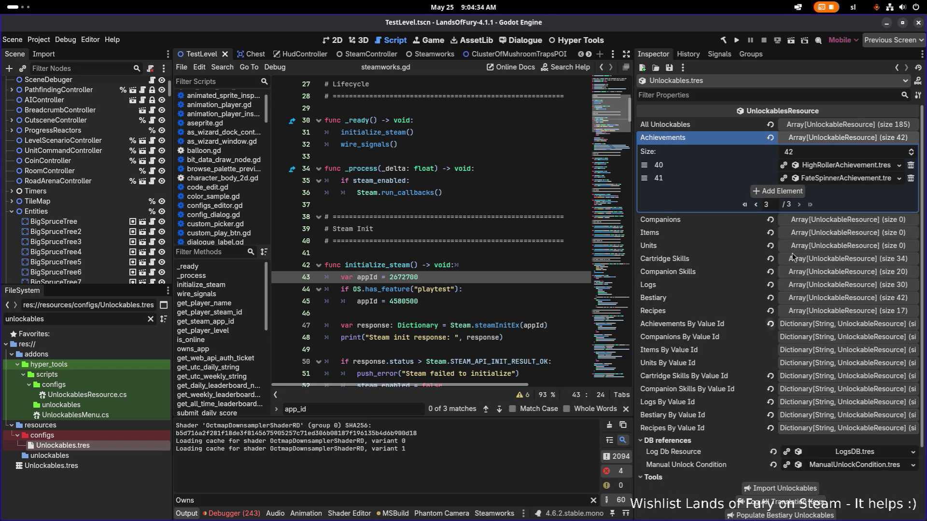
left_click(757, 206)
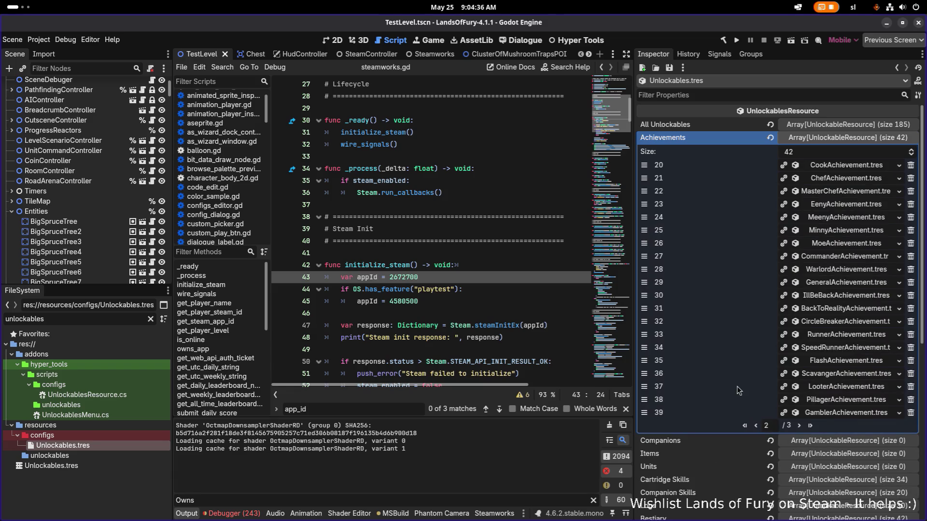
left_click(753, 426)
key("alt+Tab")
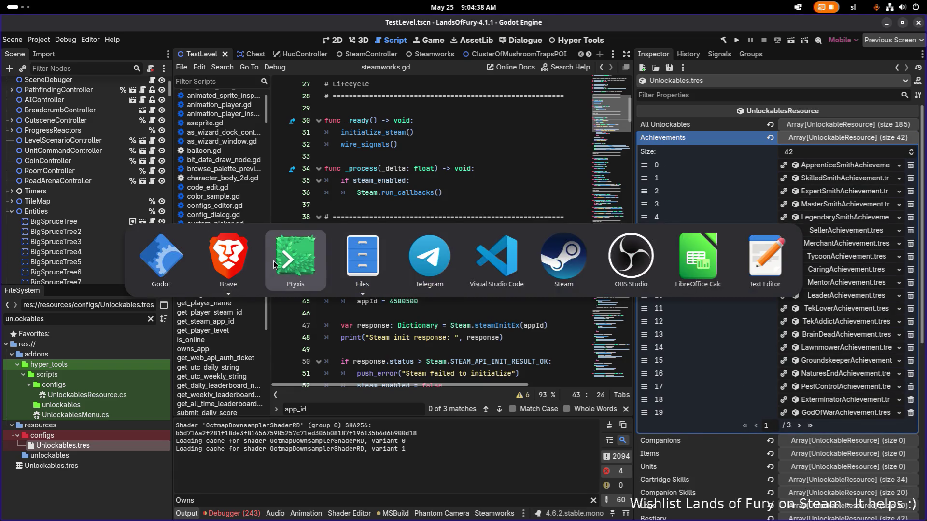
Switch from Godot to Aseprite via the application switcher.
key("Escape")
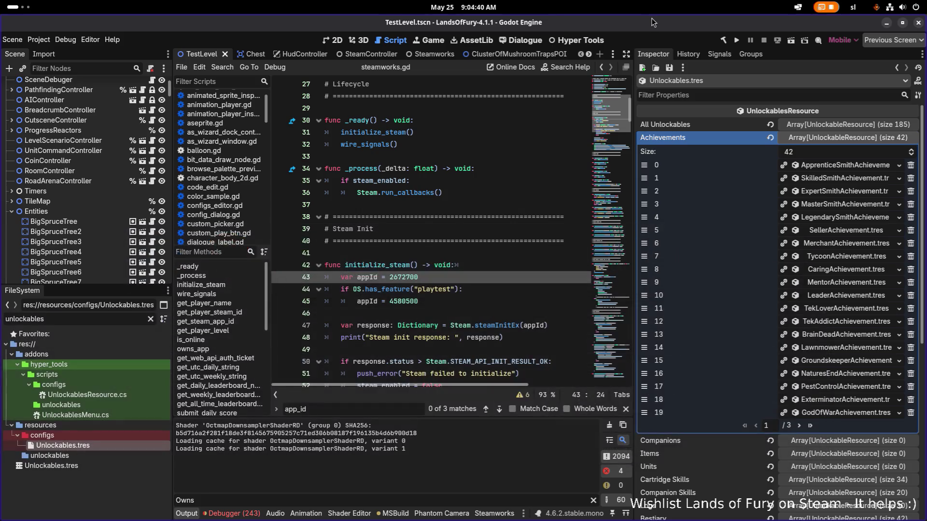
key("super")
type("sett")
key("super")
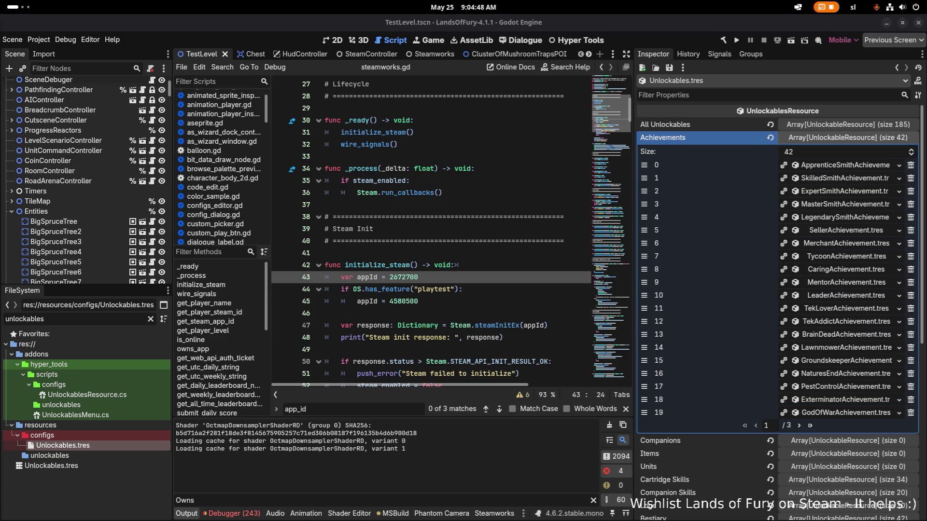
key("alt+Tab")
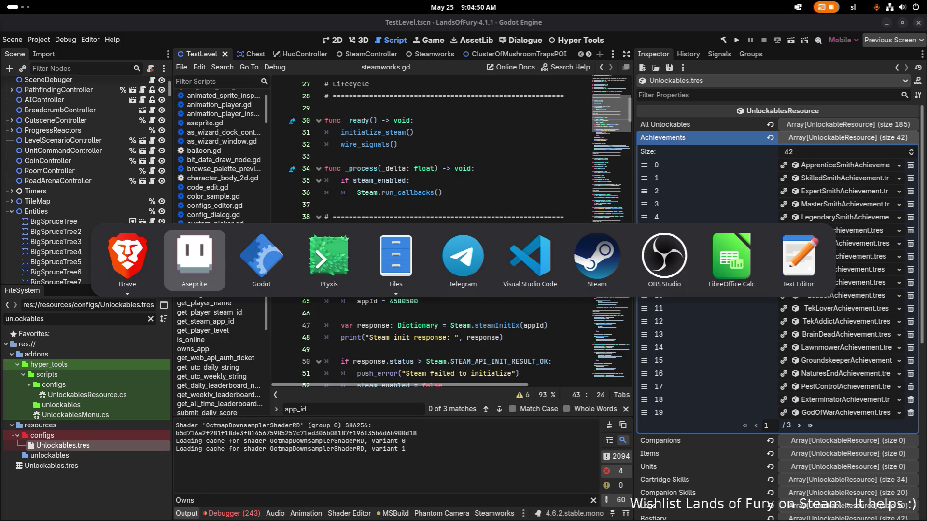
key("alt+Tab")
key("alt+shift+Tab")
key("alt+shift+Tab")
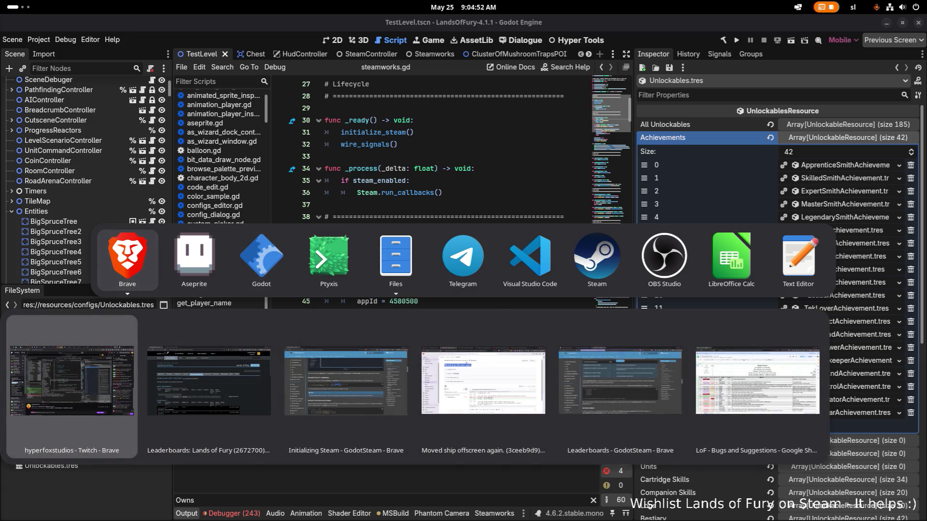
key("alt+Tab")
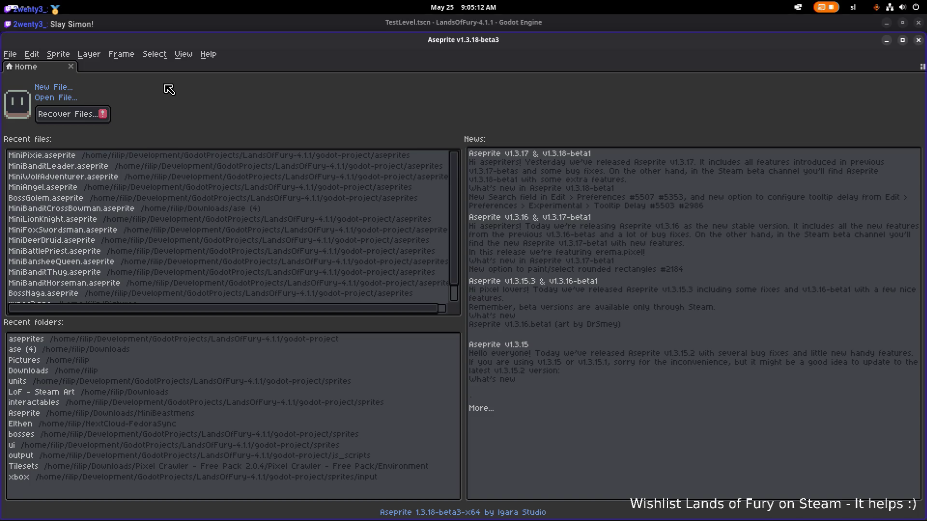
Open ui_elements.png from the project's sprites/ui folder in Aseprite.
mouse_move(73, 114)
left_click(73, 98)
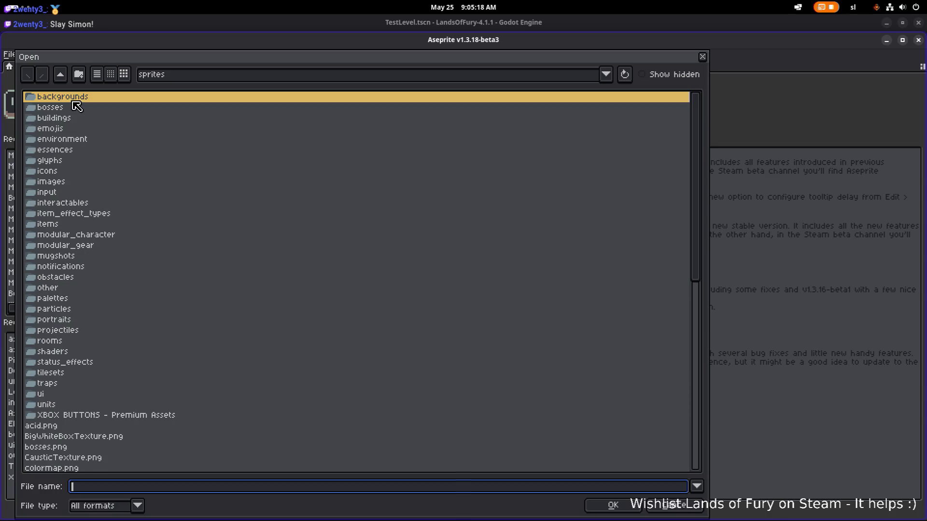
scroll(75, 105, "down", 1)
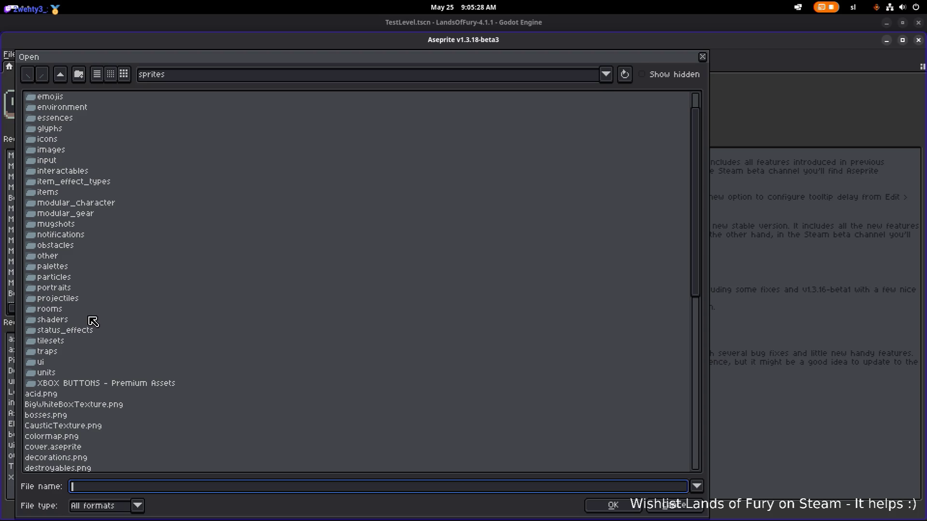
left_click(105, 182)
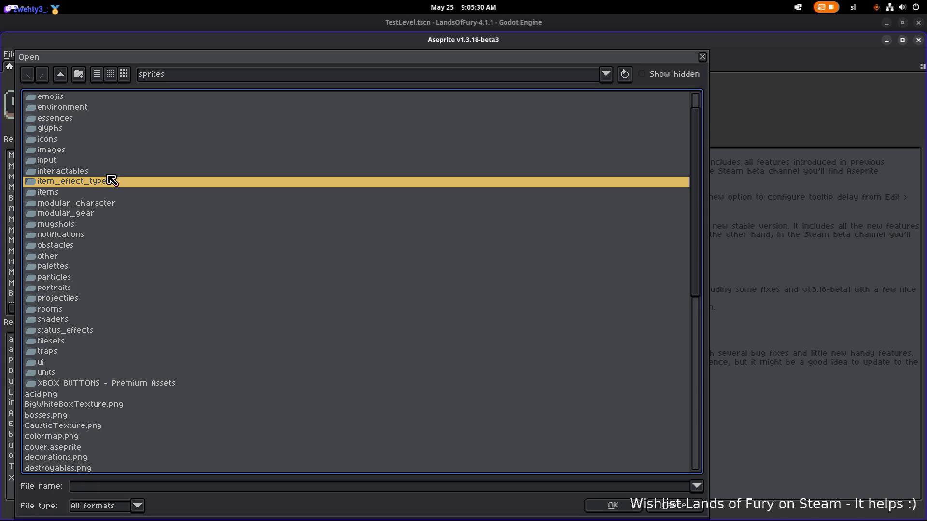
left_click(114, 174)
left_click(118, 181)
left_click(116, 175)
scroll(116, 178, "down", 10)
scroll(116, 178, "down", 10)
scroll(118, 185, "down", 10)
scroll(120, 191, "down", 5)
scroll(120, 191, "up", 10)
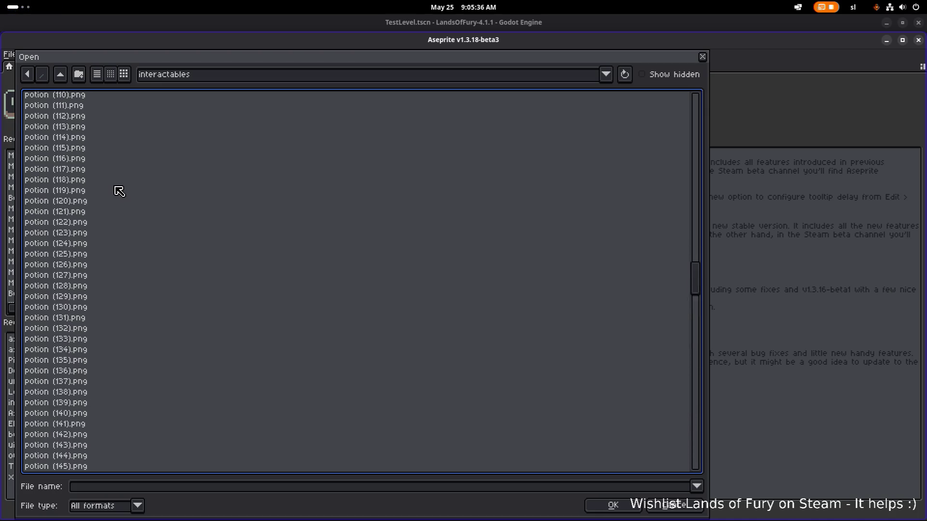
scroll(120, 191, "up", 10)
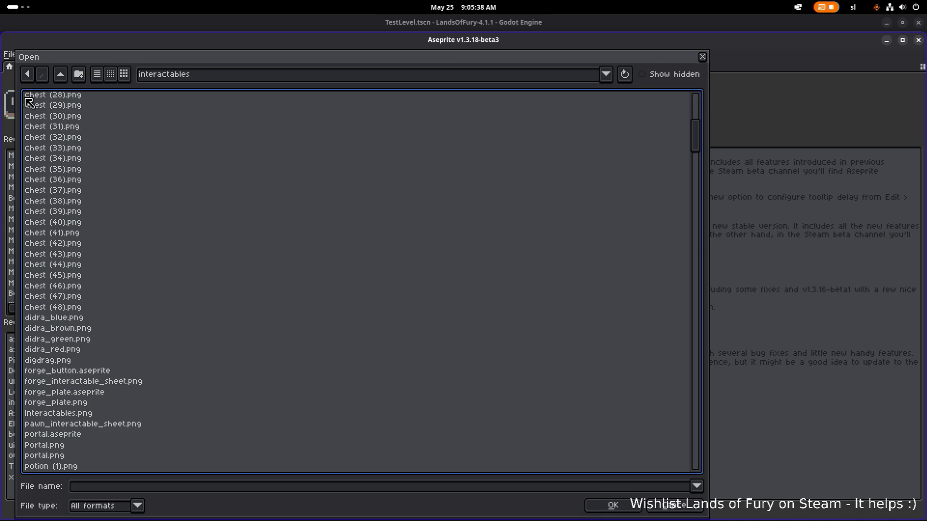
left_click(63, 77)
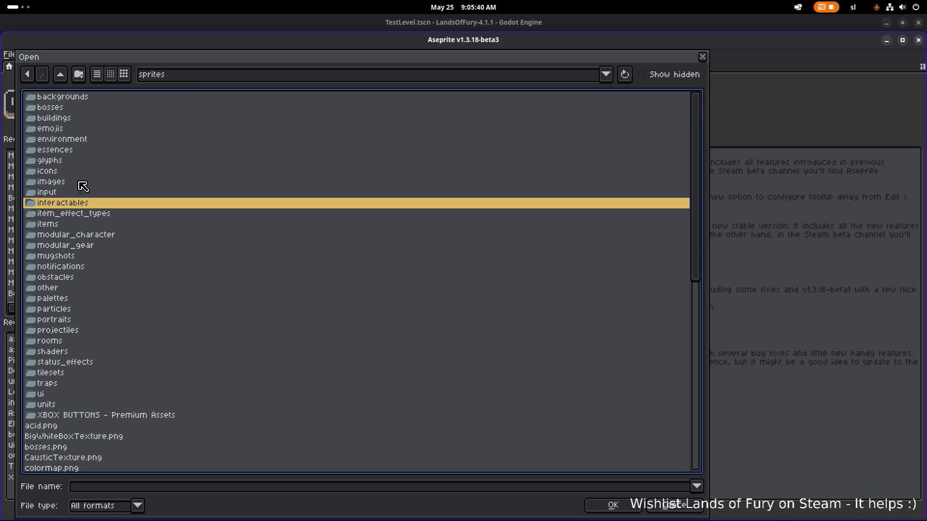
double_click(57, 392)
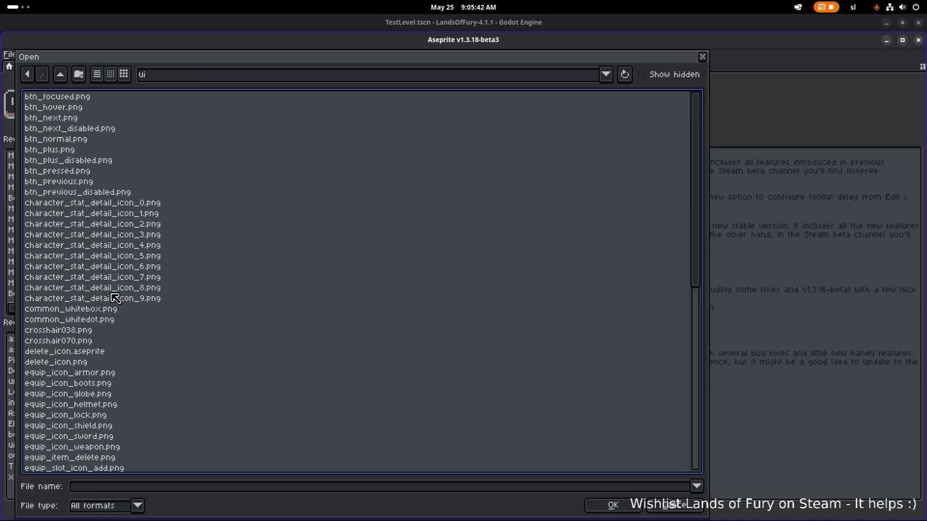
scroll(114, 268, "down", 10)
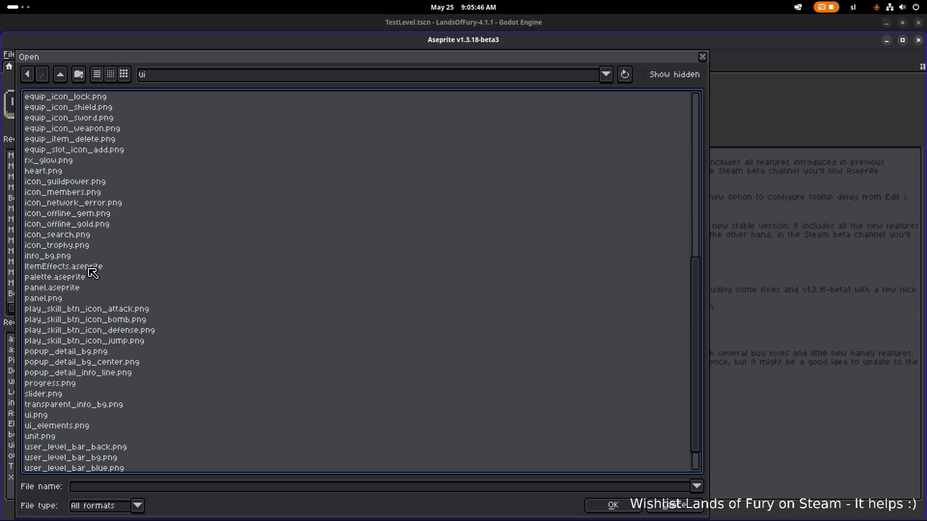
scroll(70, 385, "down", 1)
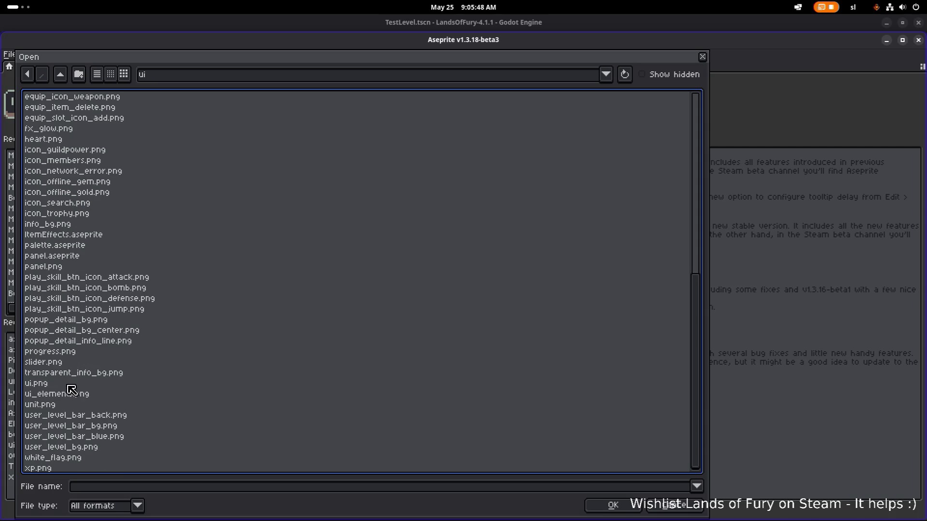
double_click(76, 393)
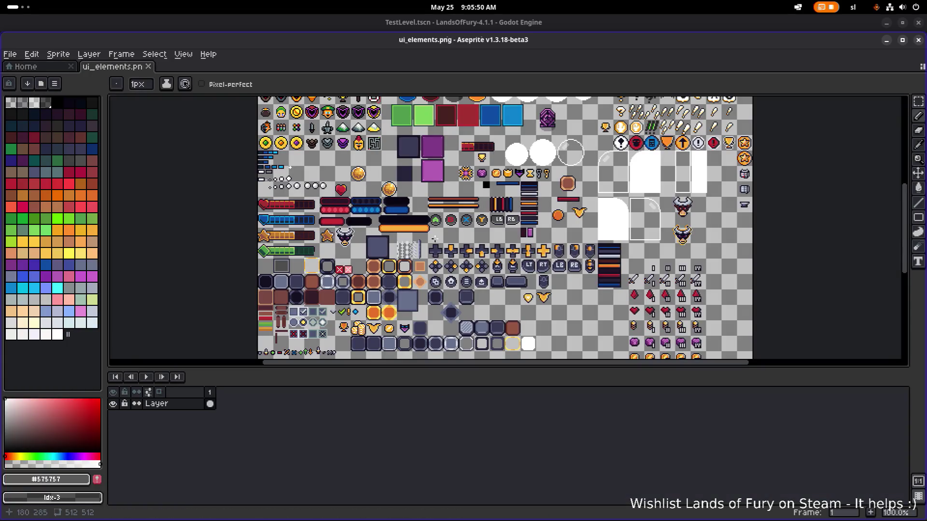
scroll(443, 283, "up", 3)
scroll(391, 218, "up", 1)
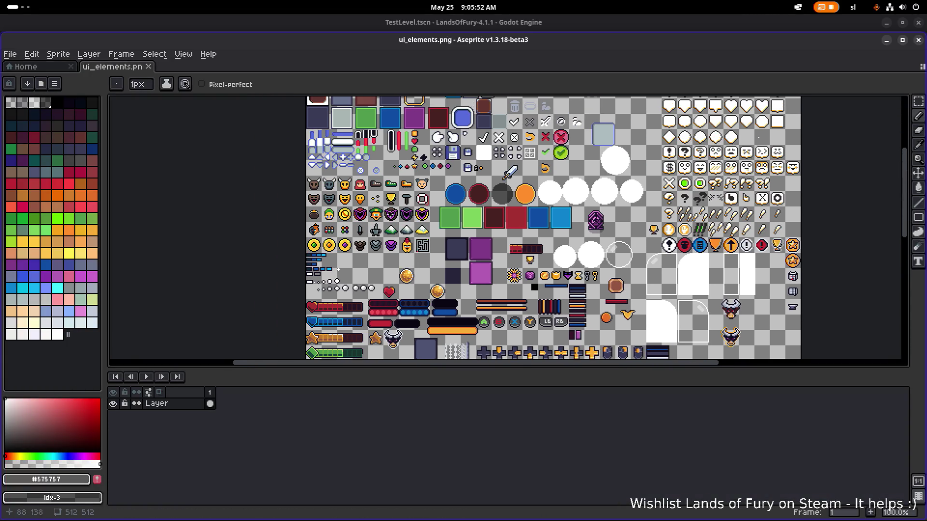
scroll(346, 195, "up", 1)
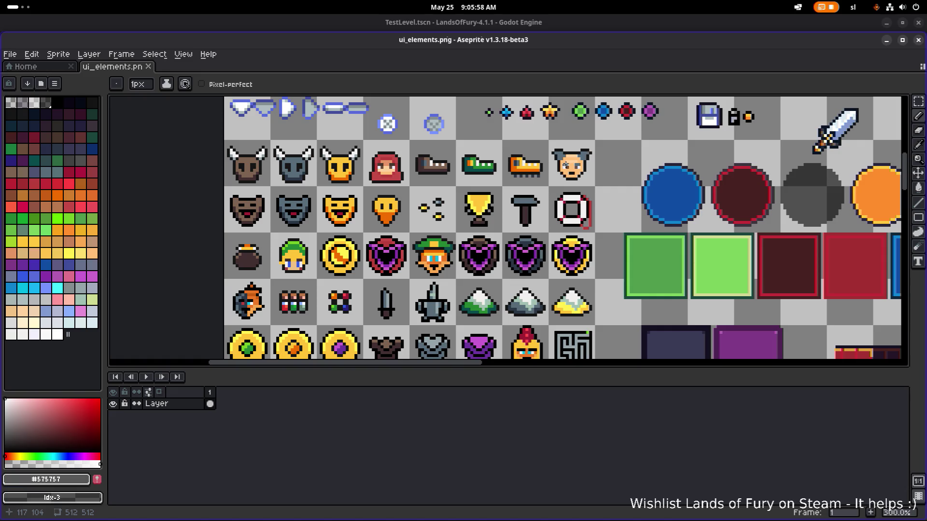
Erase the old blue bar sprites with a rectangular selection.
left_click_drag(564, 166, 532, 142)
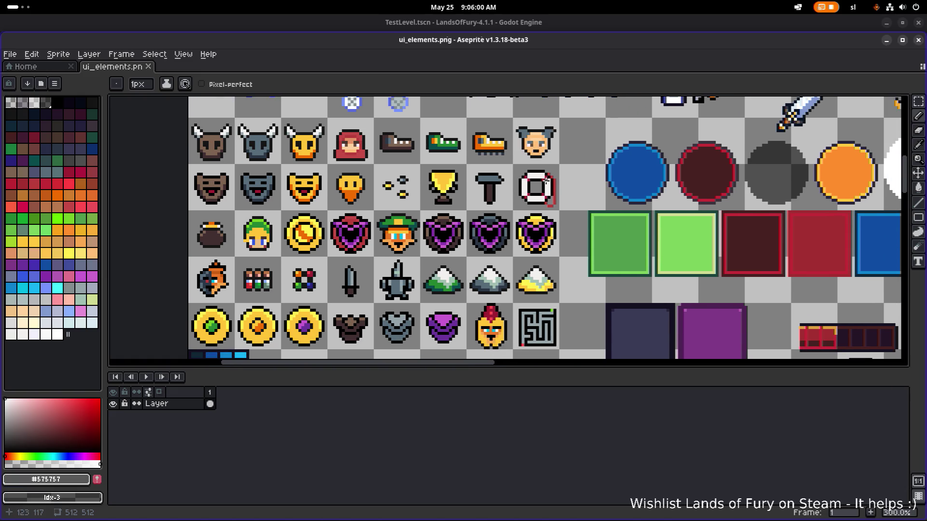
scroll(269, 340, "down", 2)
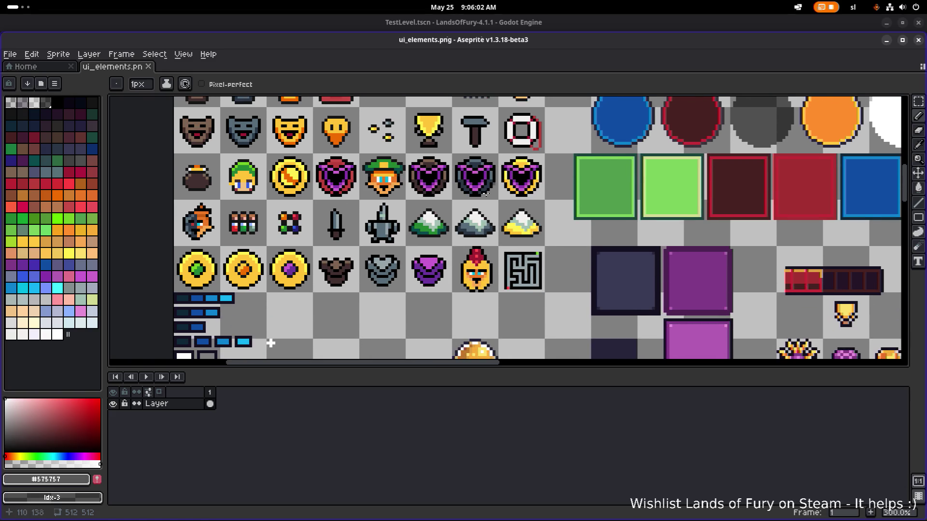
scroll(309, 275, "down", 2)
scroll(251, 327, "up", 2)
left_click_drag(380, 205, 398, 199)
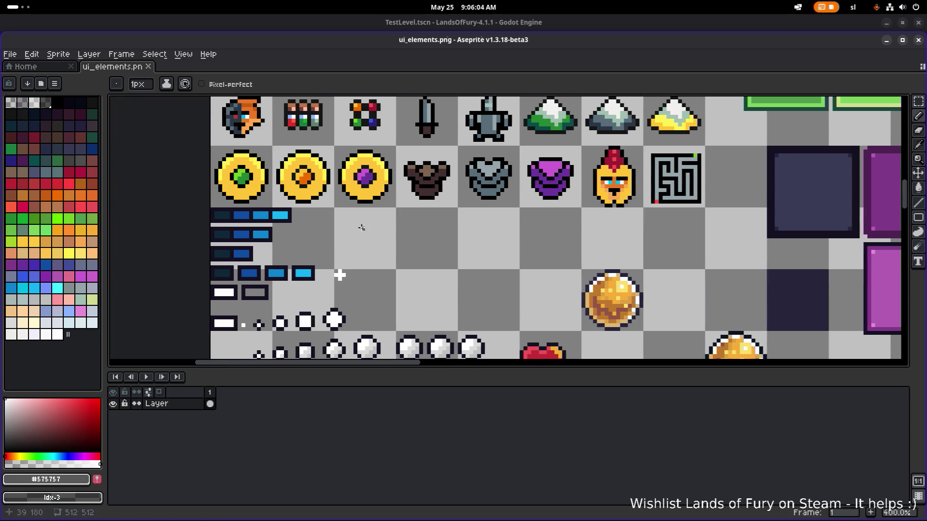
key("m")
left_click_drag(302, 209, 135, 260)
key("Delete")
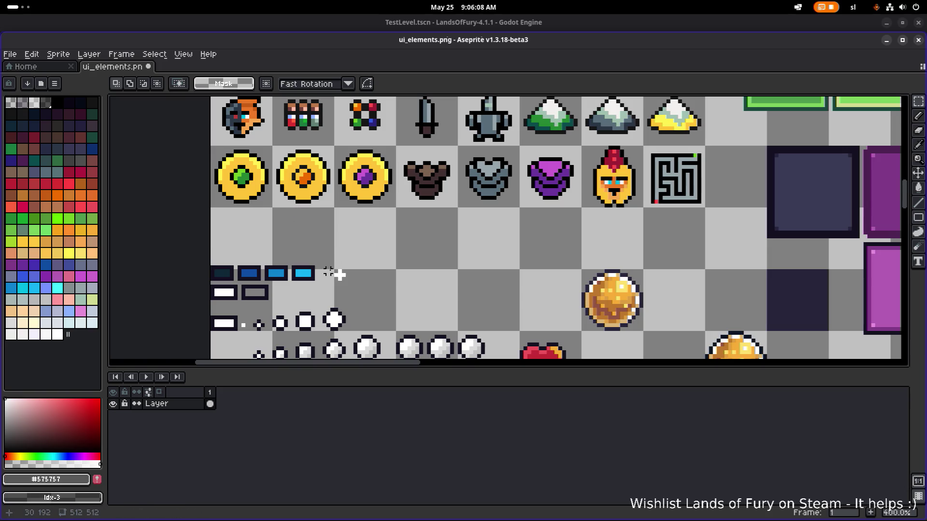
Move the row of blue bar sprites down one pixel, save ui_elements.png, and return to Godot.
left_click_drag(370, 228, 211, 284)
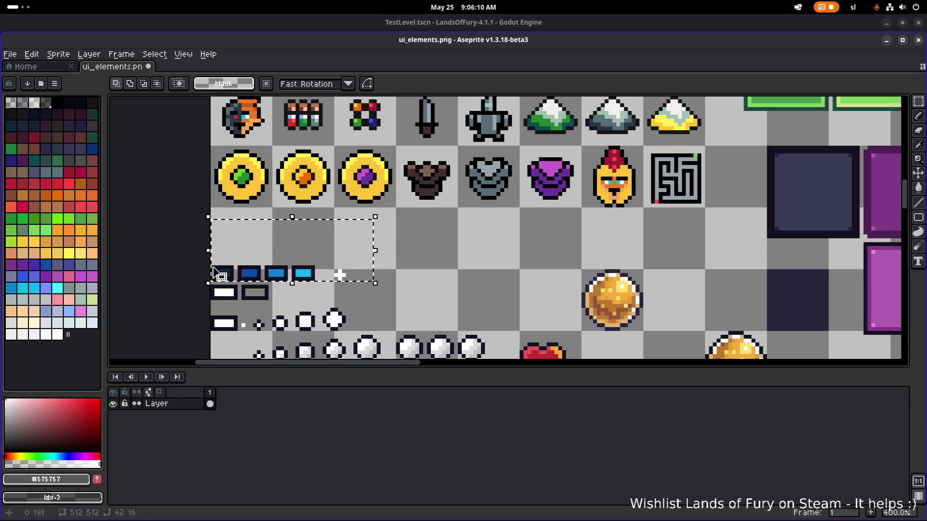
key("Down")
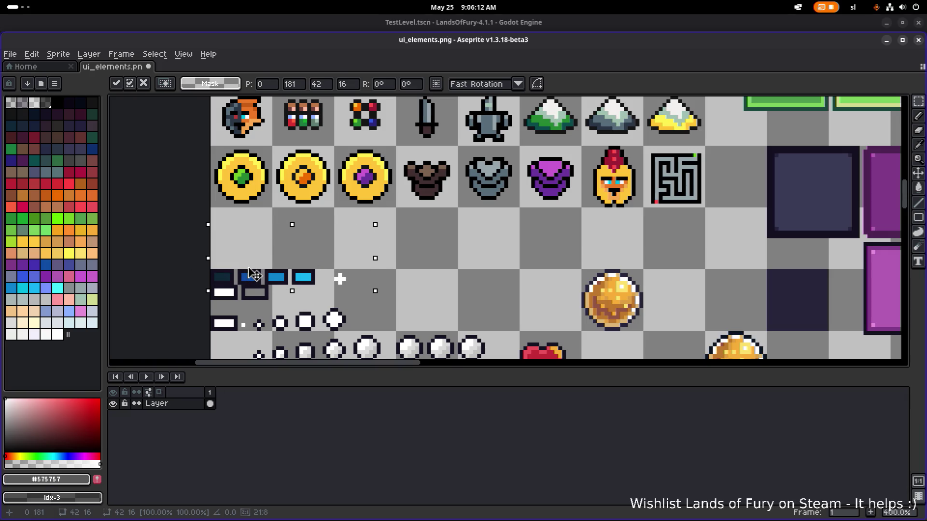
key("Return")
scroll(424, 260, "down", 3)
scroll(387, 294, "up", 1)
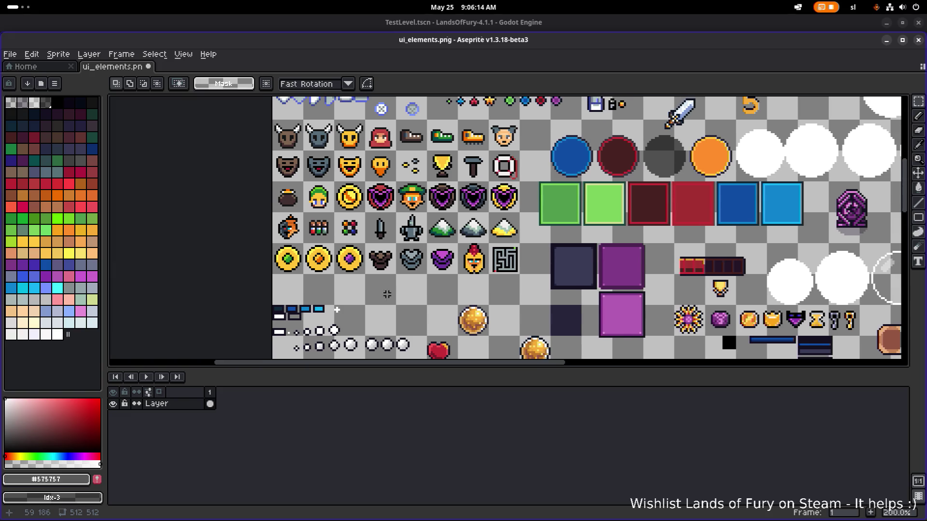
key("ctrl+s")
key("alt+Tab")
key("alt+shift+Tab")
key("alt+shift+Tab")
key("alt+shift+Tab")
key("alt+shift+Tab")
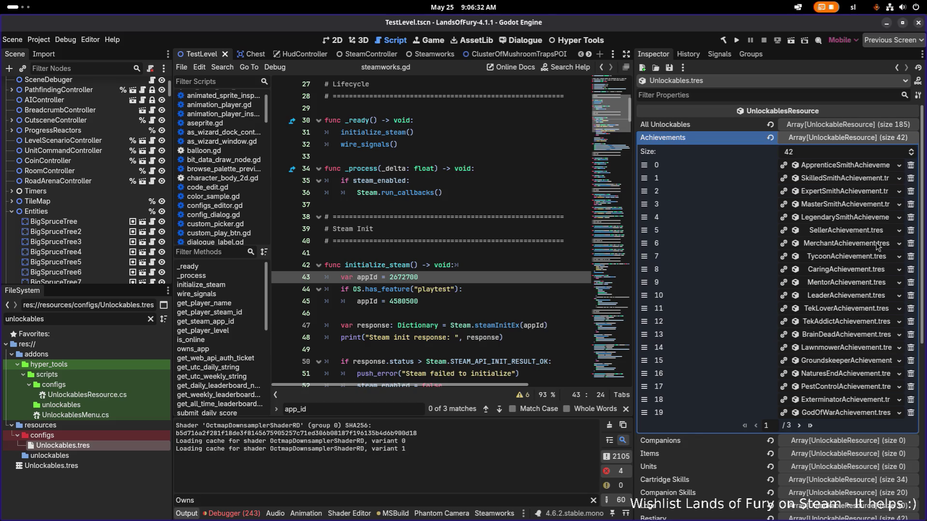
left_click(856, 231)
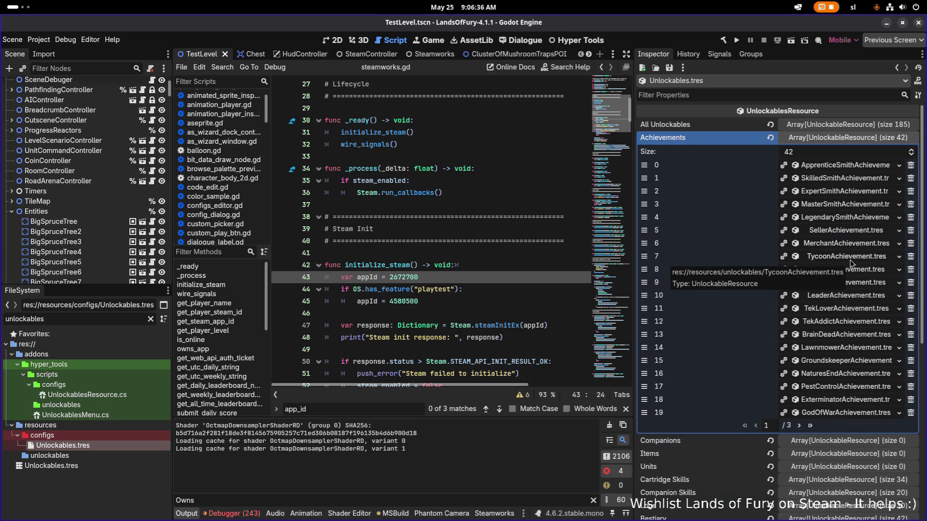
left_click(851, 256)
left_click(849, 259)
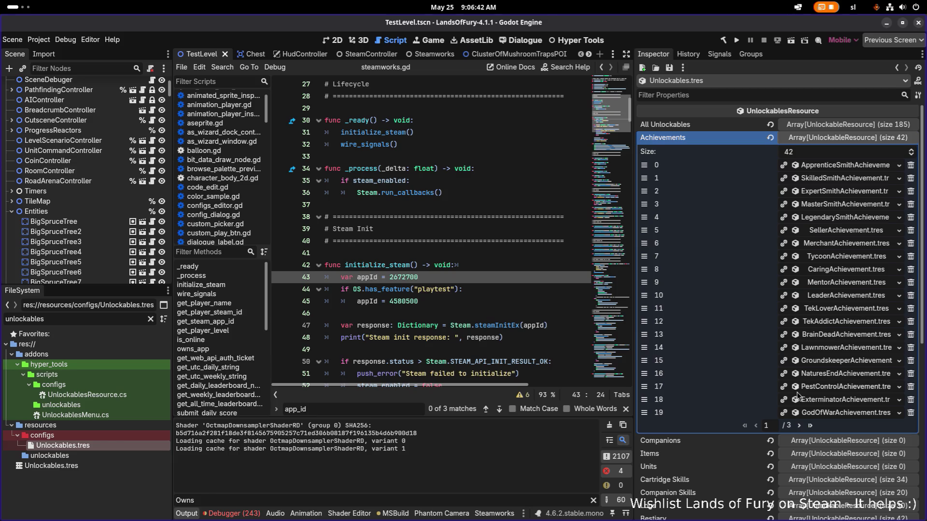
left_click(800, 426)
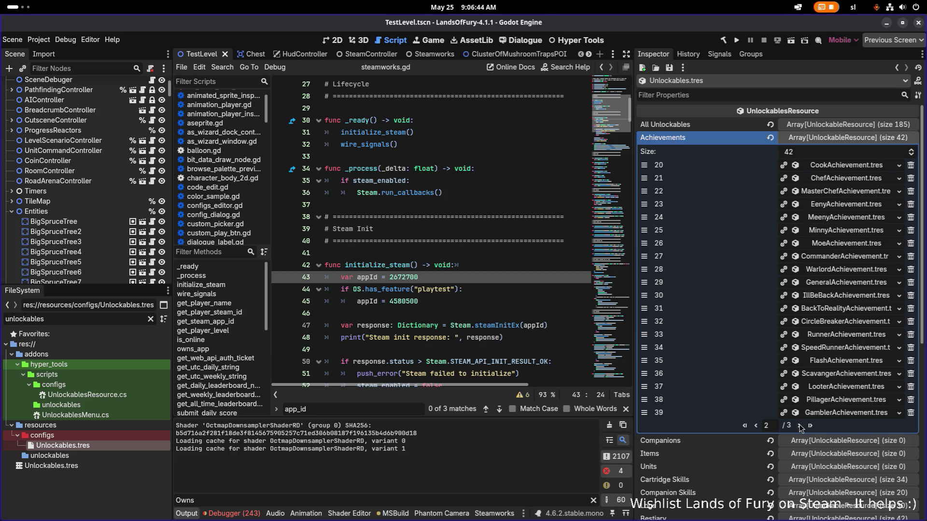
left_click(801, 426)
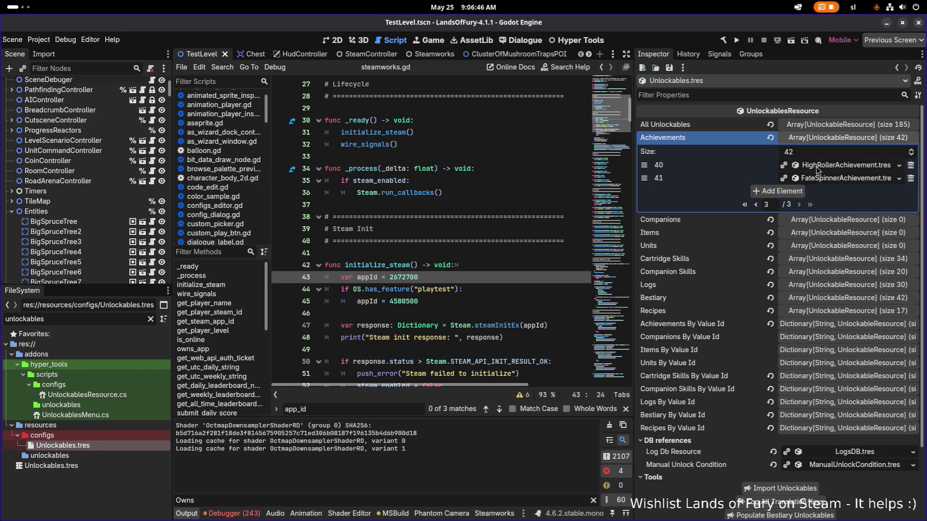
left_click(756, 204)
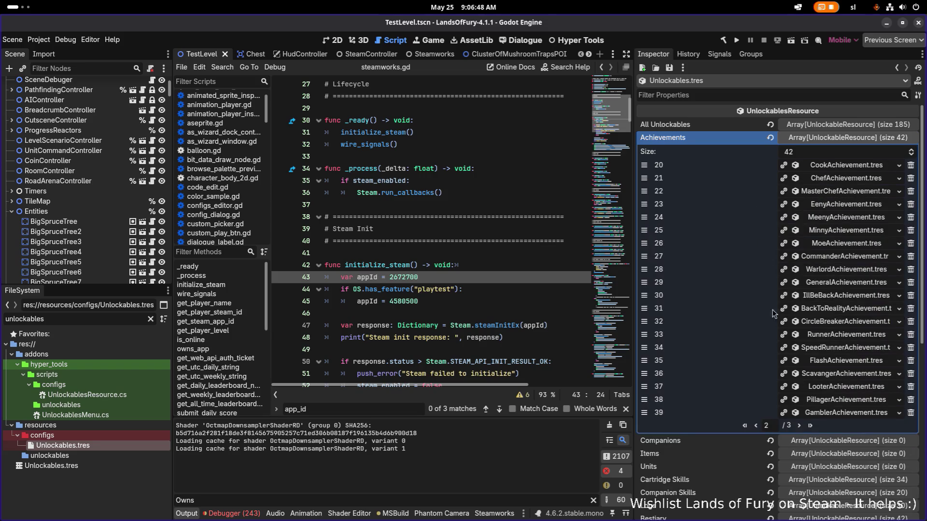
left_click(756, 426)
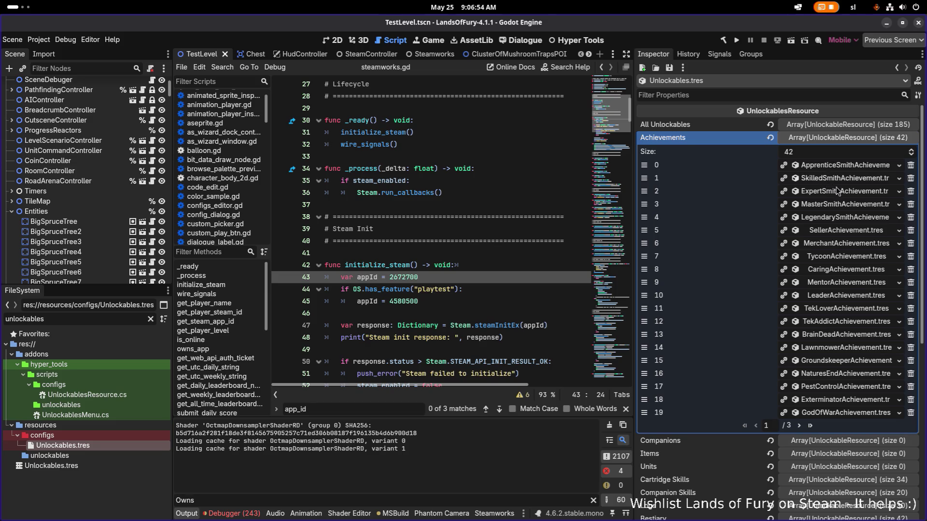
scroll(825, 220, "down", 2)
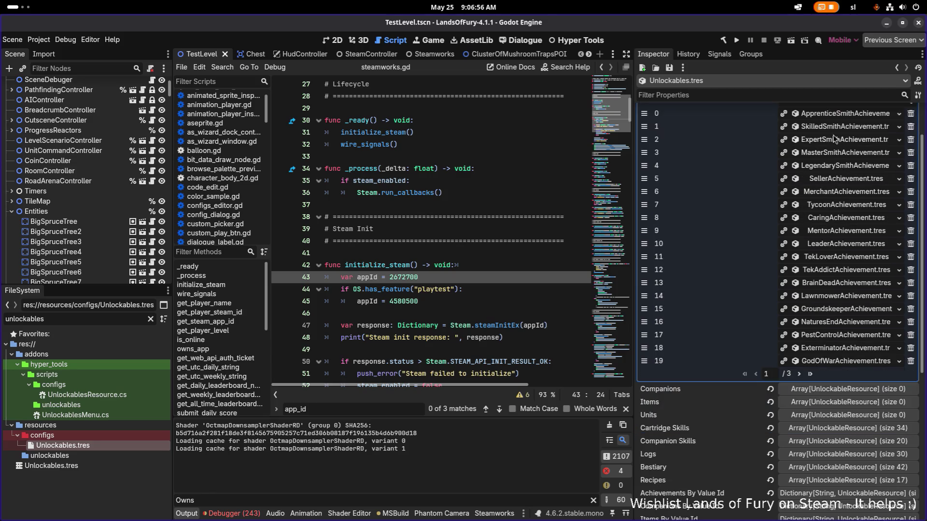
scroll(838, 141, "up", 2)
left_click(854, 167)
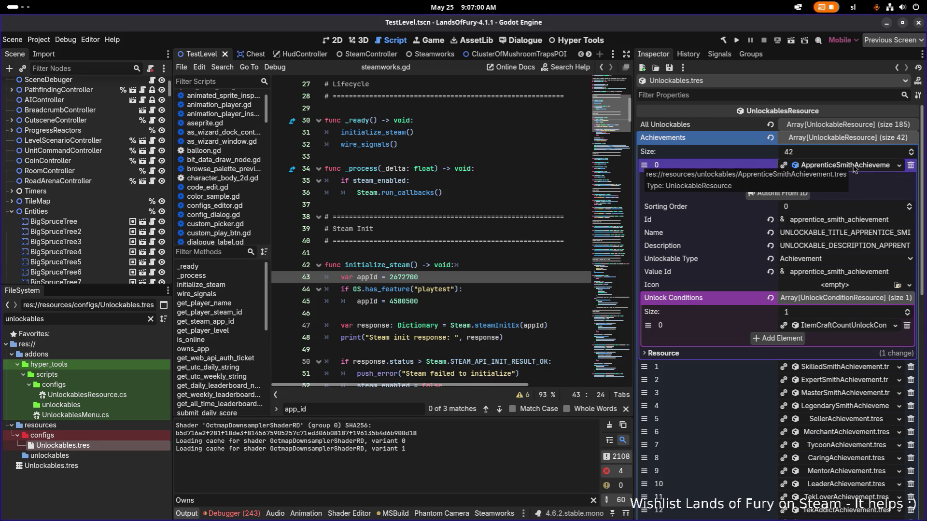
left_click(855, 166)
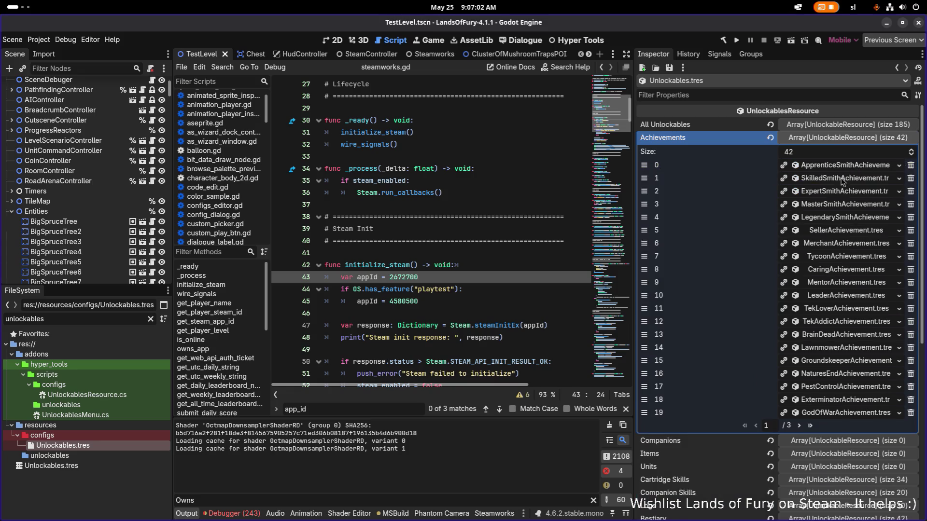
left_click(841, 167)
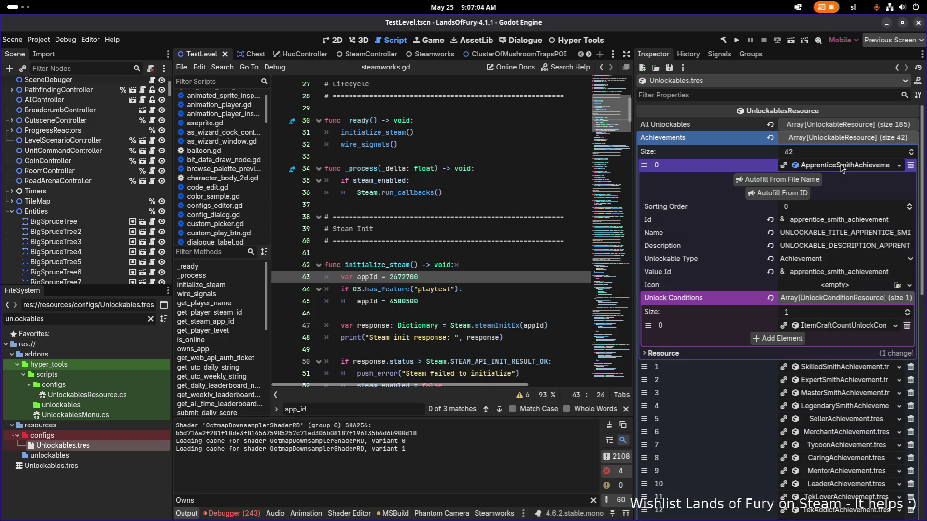
left_click(828, 328)
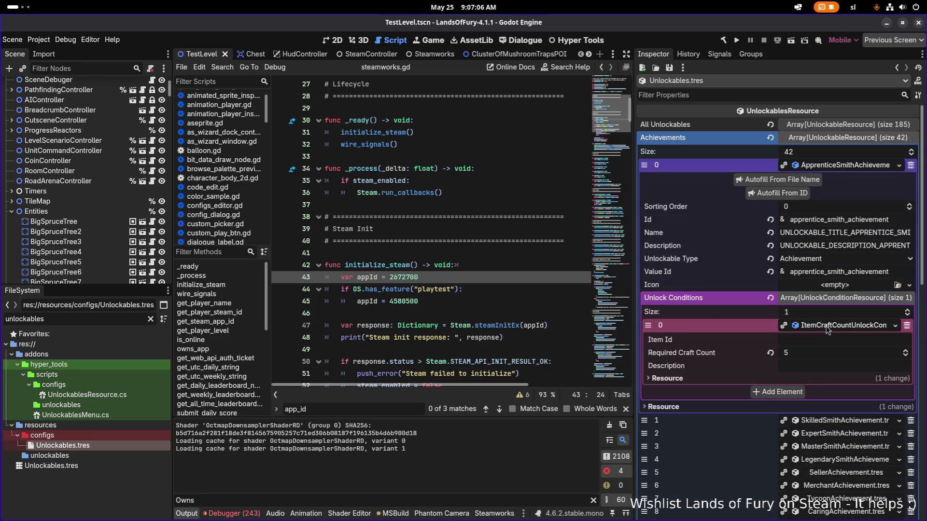
left_click(854, 168)
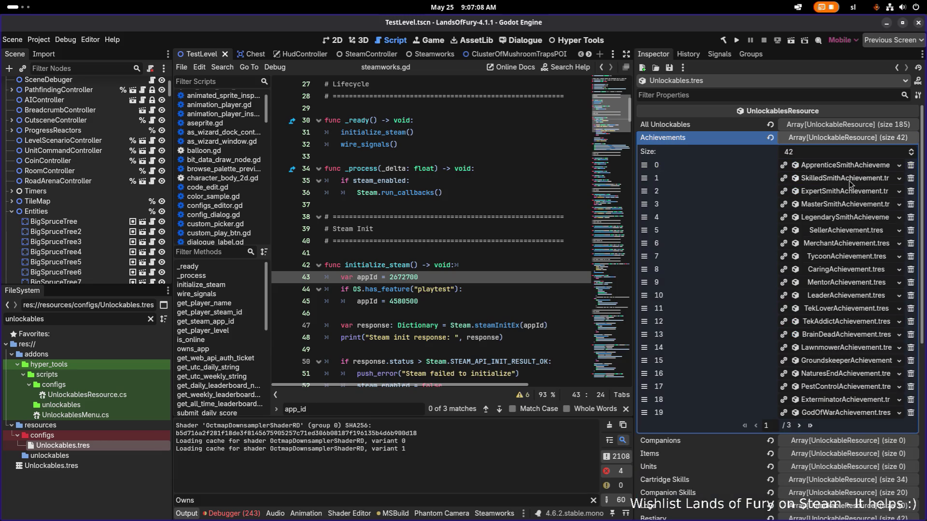
left_click(849, 181)
left_click(842, 342)
left_click(846, 181)
Search the project in VS Code for the skilled_smith_achievement Id, then minimize VS Code.
left_click(872, 182)
double_click(856, 235)
key("ctrl+c")
key("alt+Tab")
left_click(546, 251)
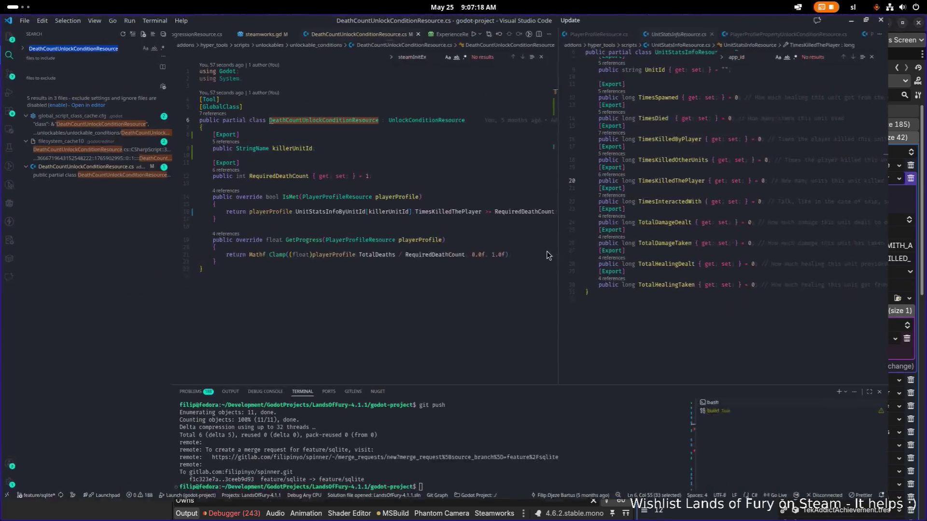
key("ctrl+v")
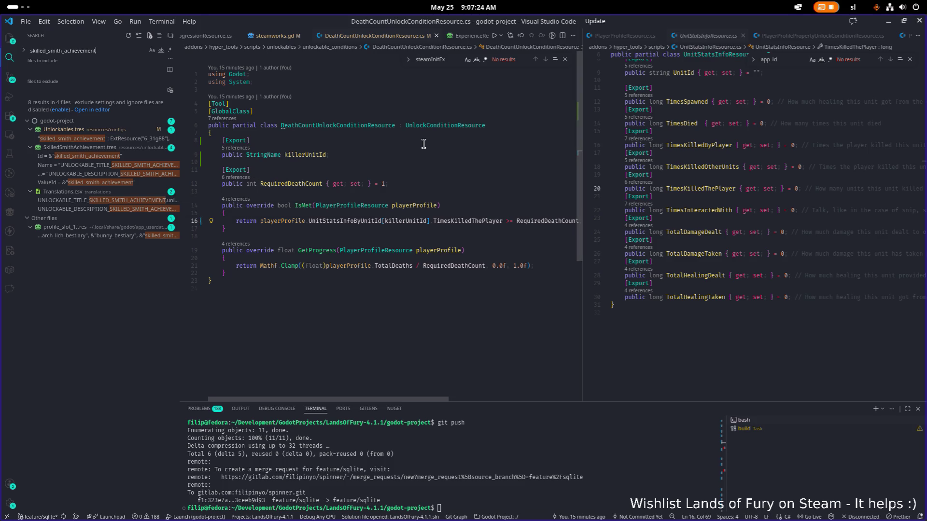
left_click(889, 23)
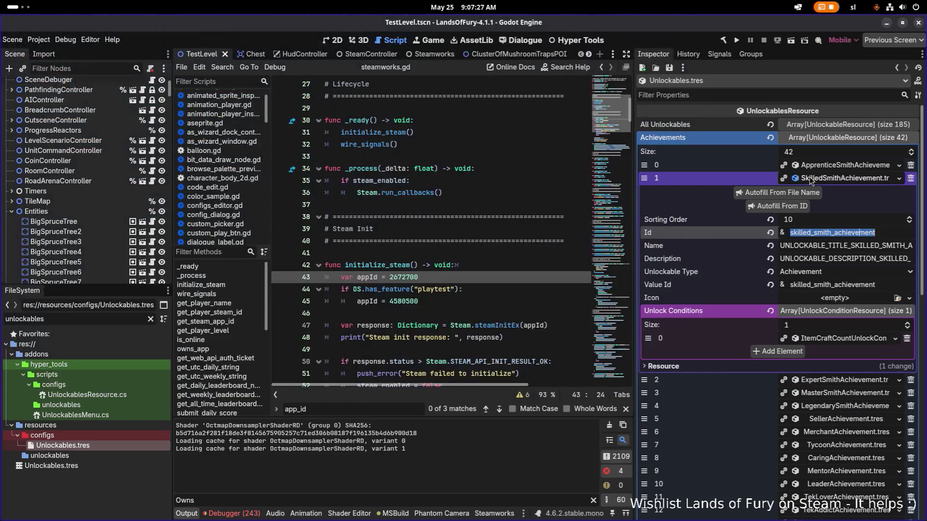
Remove SkilledSmithAchievement from the Achievements array and locate its .tres in FileSystem, cancelling deletion.
left_click(854, 183)
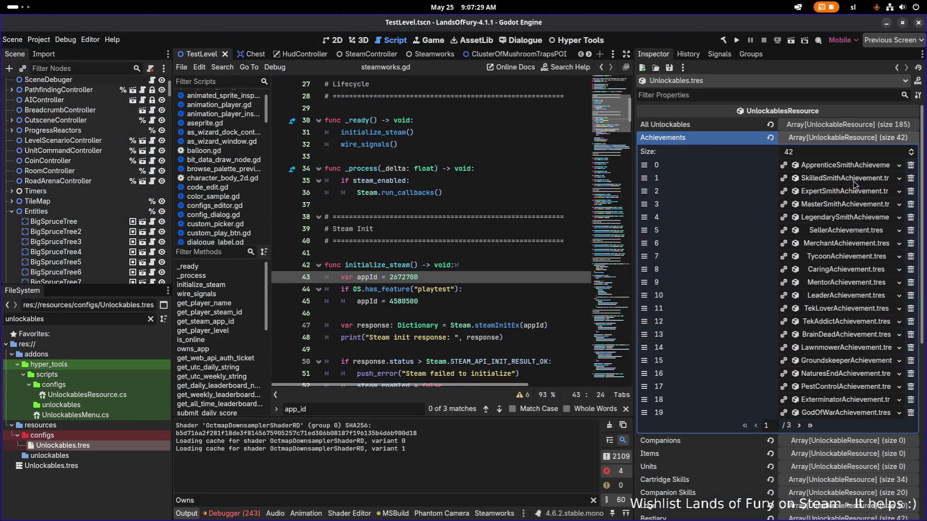
left_click(911, 179)
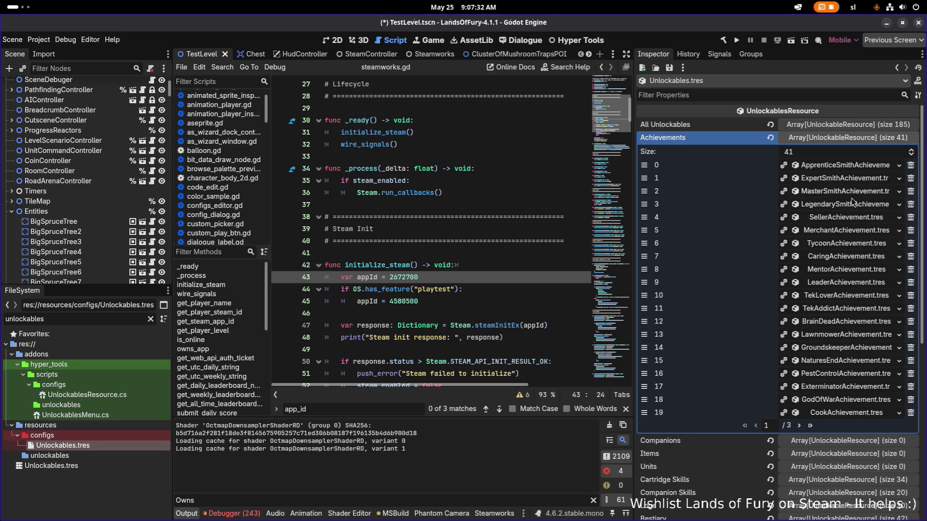
left_click(104, 320)
key("ctrl+a")
type("skille")
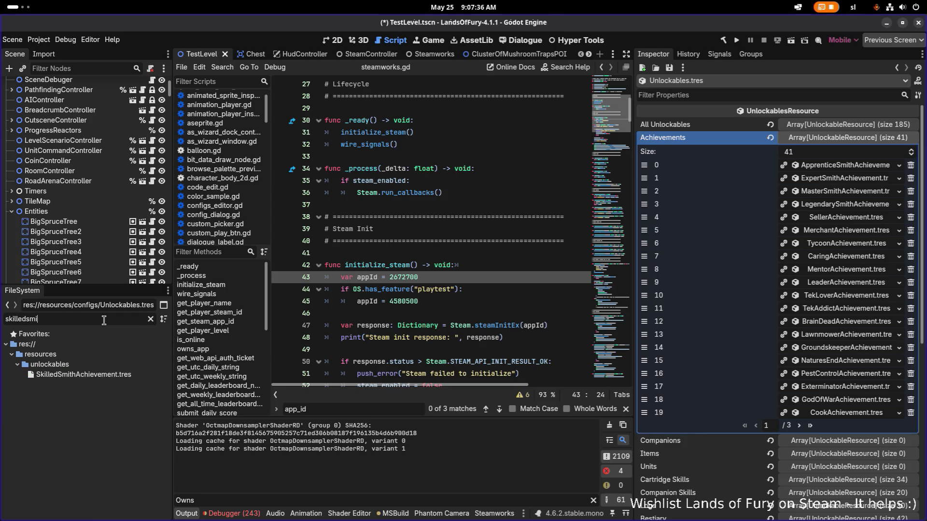
left_click(92, 375)
key("Delete")
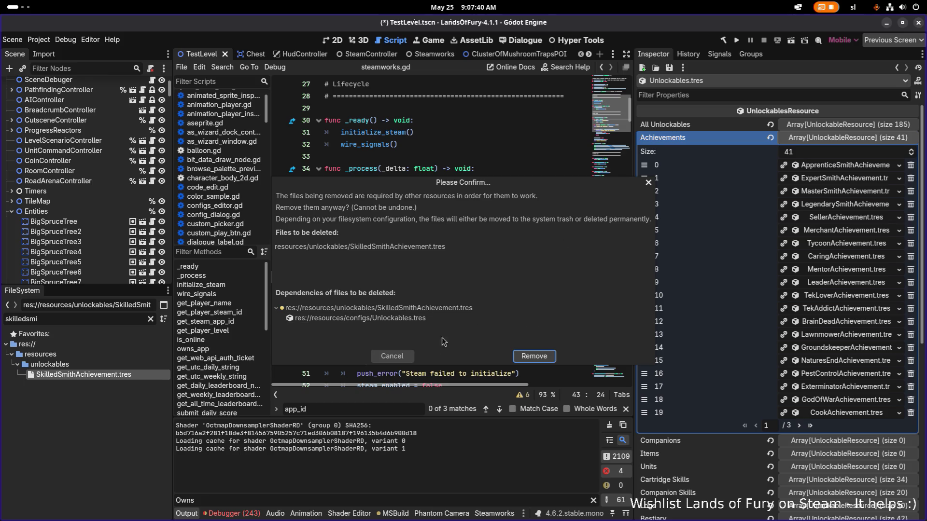
key("Escape")
Save Unlockables.tres, cancel another delete attempt, and expand the All Unlockables array.
left_click(669, 66)
left_click(689, 78)
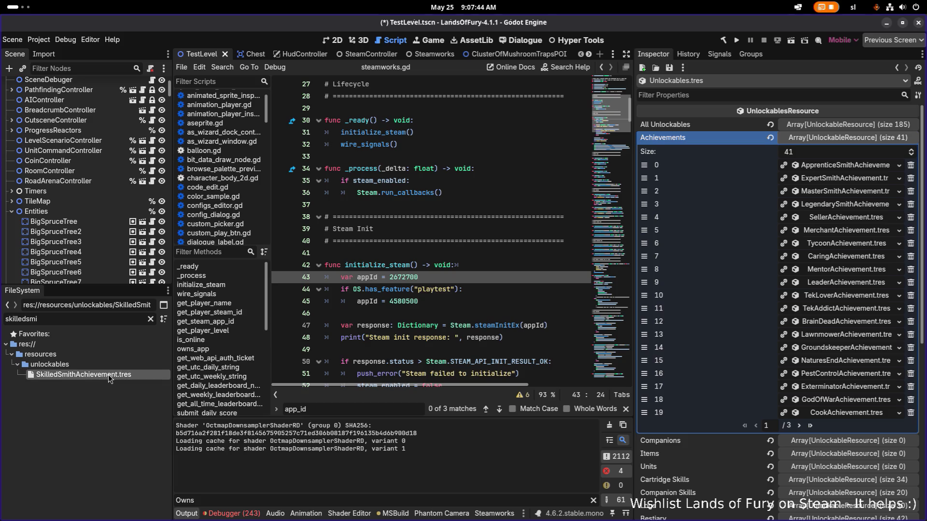
key("Delete")
left_click(391, 356)
left_click(827, 124)
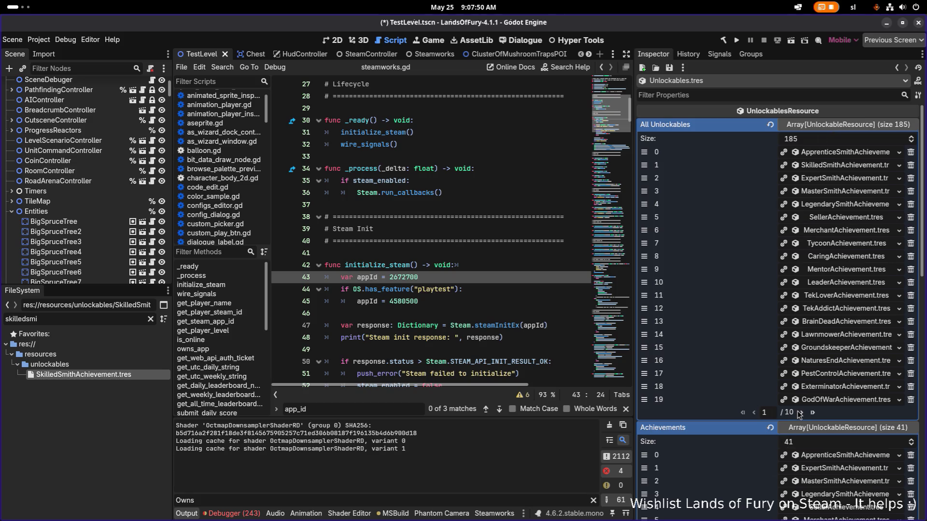
Remove SkilledSmithAchievement from All Unlockables, save Unlockables.tres, and cancel deleting the file.
left_click(912, 165)
left_click(669, 67)
left_click(686, 82)
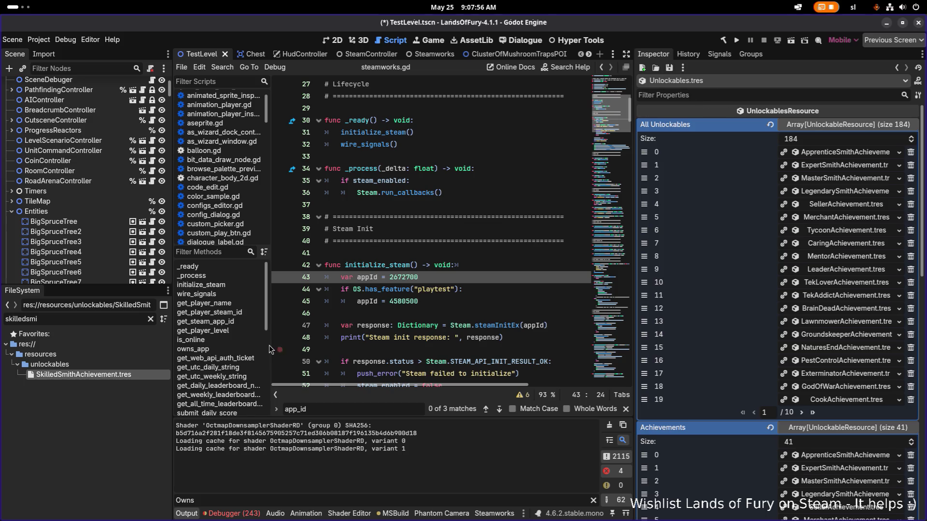
left_click(108, 374)
key("Delete")
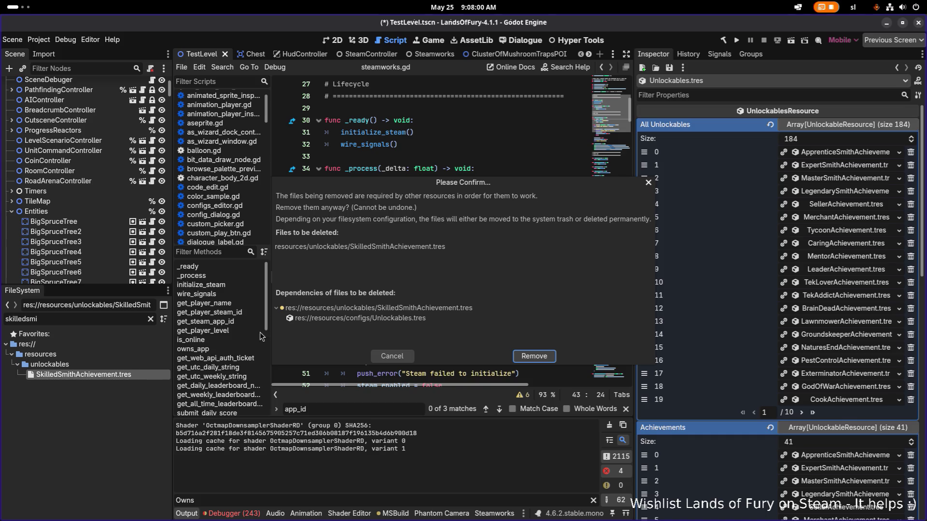
left_click(400, 355)
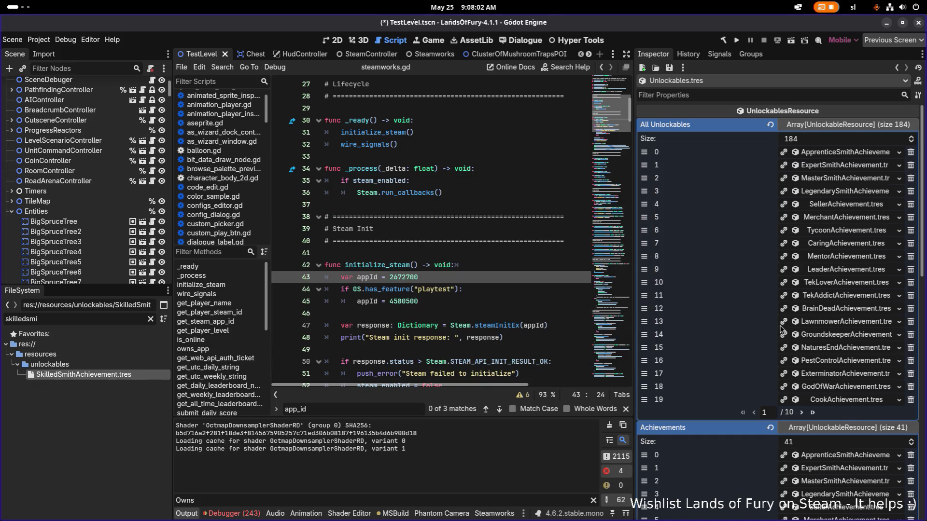
scroll(758, 328, "down", 5)
scroll(758, 329, "down", 7)
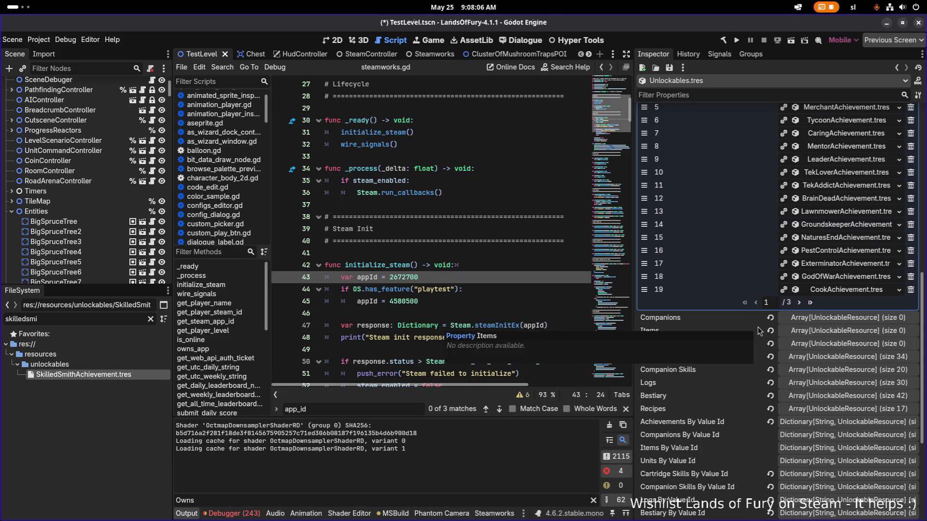
scroll(758, 331, "down", 2)
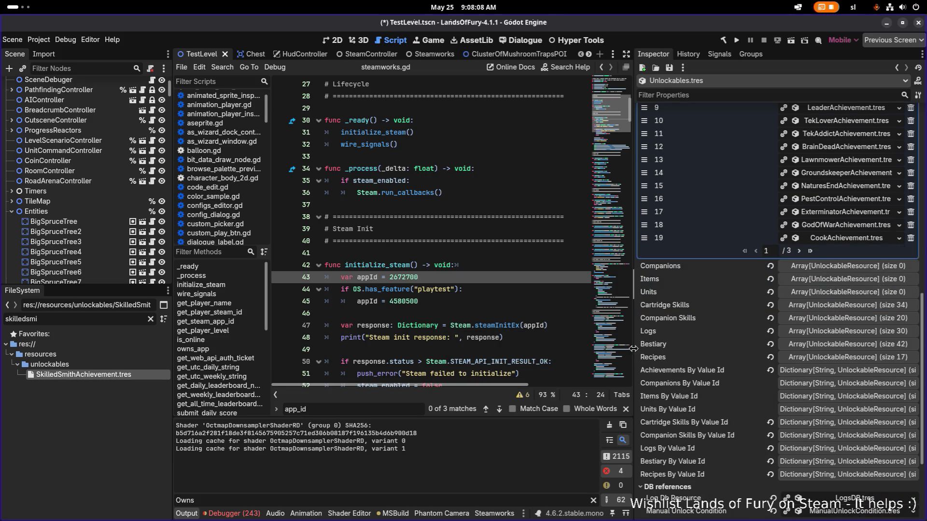
Remove skilled_smith_achievement from Achievements By Value Id on page 2 and save Unlockables.tres.
left_click_drag(631, 349, 542, 349)
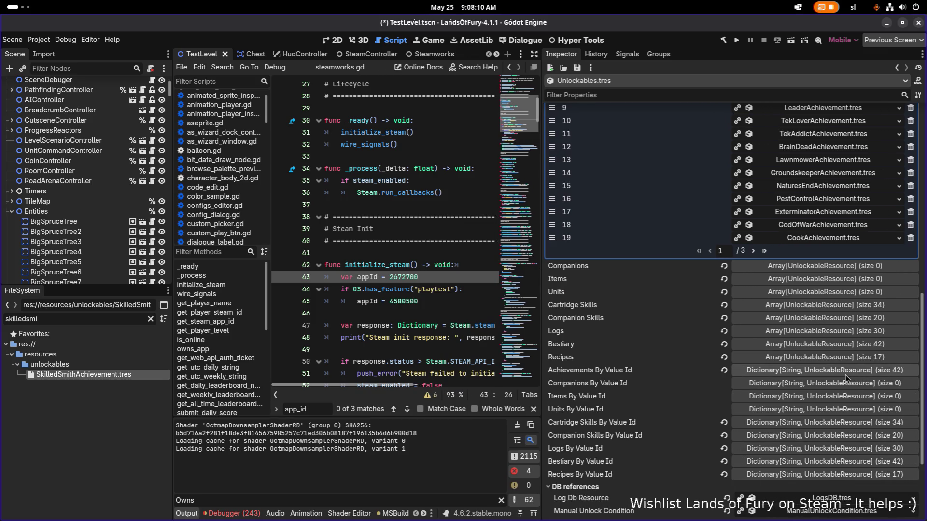
left_click(845, 375)
scroll(847, 407, "down", 2)
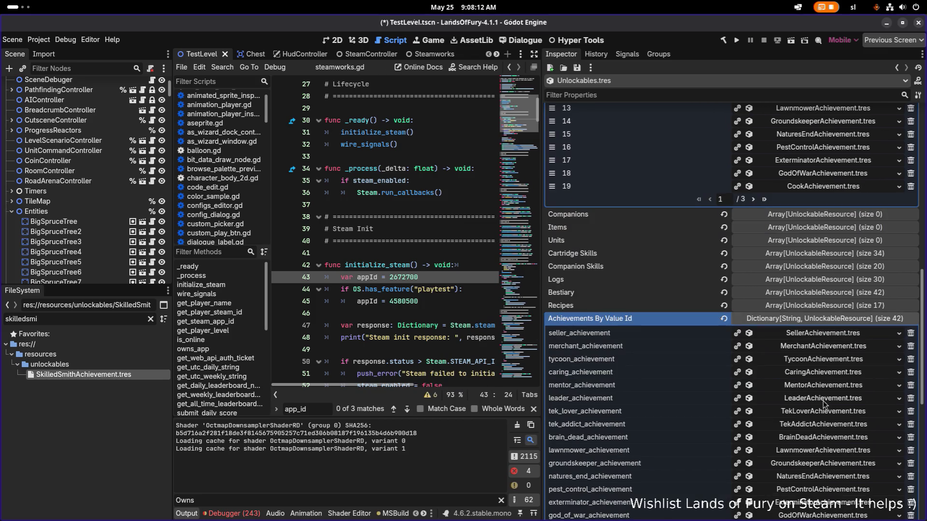
scroll(813, 401, "down", 8)
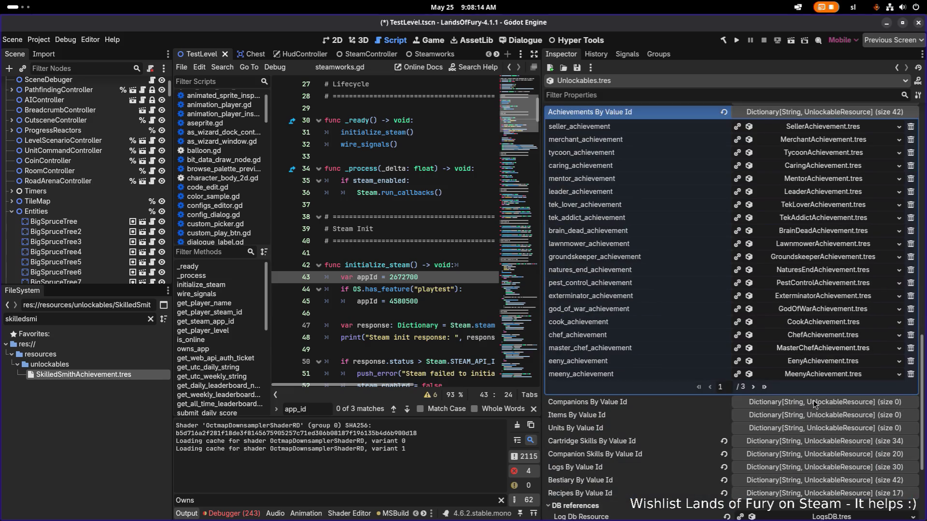
left_click(752, 386)
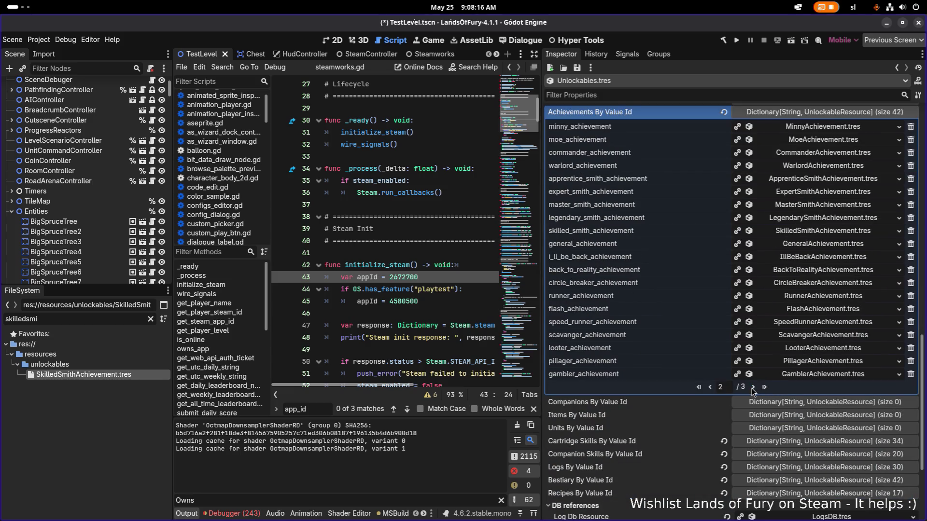
left_click(910, 231)
scroll(722, 245, "up", 10)
left_click(578, 68)
left_click(595, 80)
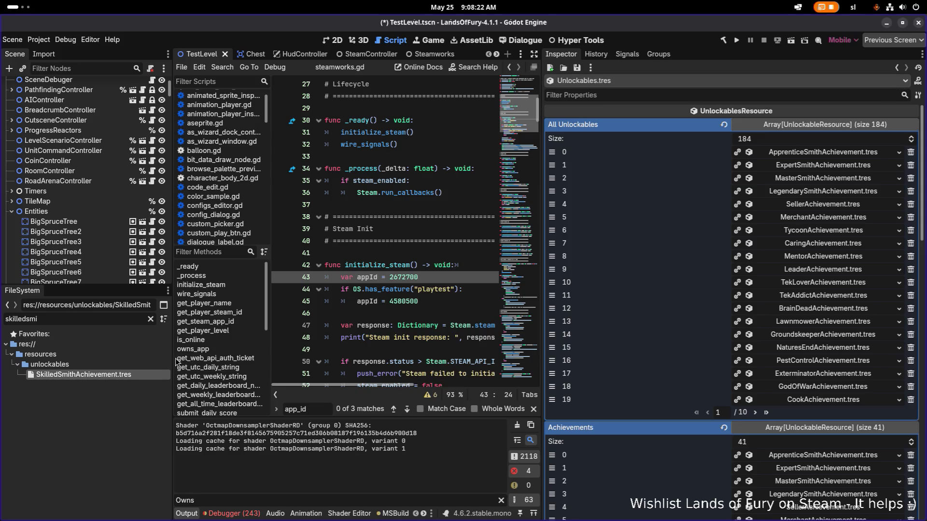
Delete SkilledSmithAchievement.tres from the project and inspect ExpertSmith's required craft count.
key("Delete")
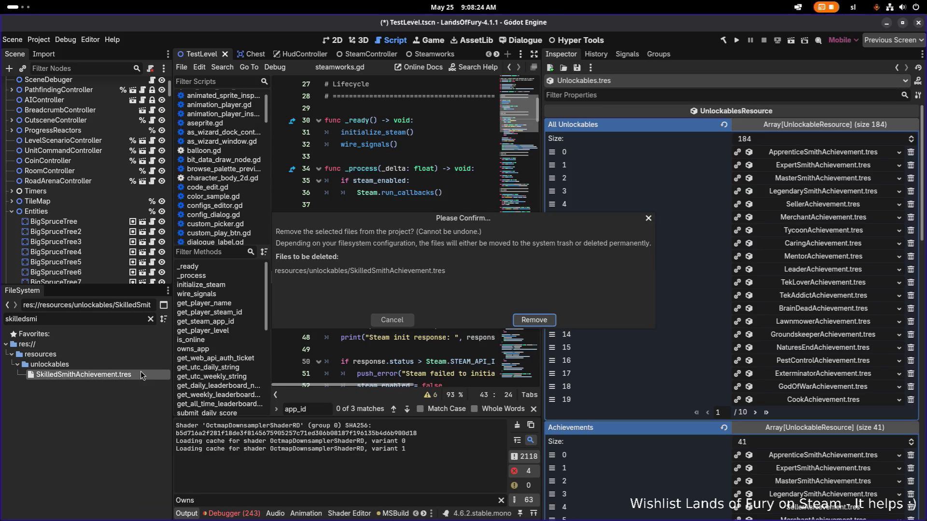
left_click(532, 320)
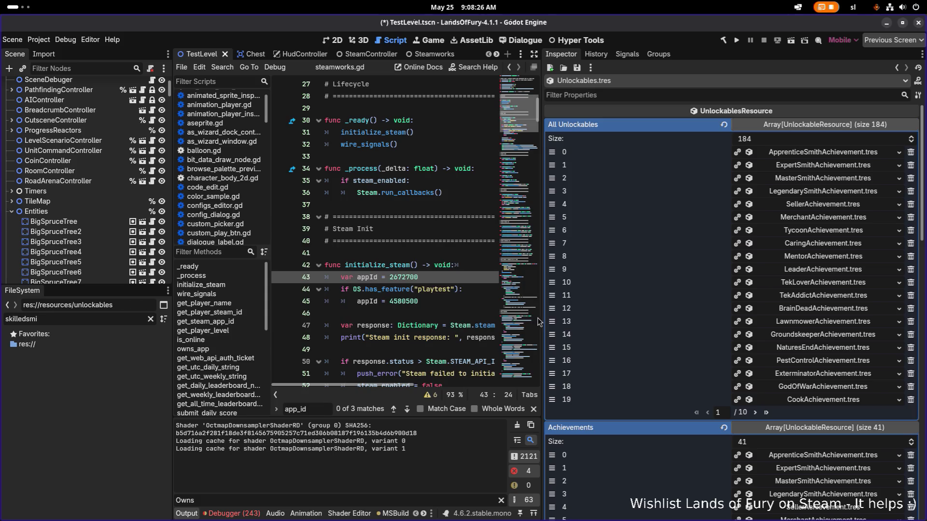
left_click(813, 165)
left_click(801, 326)
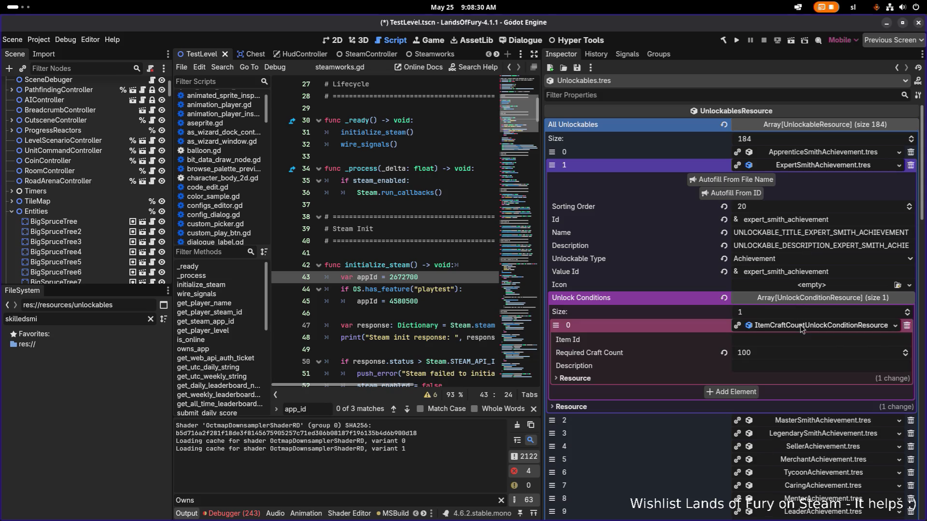
Compare the ExpertSmith and MasterSmith required craft counts, then remove MasterSmith from the arrays.
left_click(796, 327)
left_click(818, 165)
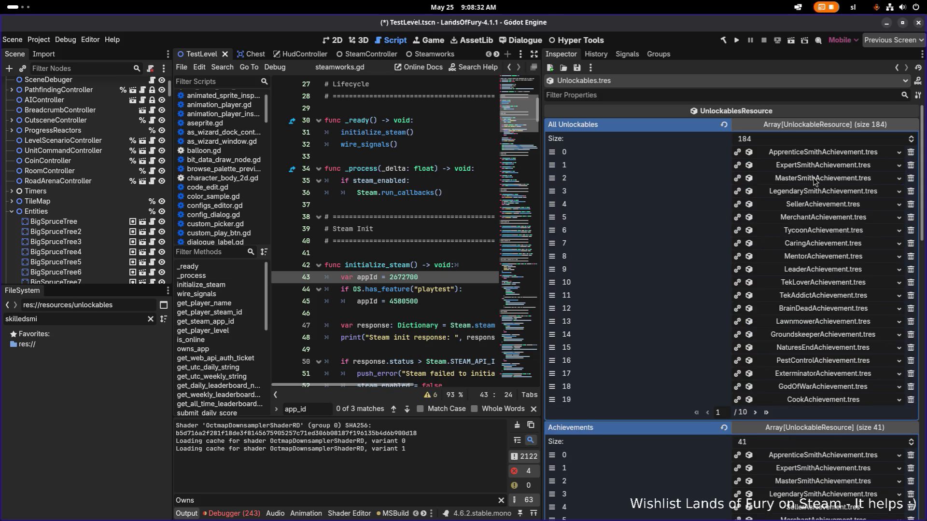
left_click(816, 180)
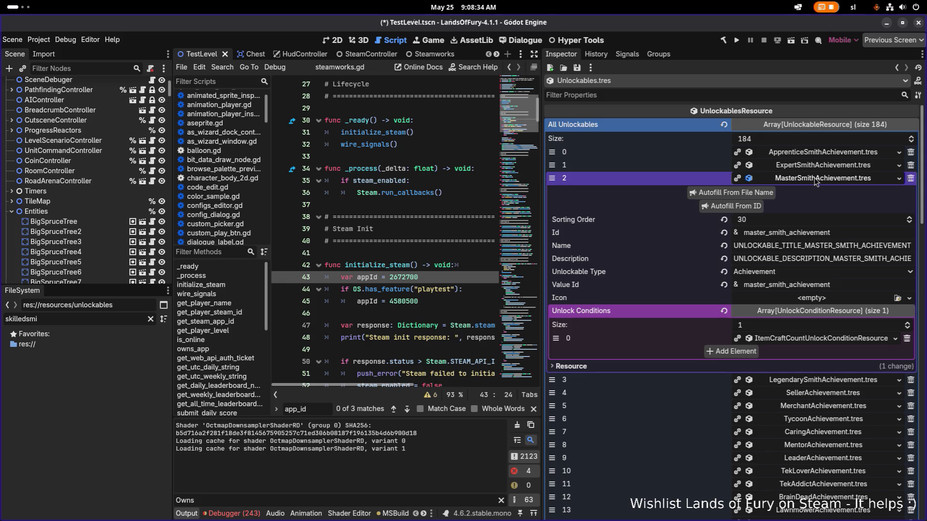
left_click(816, 338)
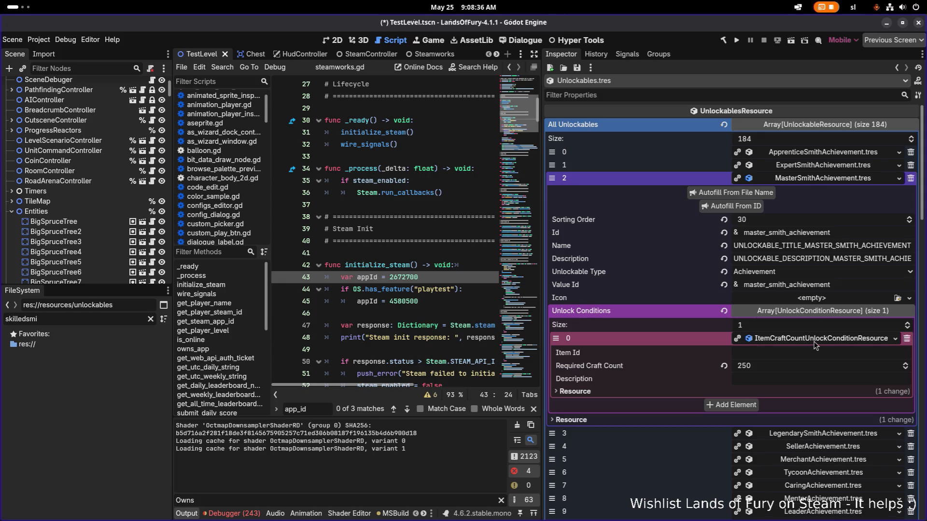
left_click(815, 338)
left_click(829, 182)
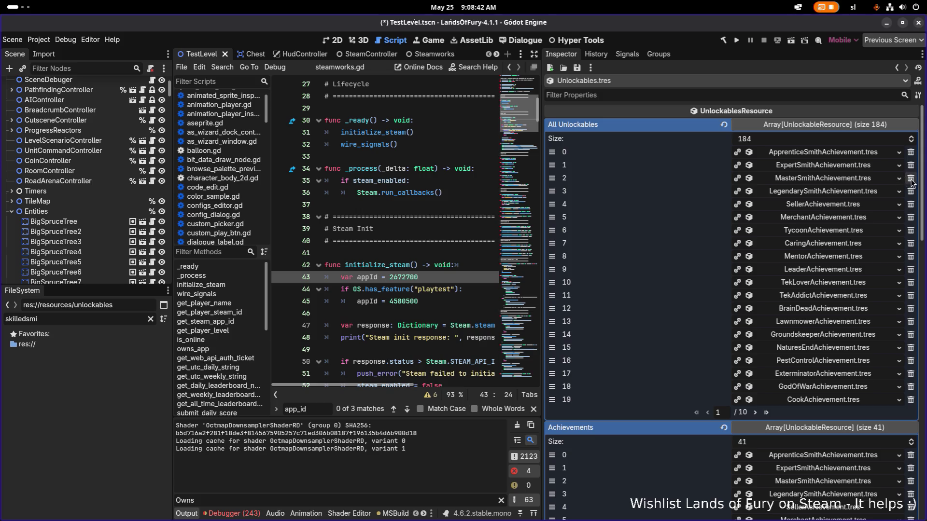
scroll(914, 182, "down", 5)
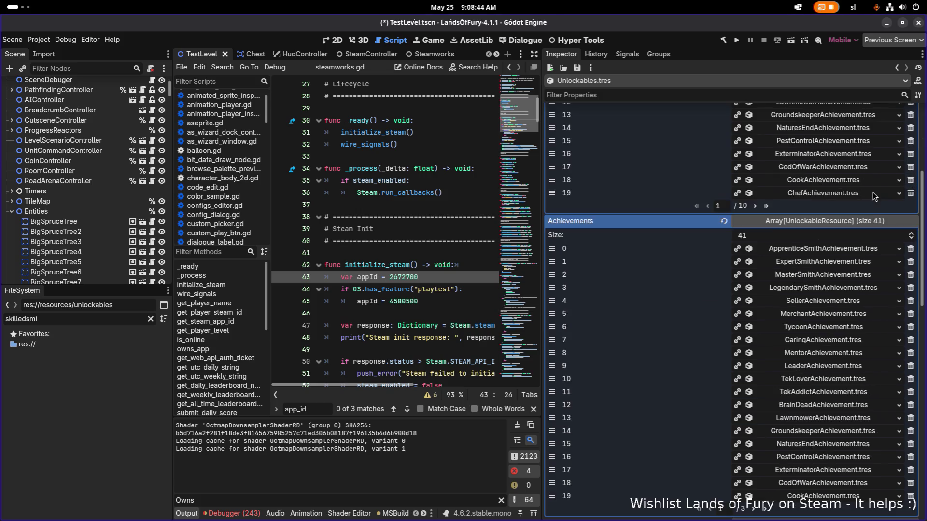
scroll(914, 282, "down", 1)
scroll(913, 283, "down", 5)
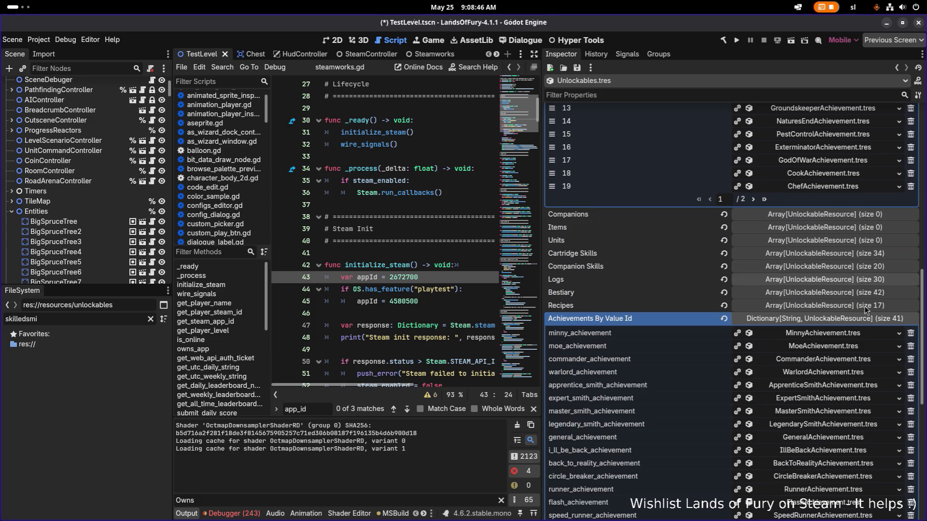
scroll(734, 253, "down", 3)
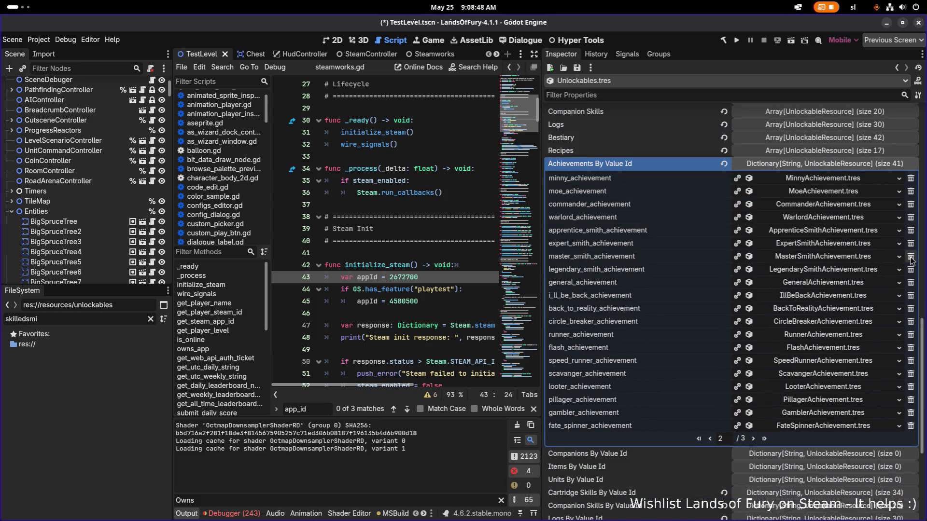
scroll(687, 256, "up", 5)
scroll(686, 257, "up", 8)
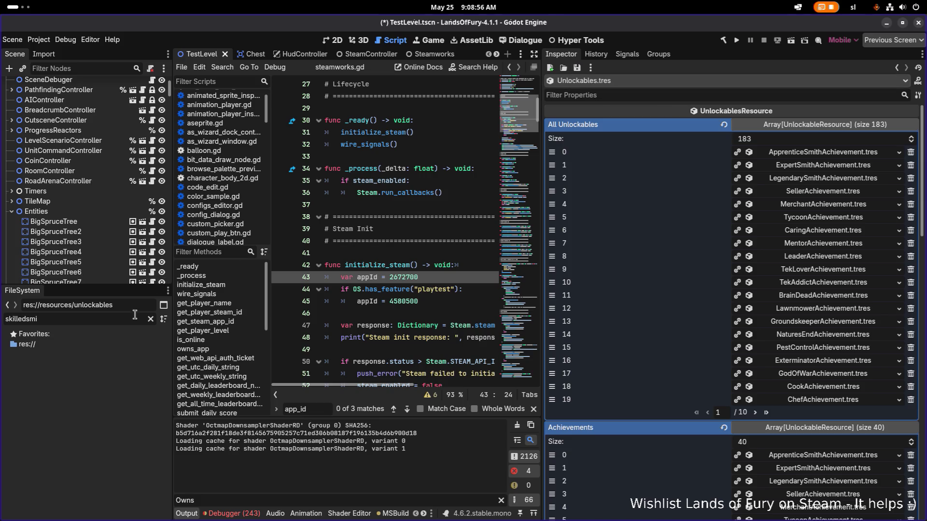
left_click(110, 322)
type("maste")
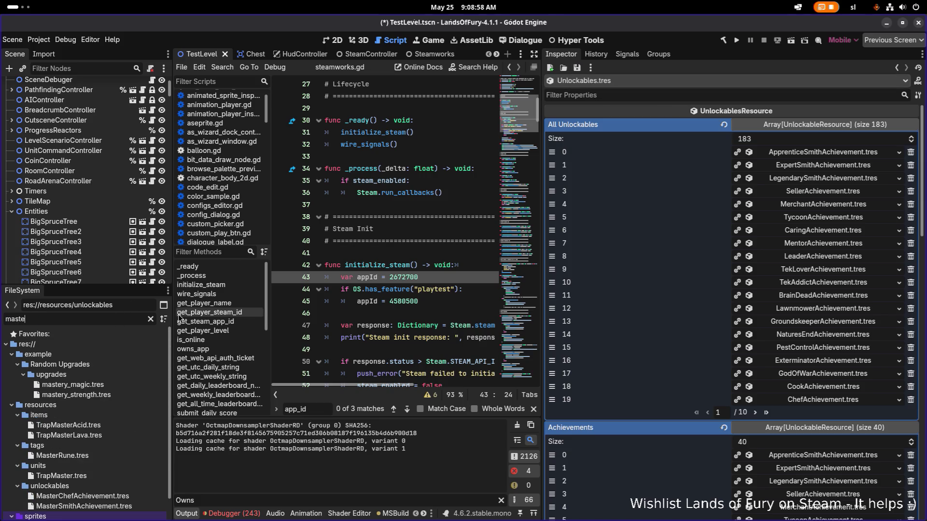
type("rs")
Delete MasterSmithAchievement.tres from the filtered FileSystem list and clear the filter.
left_click(126, 376)
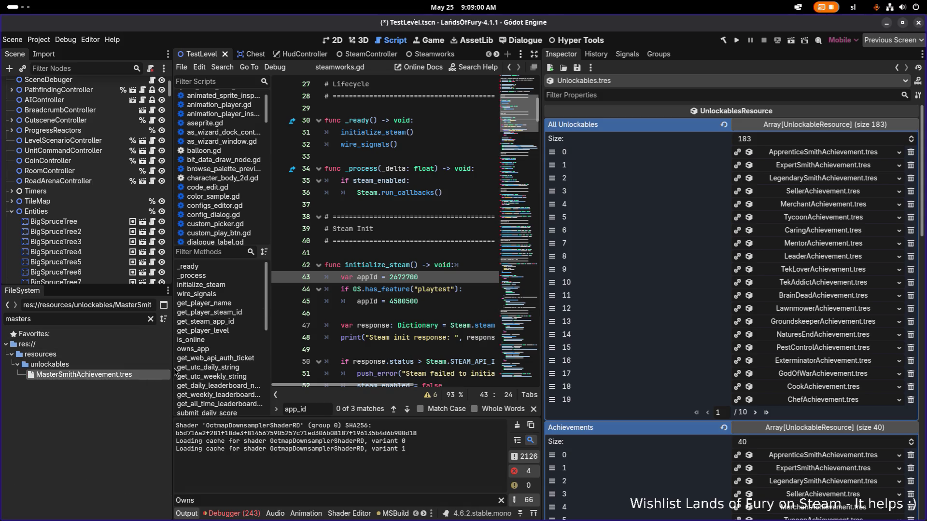
key("Delete")
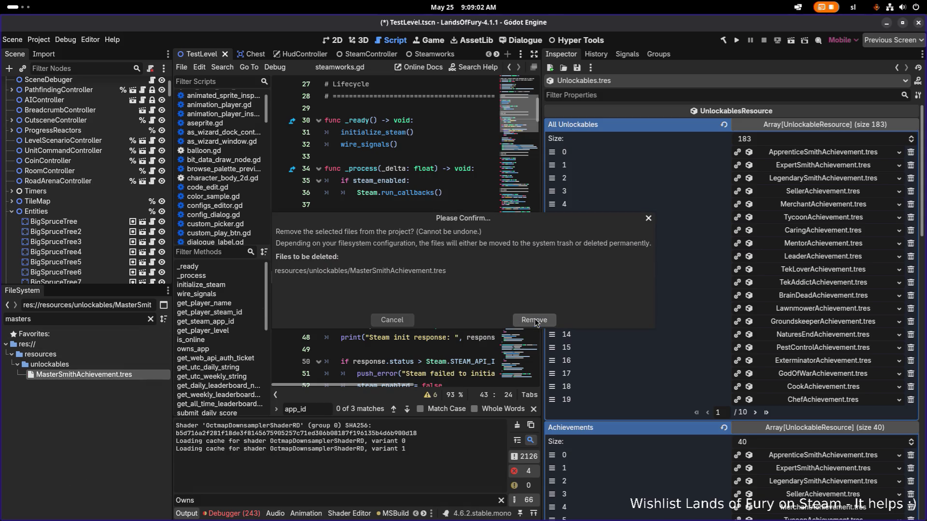
left_click(535, 319)
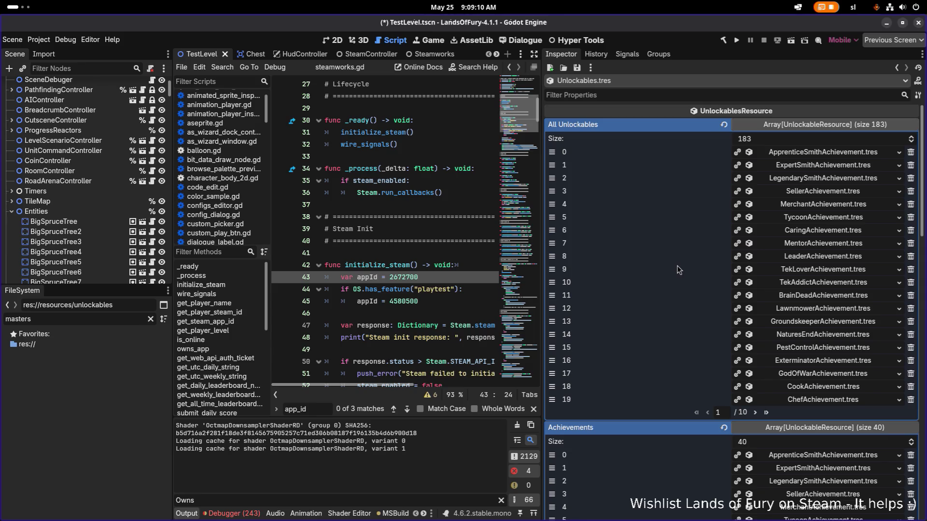
left_click(150, 318)
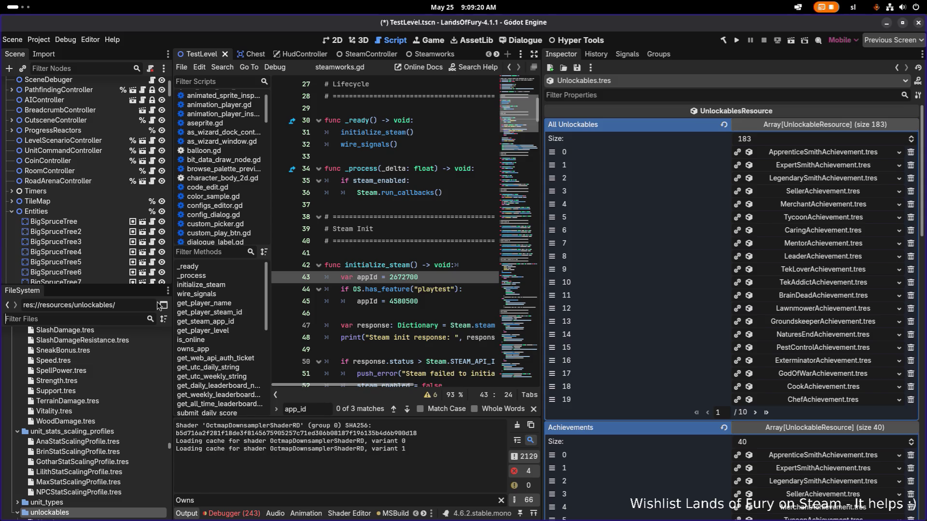
type("achievement")
scroll(79, 413, "down", 2)
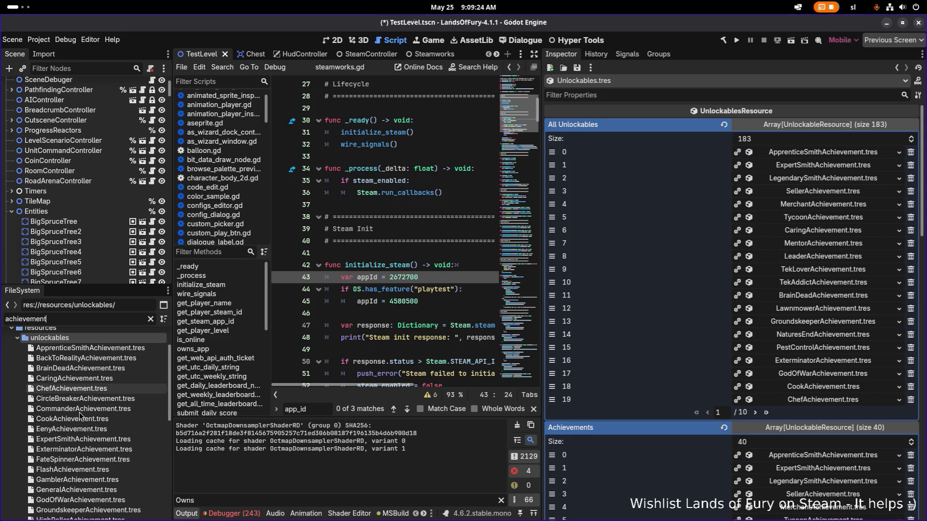
scroll(81, 412, "down", 2)
Duplicate GodOfWarAchievement.tres and mark the GodOfWar part of the new name for replacement.
left_click(88, 410)
scroll(98, 410, "up", 1)
scroll(98, 409, "up", 2)
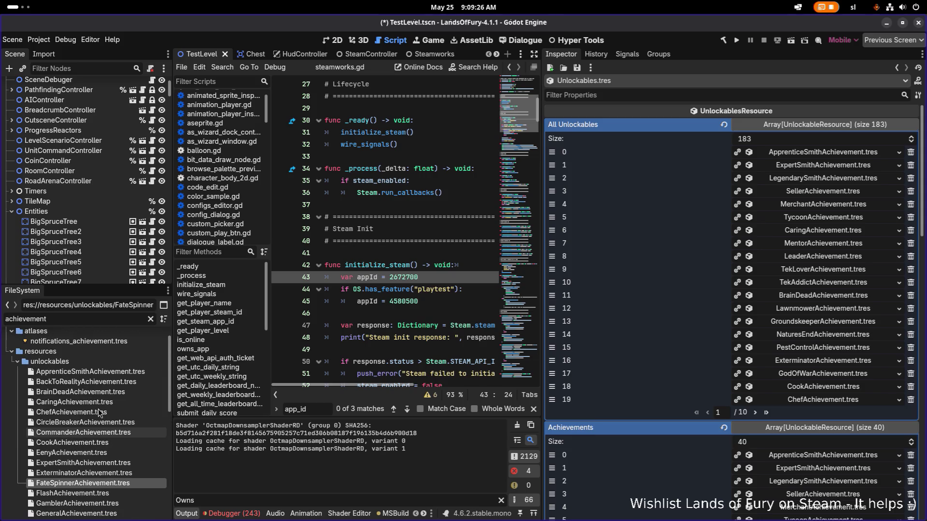
scroll(99, 406, "down", 2)
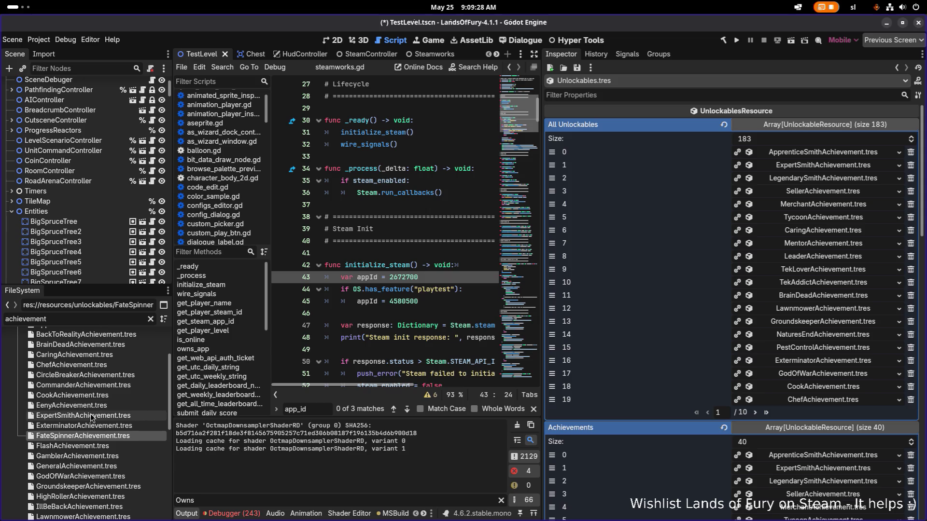
scroll(91, 414, "down", 3)
left_click(92, 427)
key("ctrl+d")
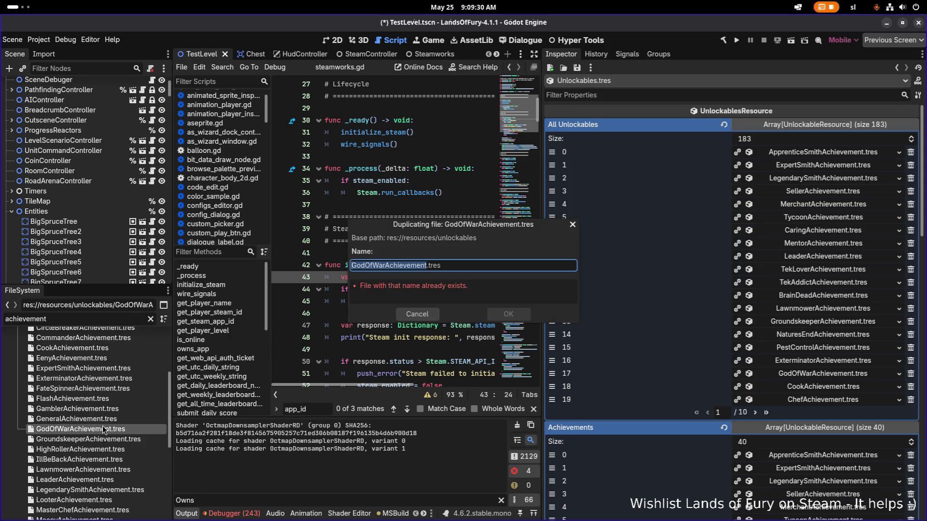
key("Right")
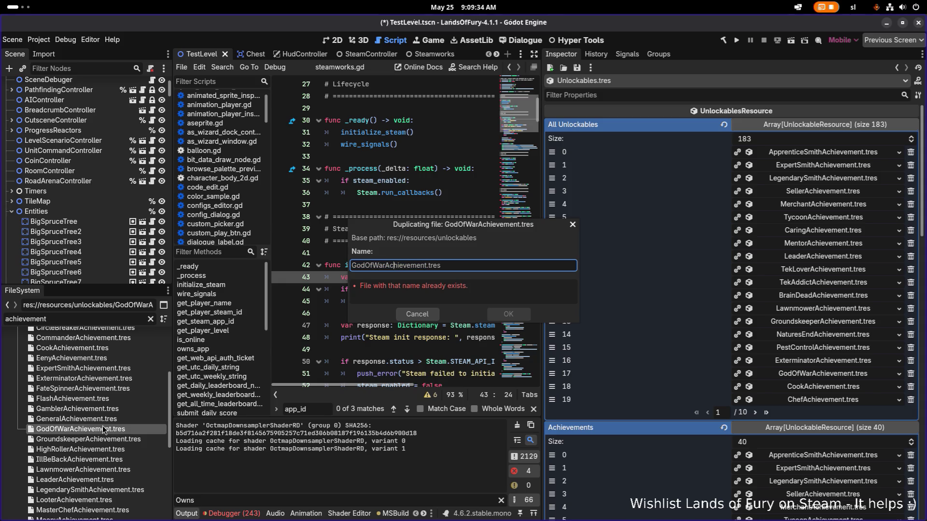
key("shift+Home")
type("Simon")
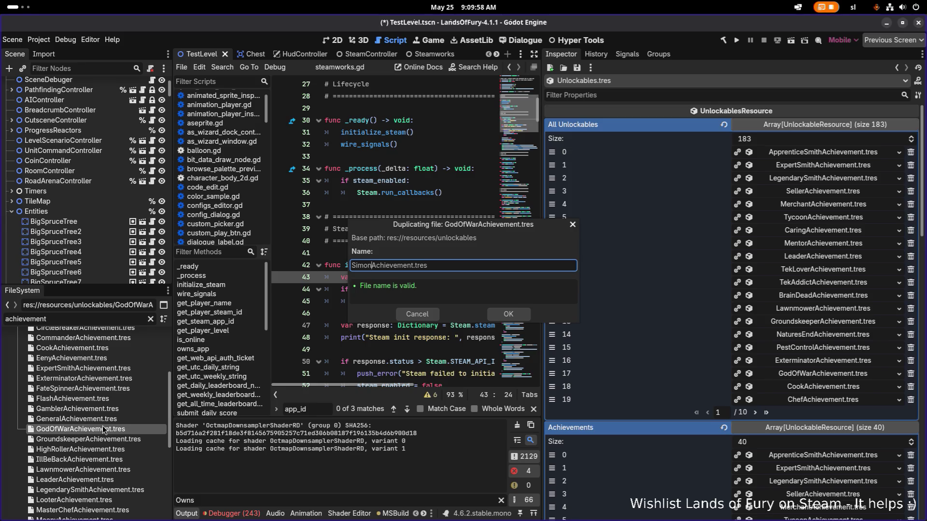
Name the duplicate WhatsUpDocAchievement.tres, confirm it, and load the new resource in the Inspector.
key("shift+Home")
type("WhatsUpDoc")
key("shift+Home")
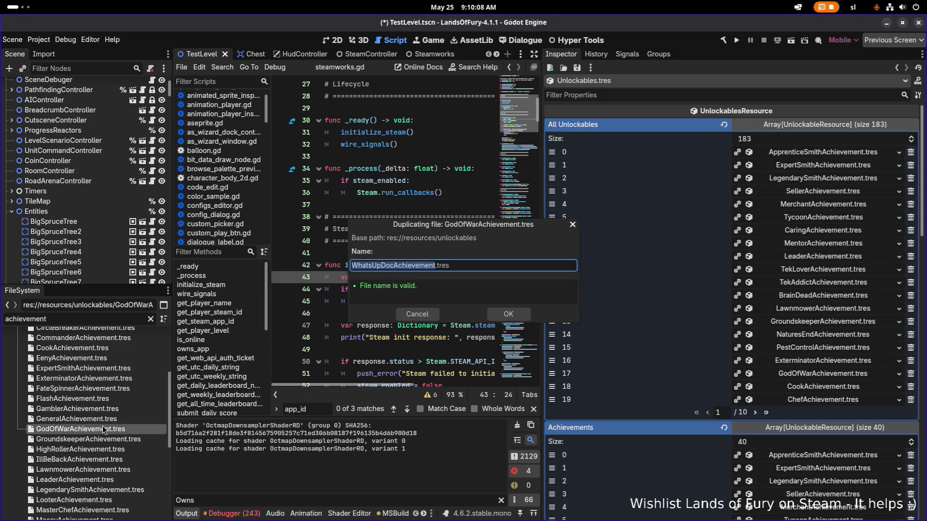
left_click(511, 314)
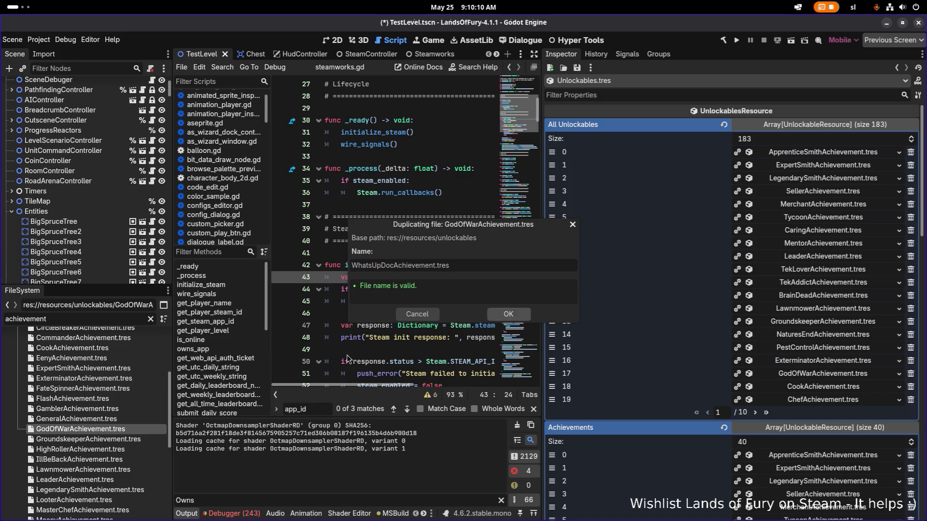
scroll(56, 411, "down", 3)
scroll(56, 411, "down", 2)
scroll(57, 411, "down", 1)
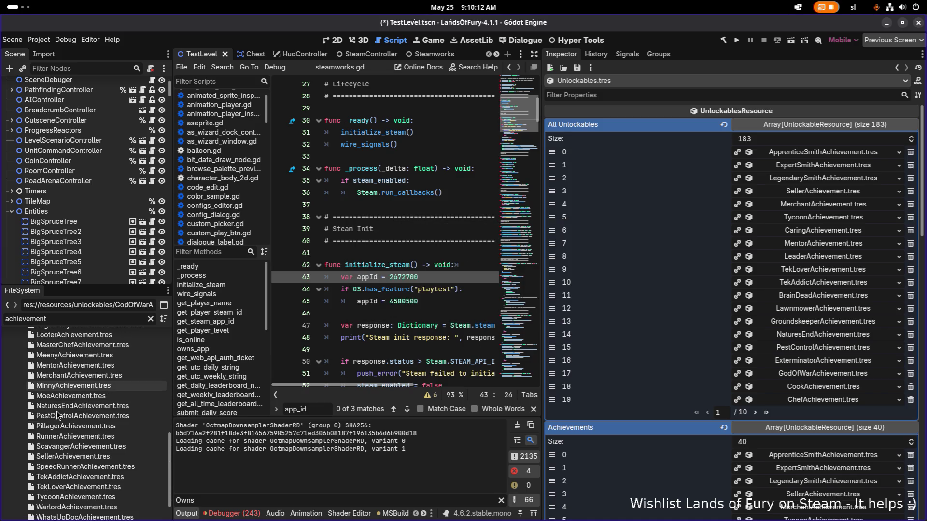
scroll(82, 486, "down", 1)
double_click(87, 481)
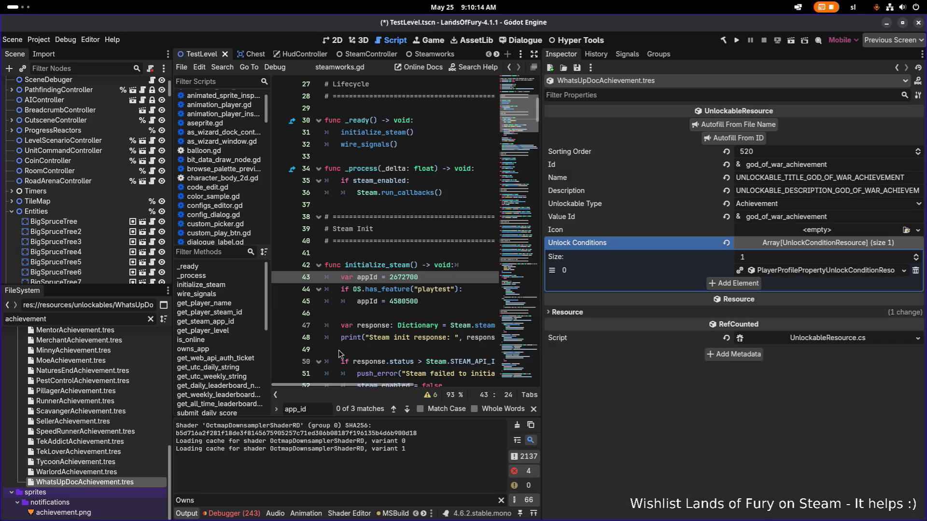
Set Id to whats_up_doc_achievement, autofill name, description and value id, and make the condition unique.
left_click_drag(781, 165, 746, 165)
type("what")
key("BackSpace")
type("s_up_doc")
left_click(743, 139)
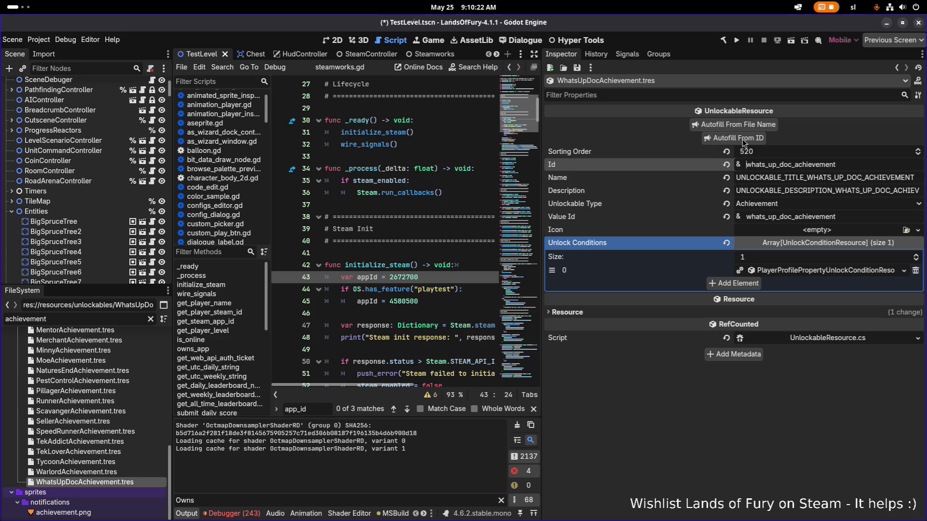
right_click(821, 274)
left_click(837, 415)
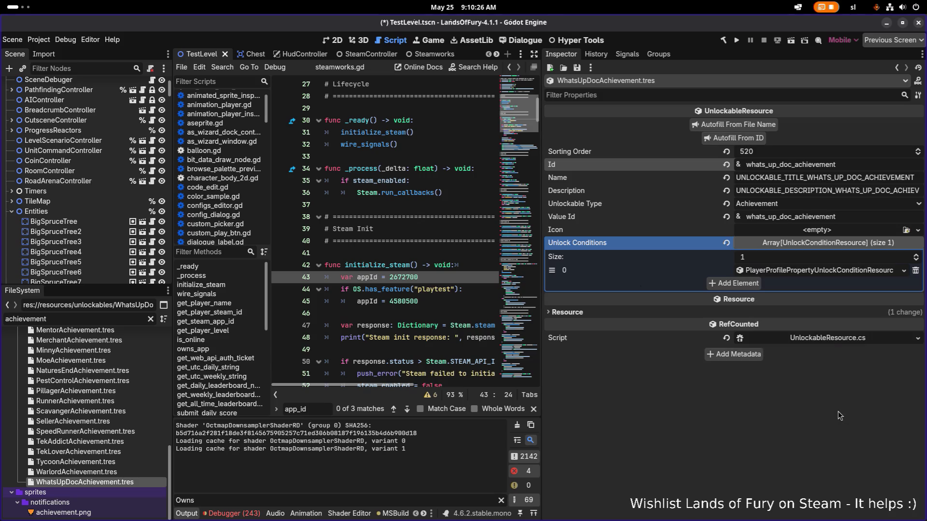
left_click(790, 154)
type("1400")
key("Return")
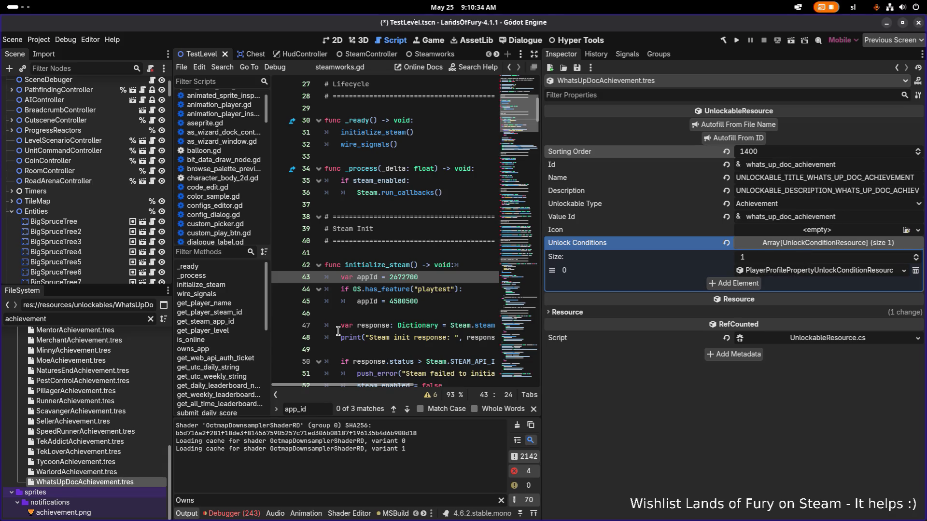
scroll(90, 404, "up", 1)
scroll(91, 404, "up", 1)
scroll(91, 403, "up", 1)
scroll(90, 403, "up", 1)
scroll(90, 399, "up", 2)
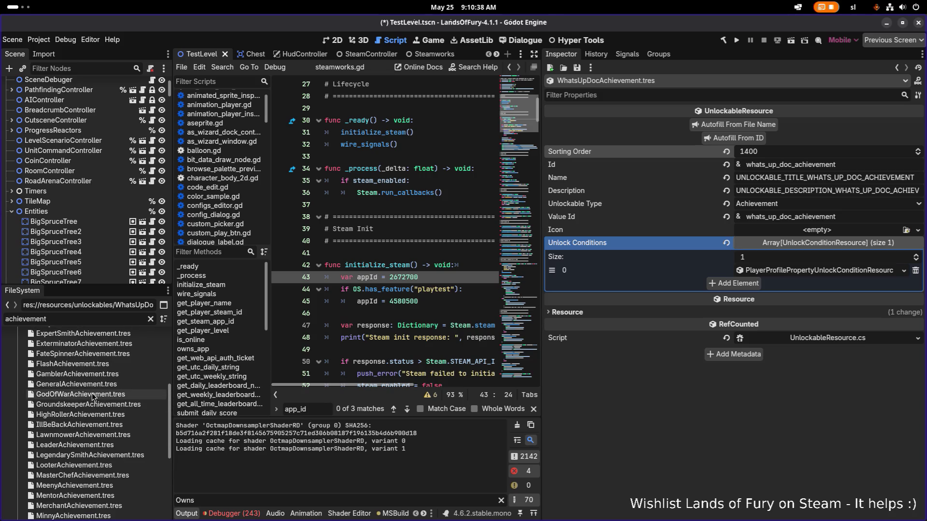
After checking GodOfWar's order, set WhatsUpDoc's sorting order to 530 and save.
left_click(92, 393)
scroll(92, 393, "down", 5)
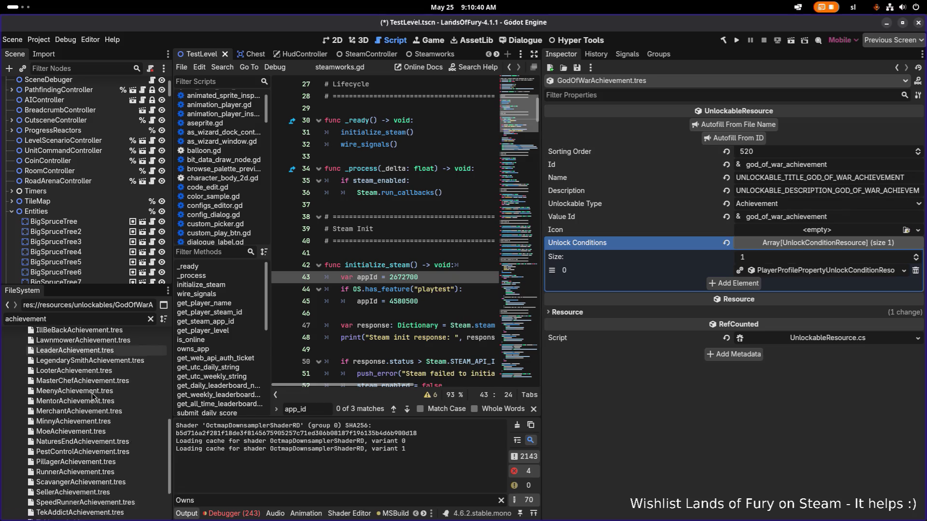
left_click(78, 481)
left_click(772, 154)
type("530")
key("Return")
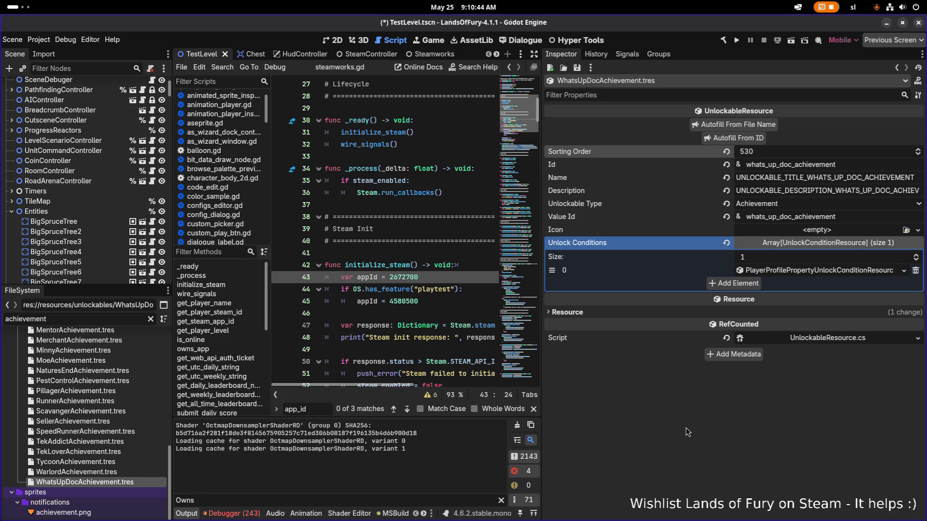
key("ctrl+s")
right_click(802, 273)
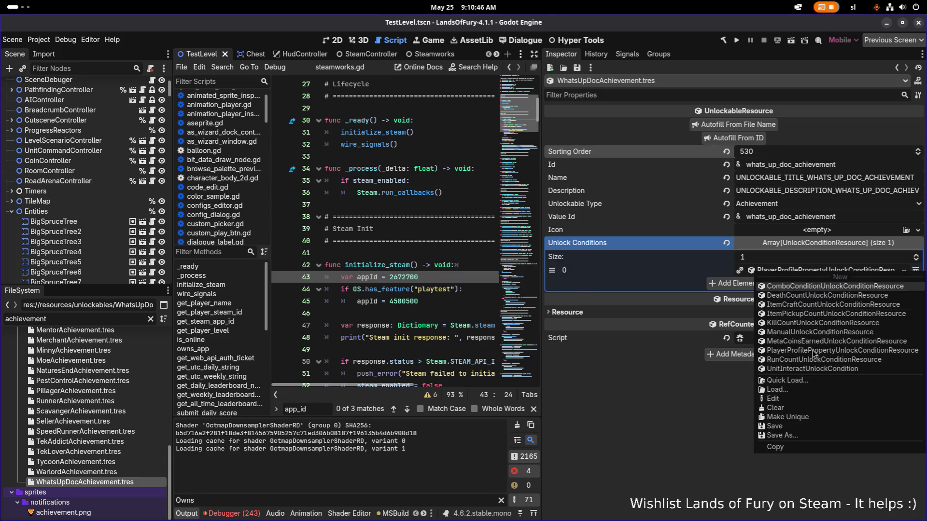
Make the condition unique and replace it with a KillCountUnlockConditionResource for unit bunny_wizard.
left_click(788, 417)
left_click(829, 272)
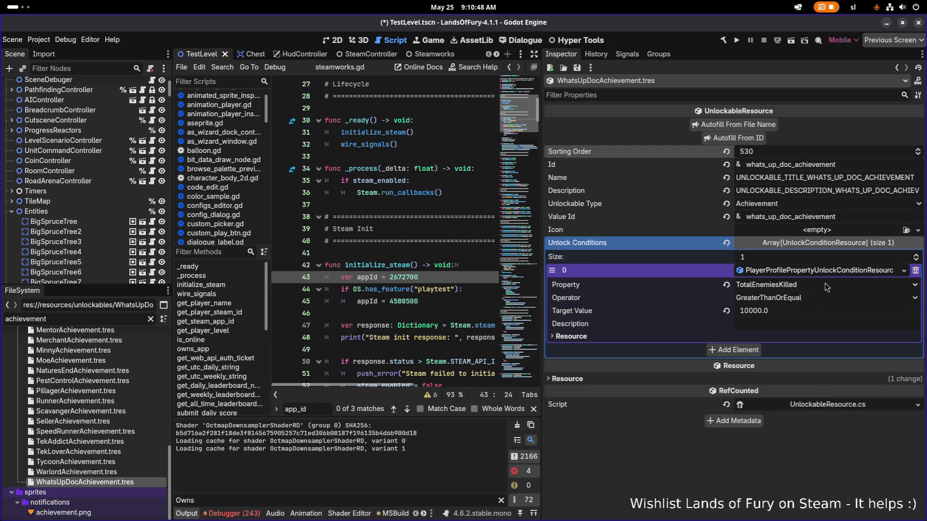
left_click(825, 286)
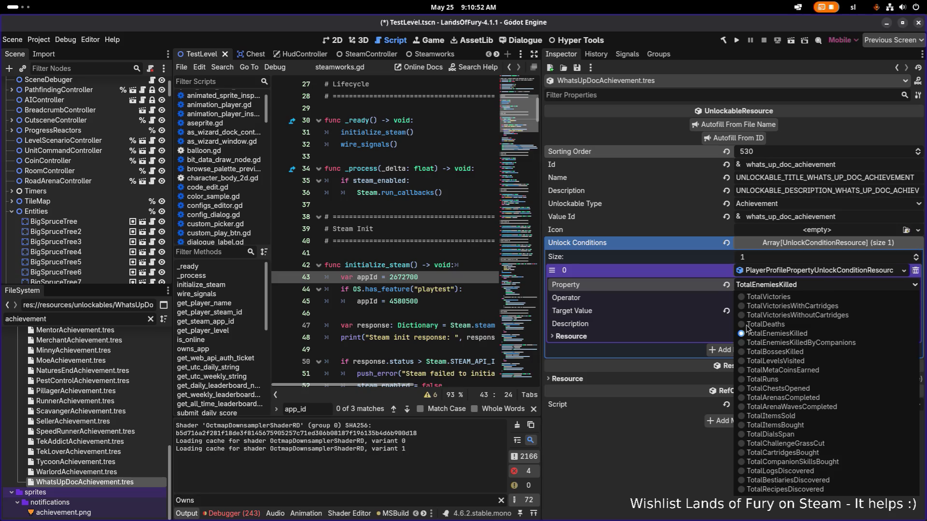
left_click(614, 454)
left_click(903, 270)
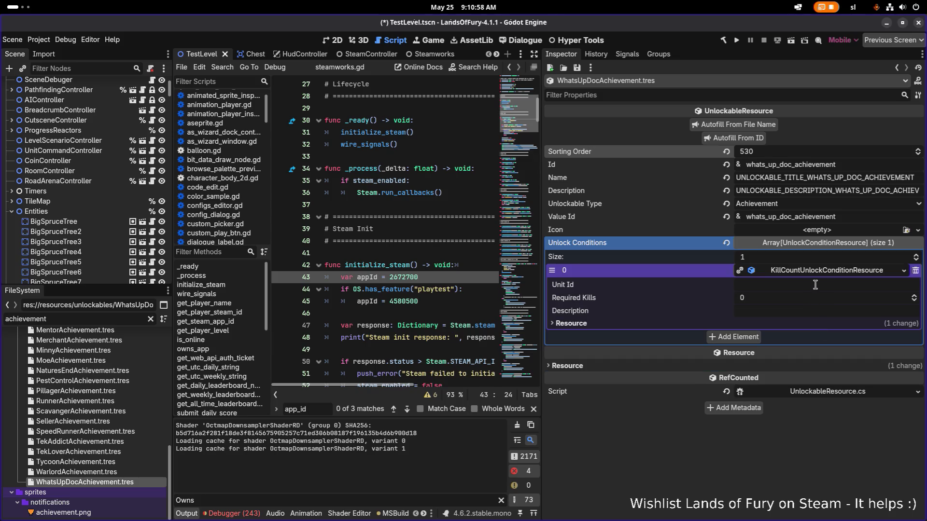
left_click(843, 285)
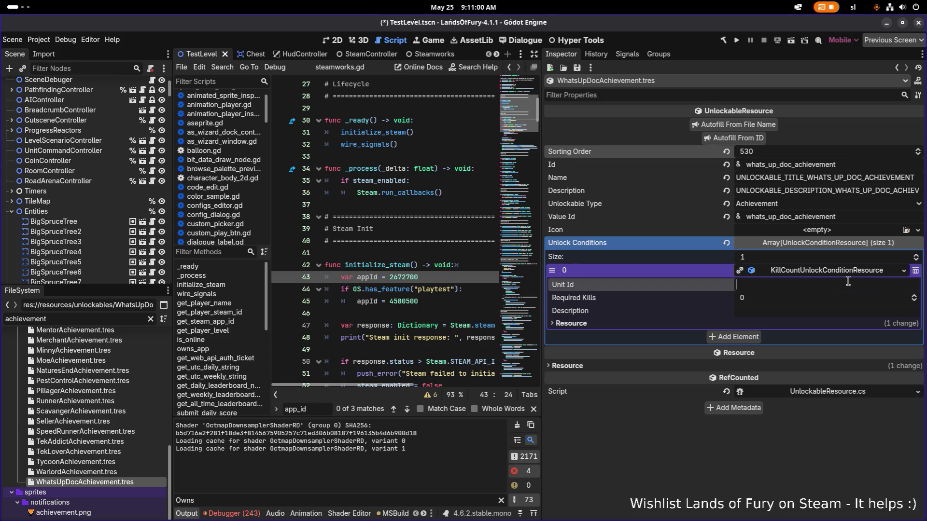
Set Required Kills to 1, save the scene, and bring the code editor to the front.
left_click(861, 275)
left_click(861, 276)
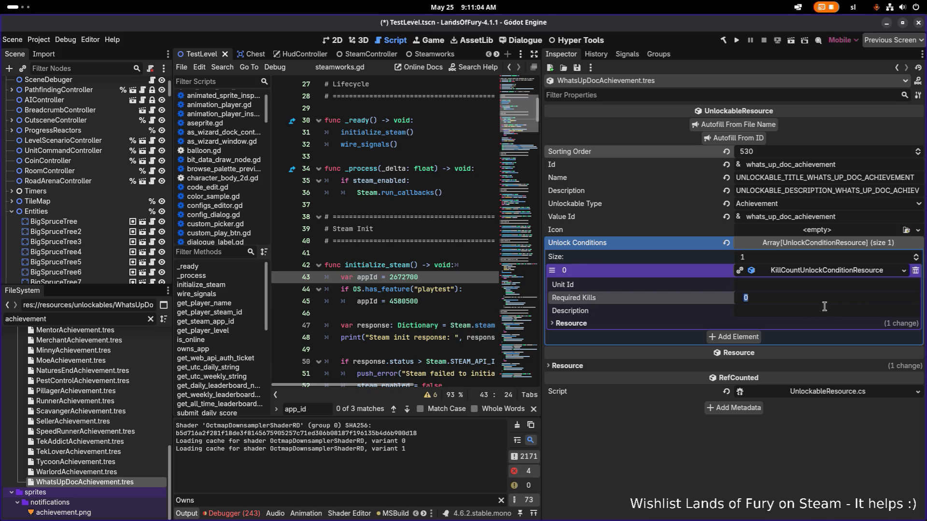
left_click(782, 295)
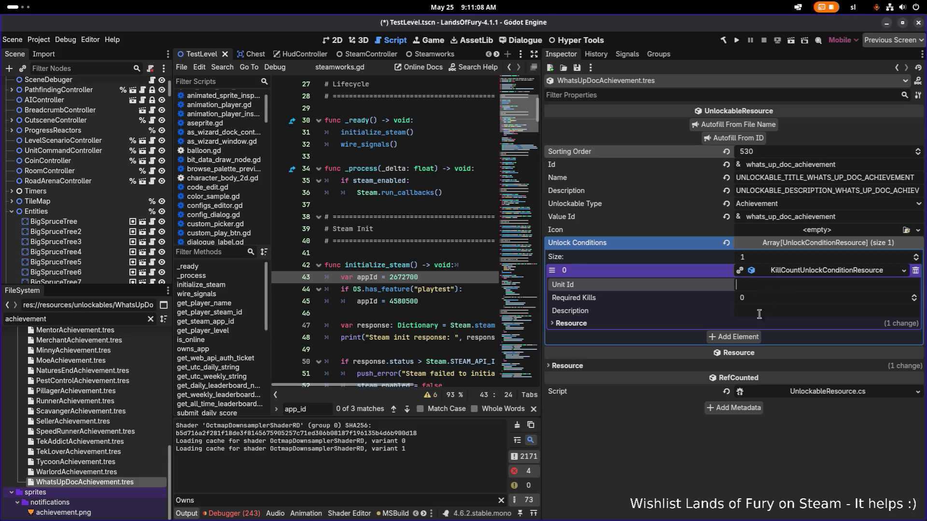
type("bunny_wizard")
left_click(785, 298)
type("1")
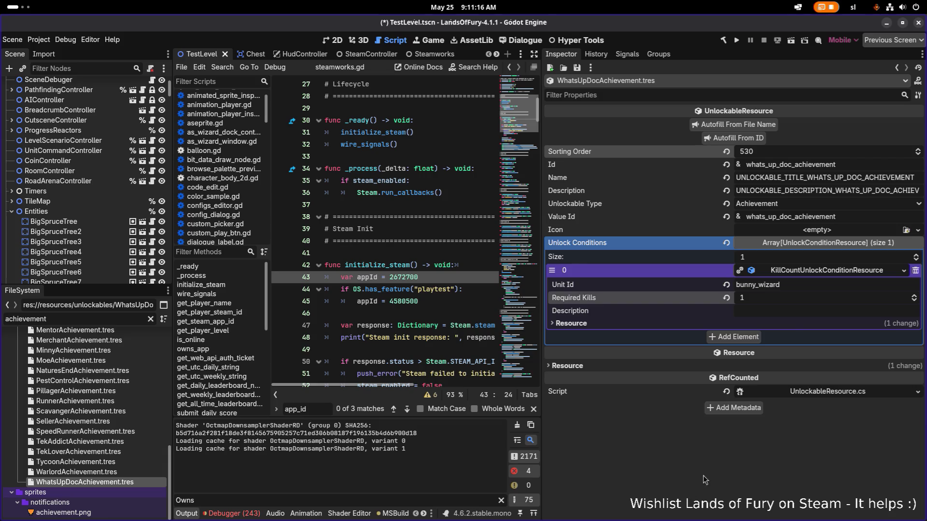
key("ctrl+s")
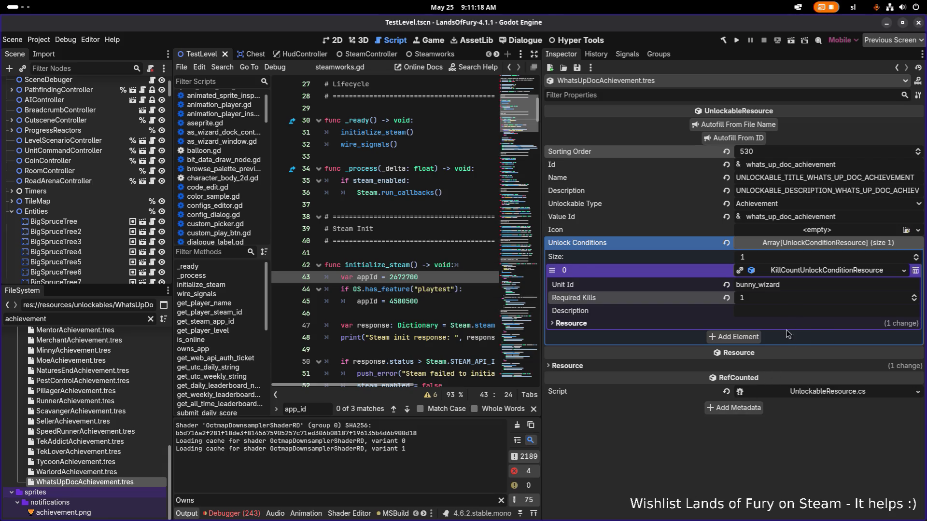
key("alt+Tab")
key("alt+shift+Tab")
left_click(406, 251)
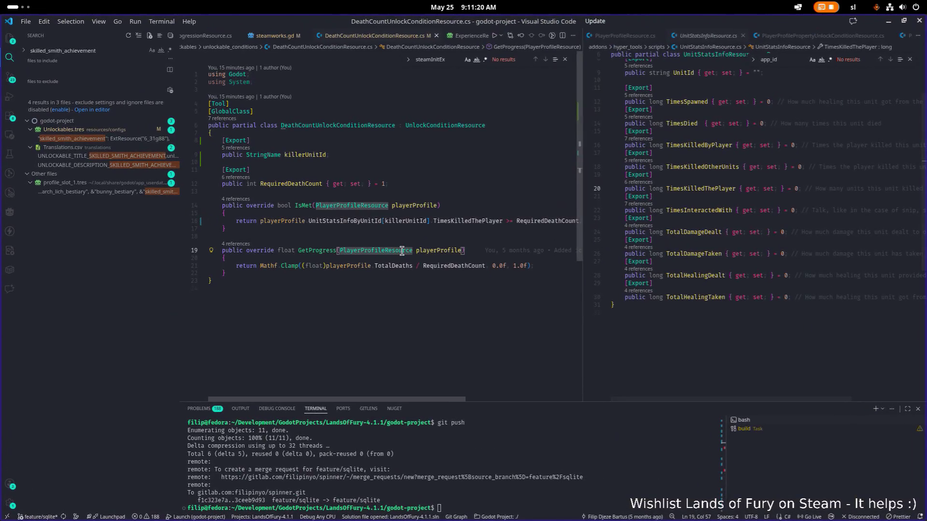
Load KillCountUnlockConditionResource.cs on the left and DeathCountUnlockConditionResource.cs on the right for comparison.
key("ctrl+p")
type("killcount")
key("Return")
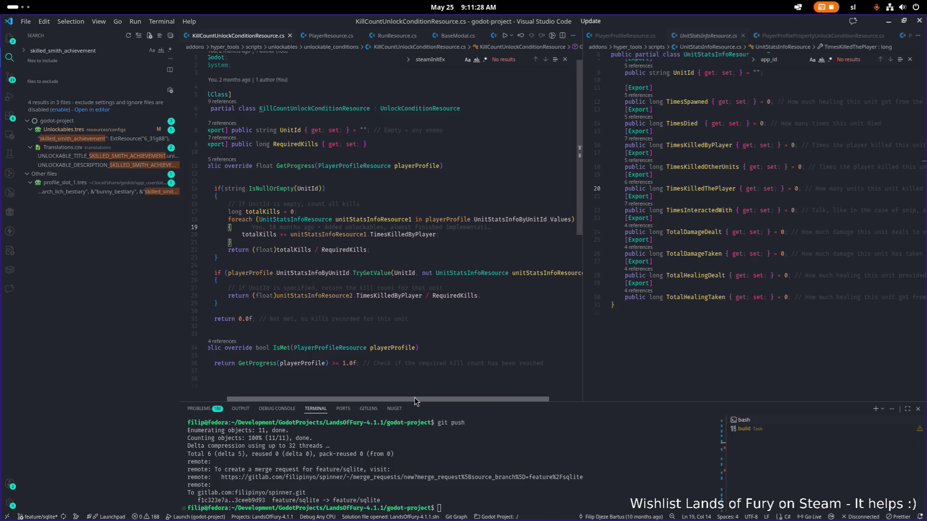
left_click(732, 261)
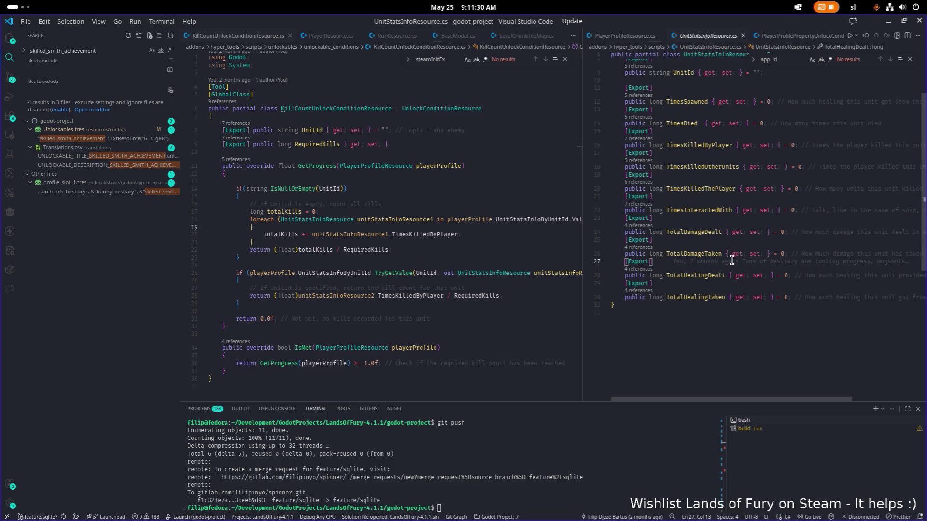
key("ctrl+p")
type("death")
key("Return")
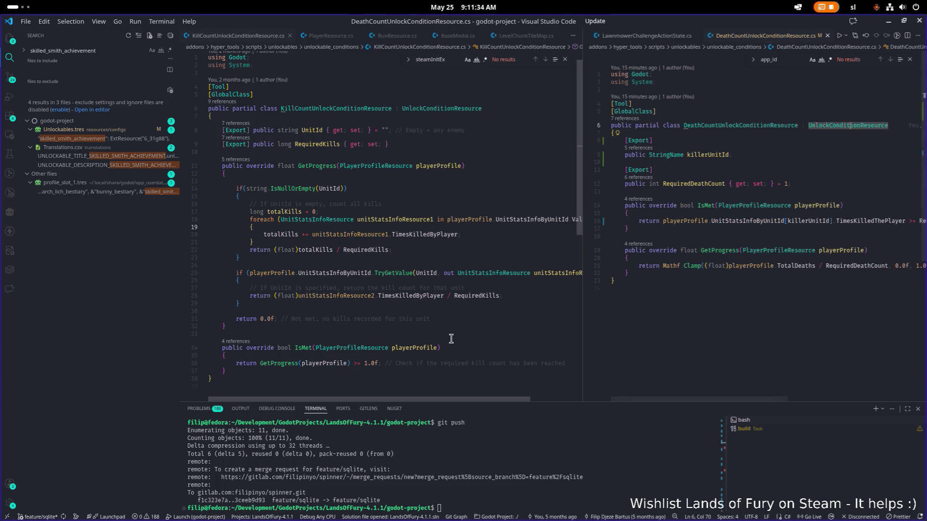
left_click_drag(463, 400, 506, 399)
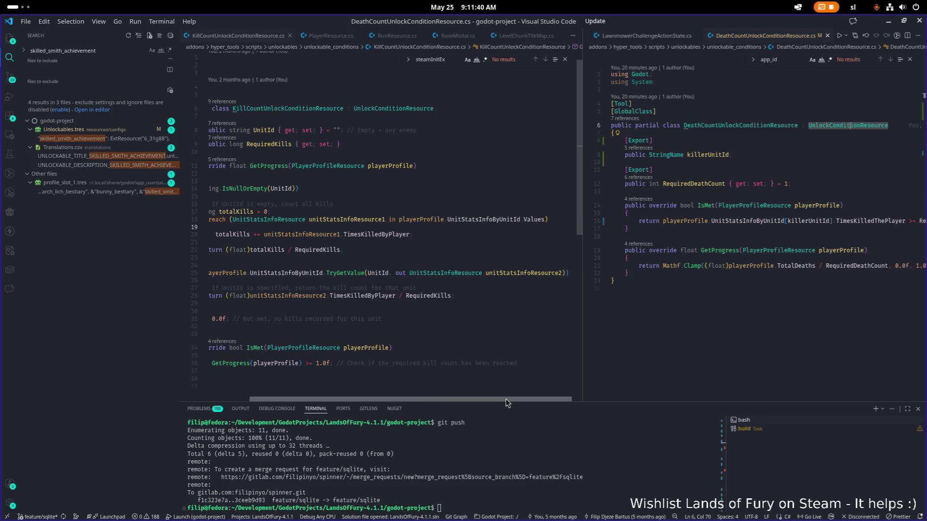
left_click_drag(506, 399, 483, 400)
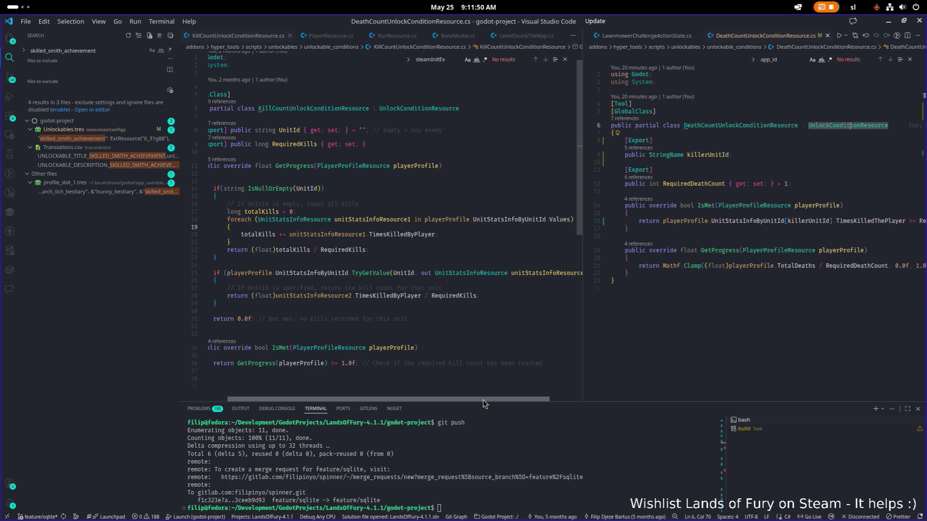
left_click_drag(483, 400, 478, 400)
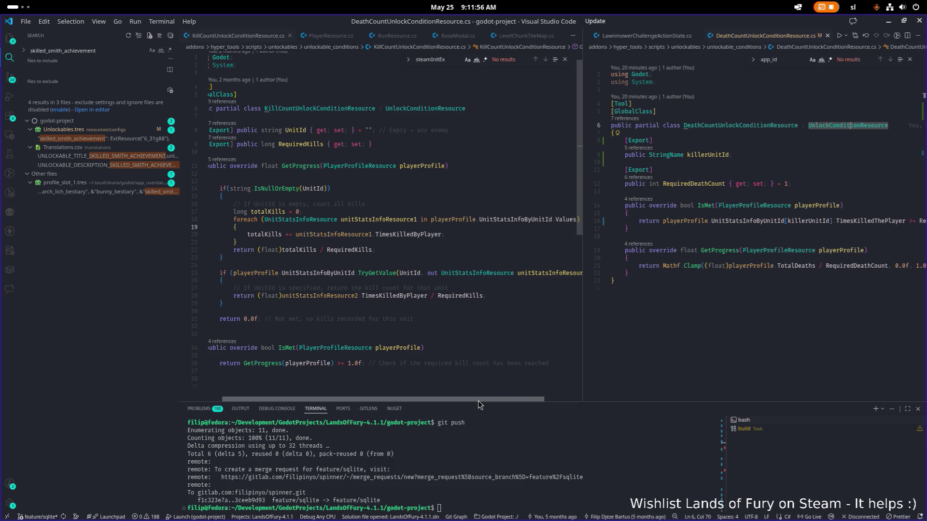
left_click_drag(478, 400, 477, 402)
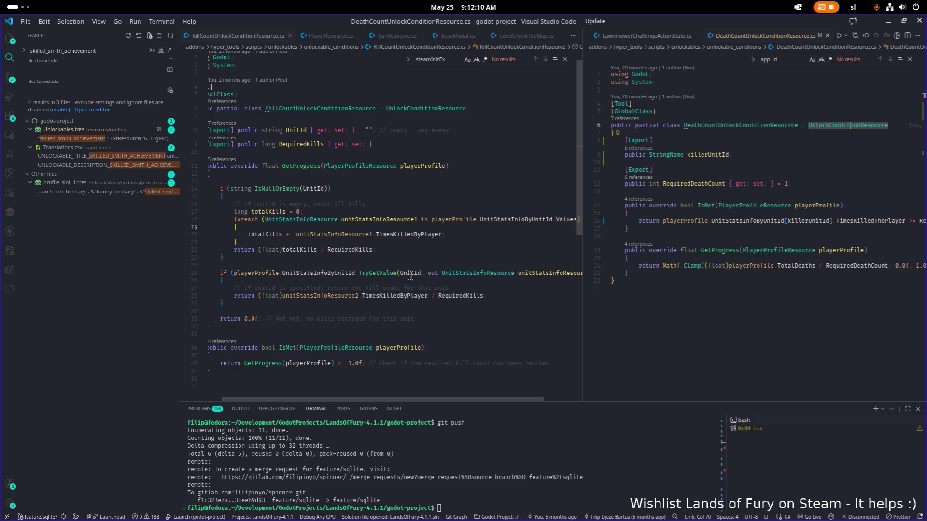
left_click(391, 242)
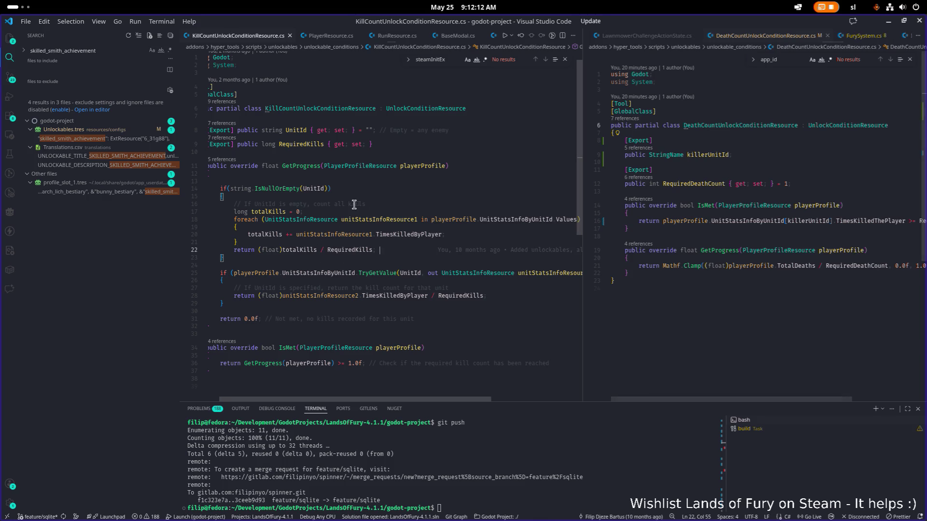
Search the workspace for every usage of KillCountUnlockConditionResource.
double_click(349, 108)
key("ctrl+shift+f")
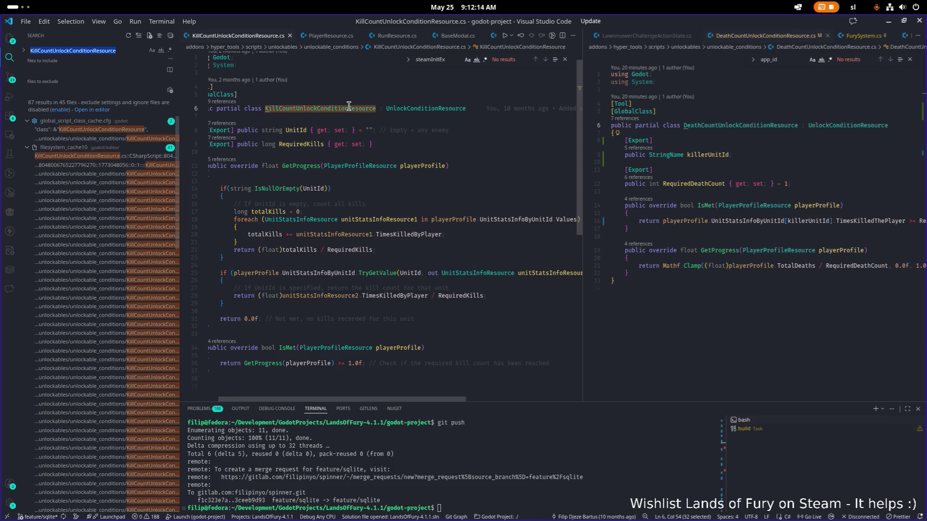
scroll(123, 234, "up", 1)
scroll(123, 234, "up", 1)
scroll(123, 234, "up", 1)
scroll(127, 228, "up", 1)
scroll(135, 217, "up", 1)
scroll(135, 217, "up", 1)
scroll(135, 217, "up", 1)
scroll(135, 217, "up", 2)
scroll(135, 218, "up", 2)
scroll(136, 217, "up", 2)
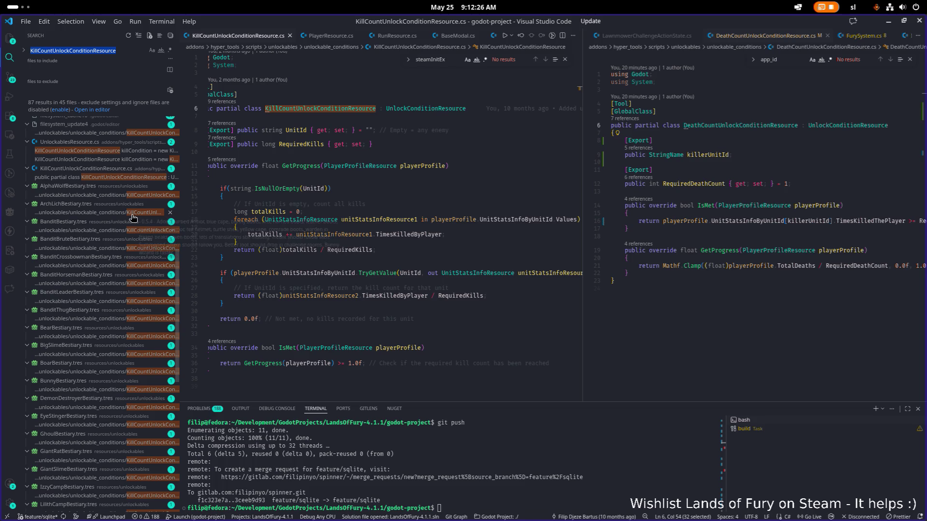
scroll(97, 209, "down", 1)
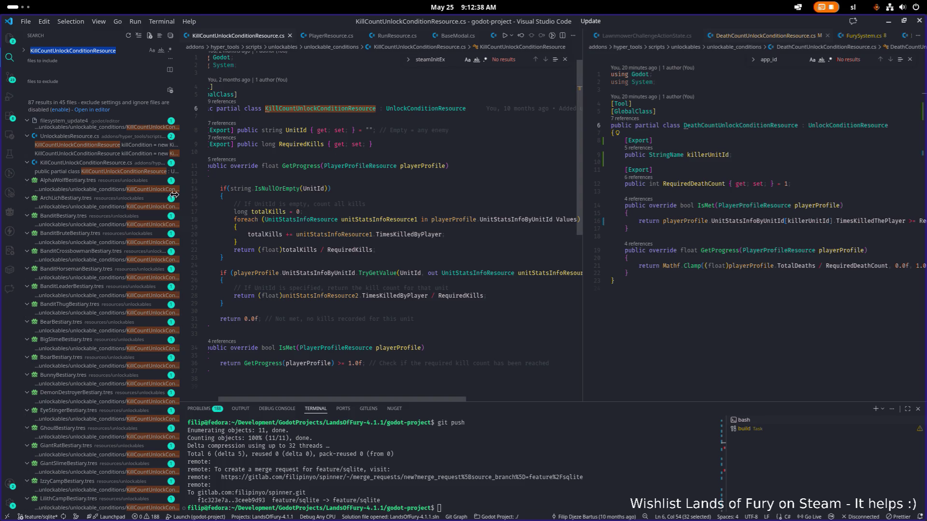
left_click(784, 236)
scroll(128, 220, "down", 5)
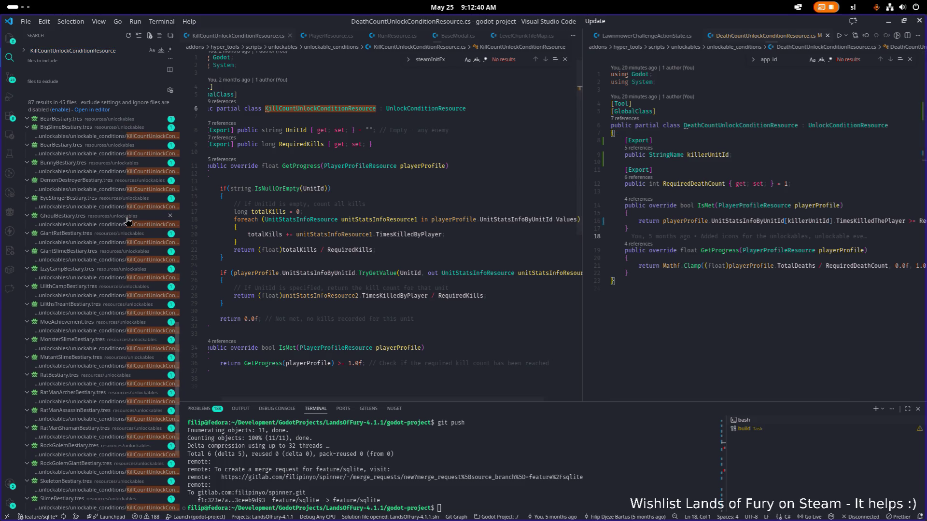
scroll(129, 219, "down", 5)
scroll(128, 220, "up", 1)
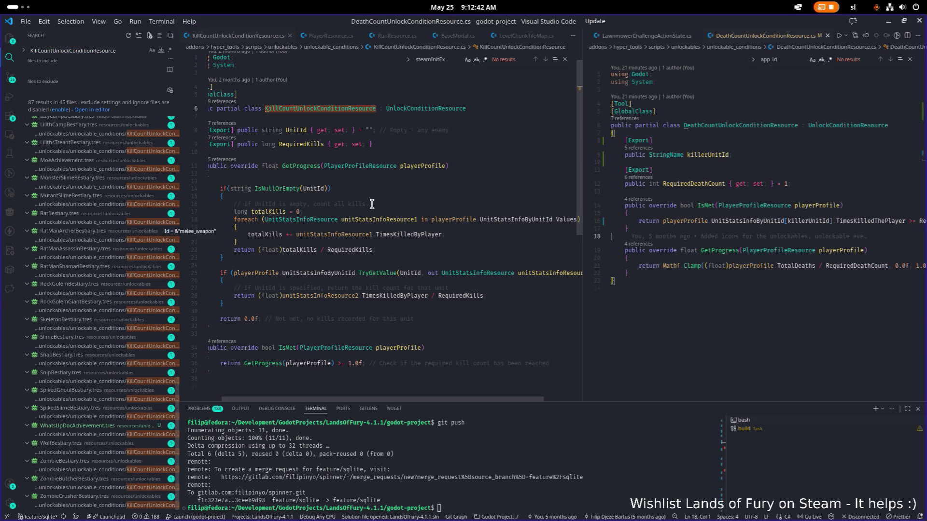
Review the empty-UnitId and count-all-kills logic, widen that pane, then minimize VS Code to reveal Godot.
left_click(409, 188)
mouse_move(416, 188)
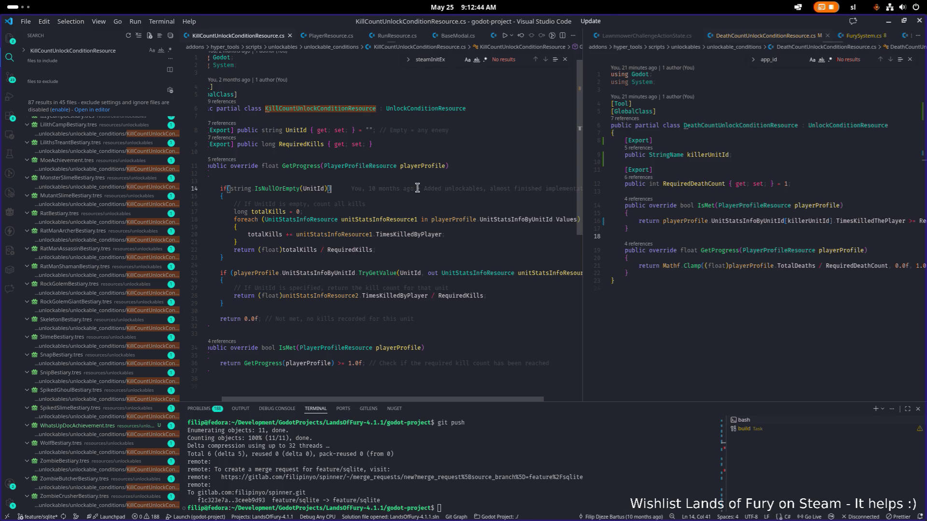
left_click(408, 205)
left_click_drag(583, 226, 613, 209)
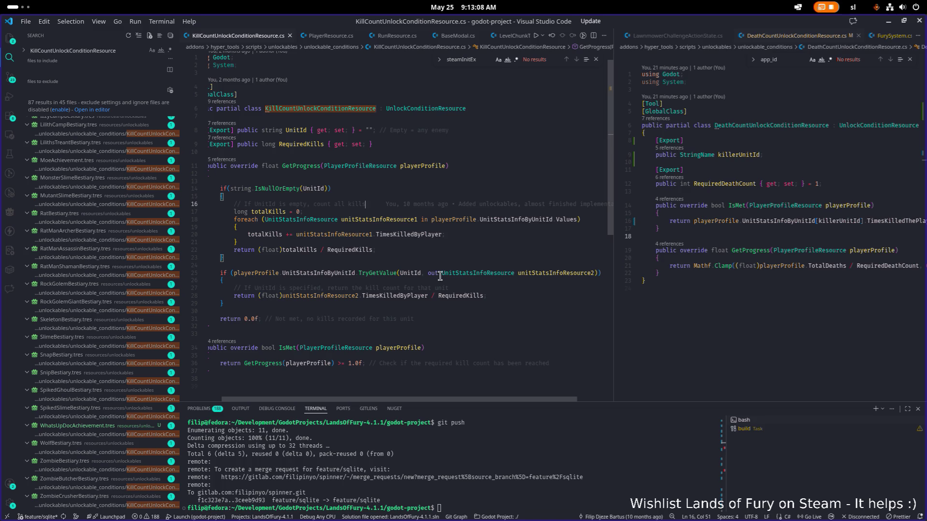
scroll(519, 294, "down", 1)
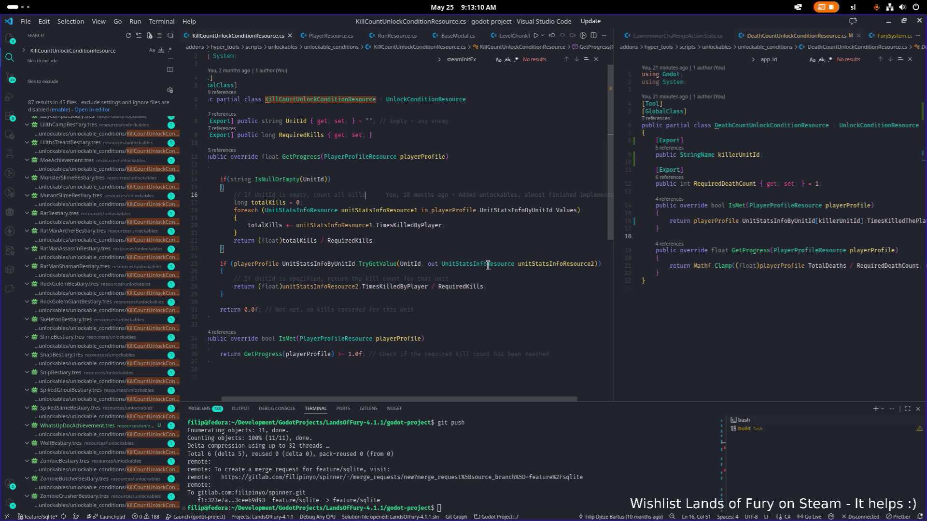
left_click(886, 21)
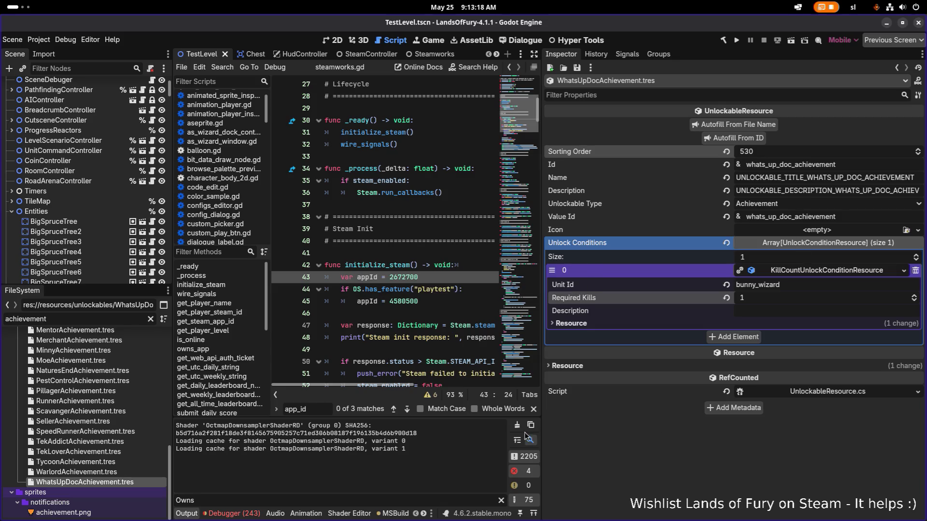
left_click(112, 471)
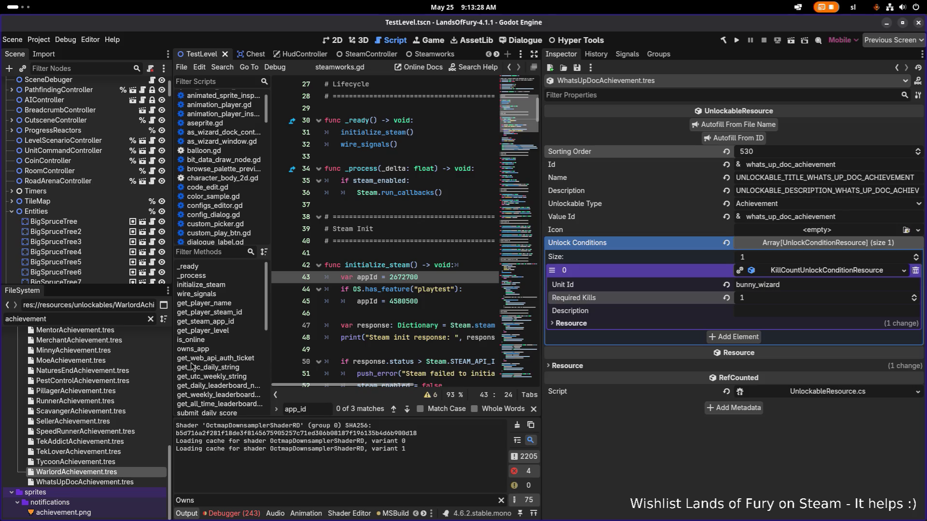
left_click(100, 331)
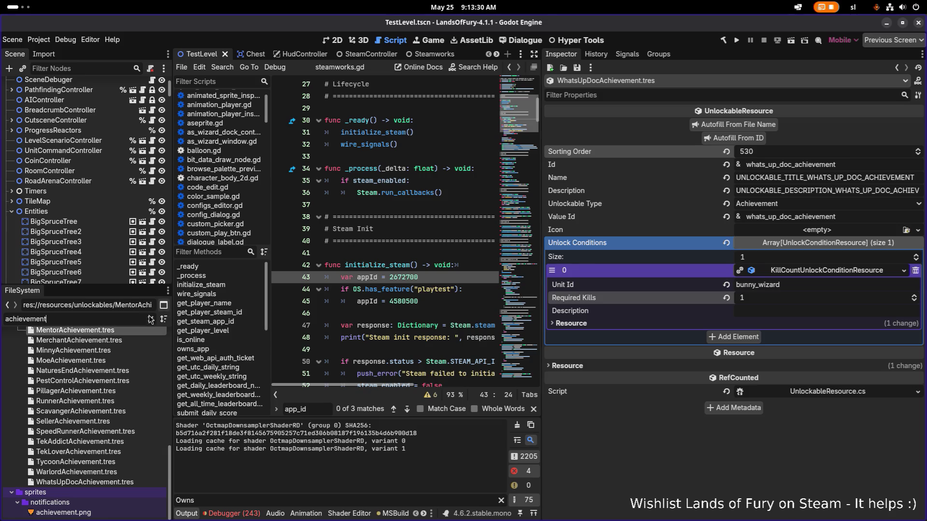
left_click(100, 391)
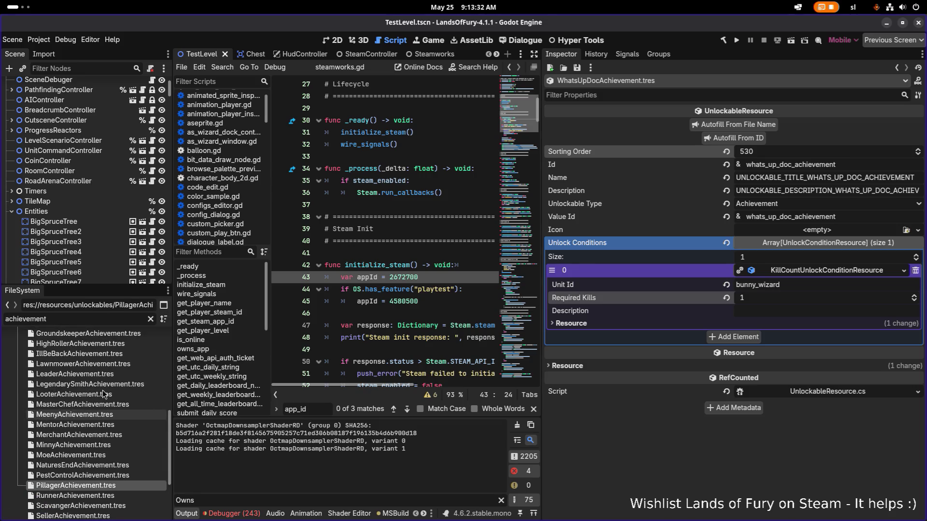
left_click(73, 320)
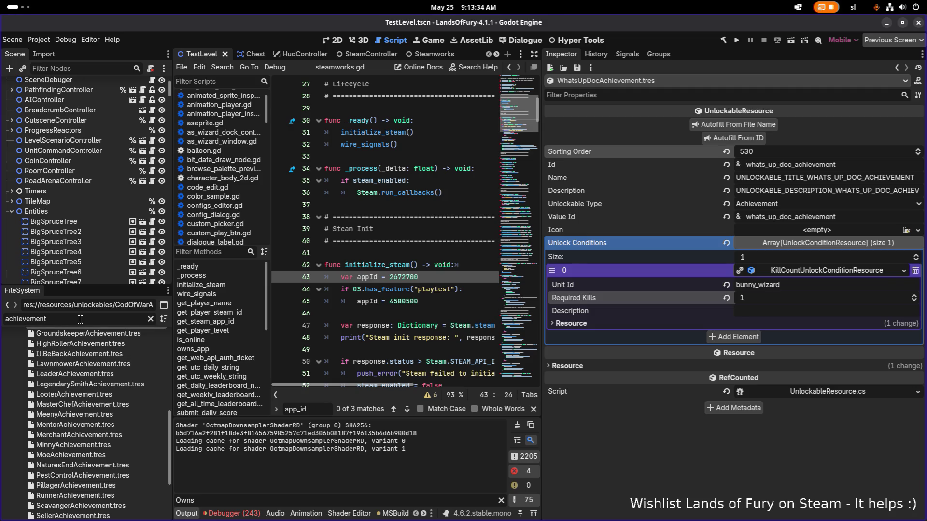
double_click(132, 316)
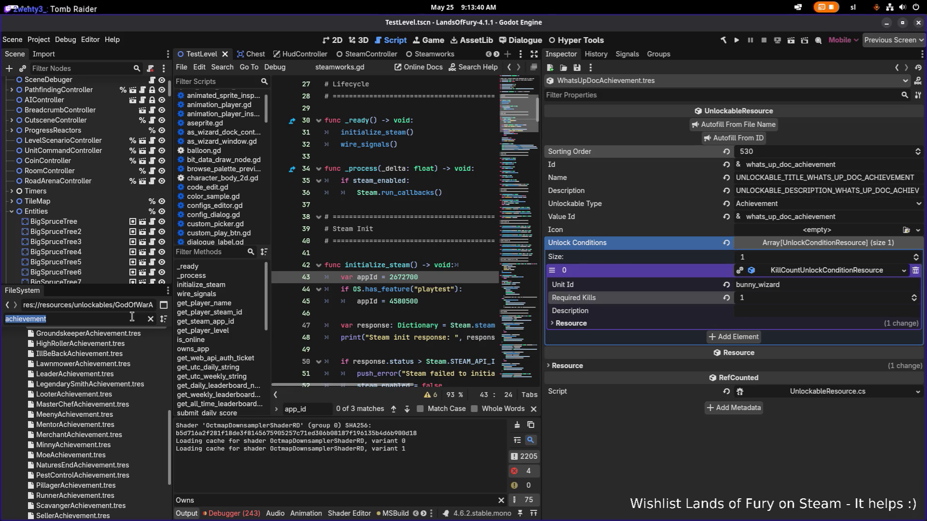
scroll(109, 391, "down", 2)
scroll(109, 392, "down", 2)
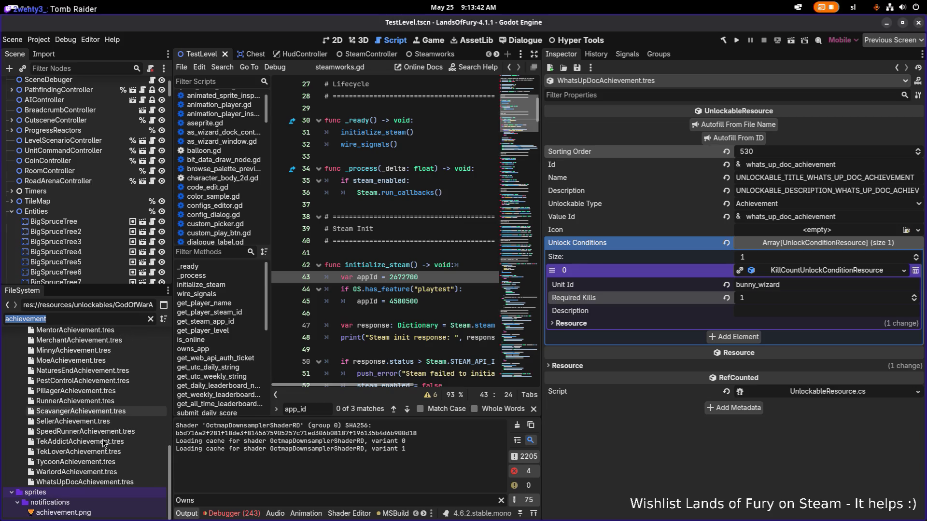
left_click(99, 480)
Duplicate WhatsUpDocAchievement.tres as TombRaiderAchievement.tres.
key("ctrl+d")
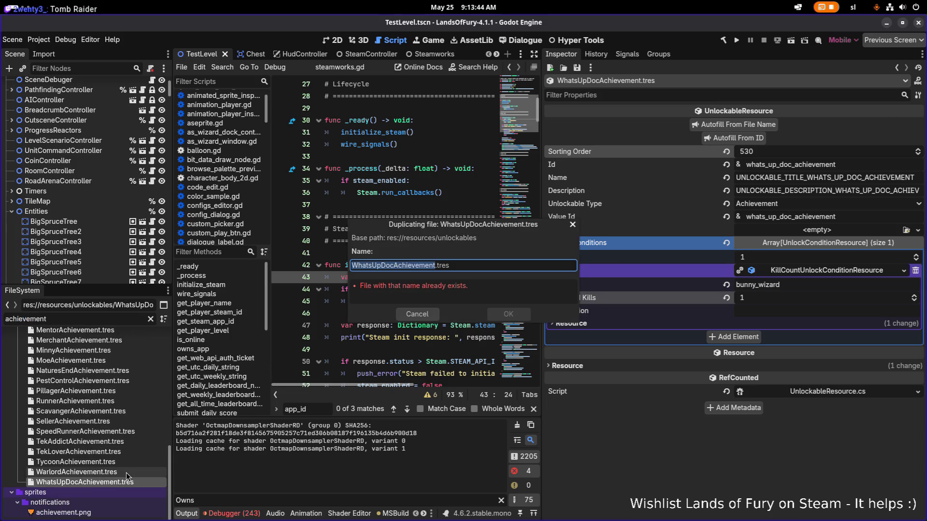
key("Right")
key("shift+Home")
type("TombRaider")
key("Return")
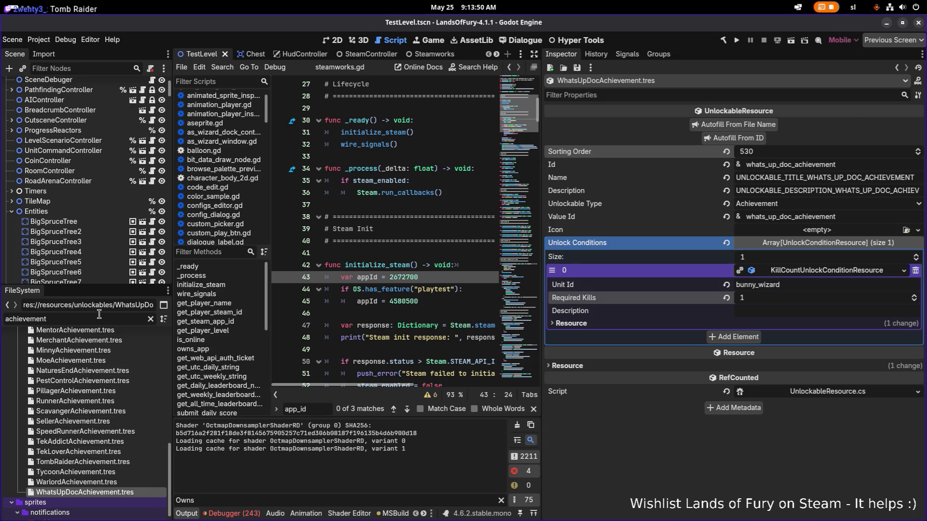
Check MoeAchievement's sorting order, then filter the FileSystem by 'tombra'.
double_click(107, 316)
type("moea")
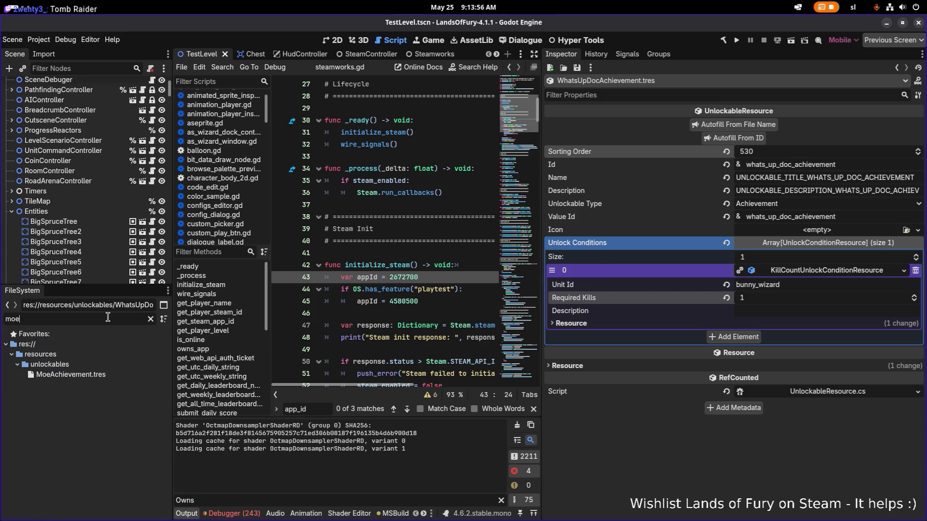
left_click(94, 375)
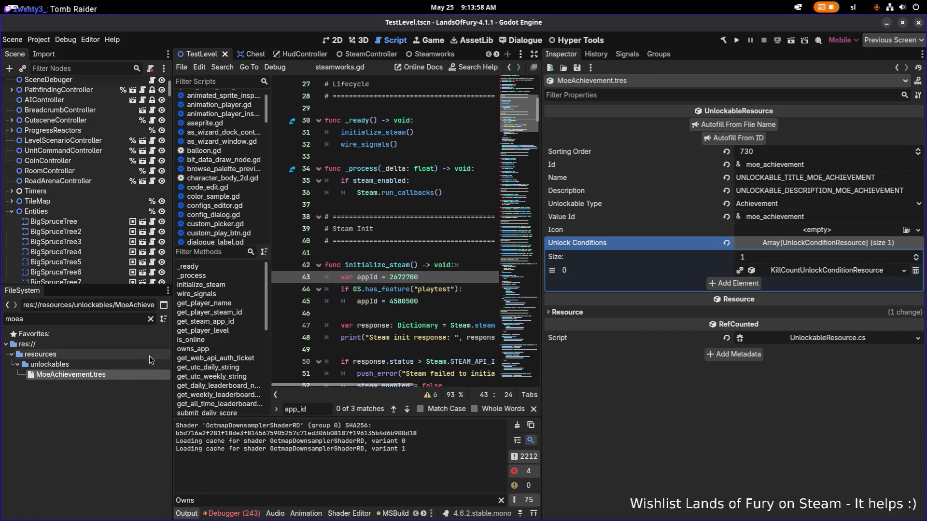
key("ctrl+a")
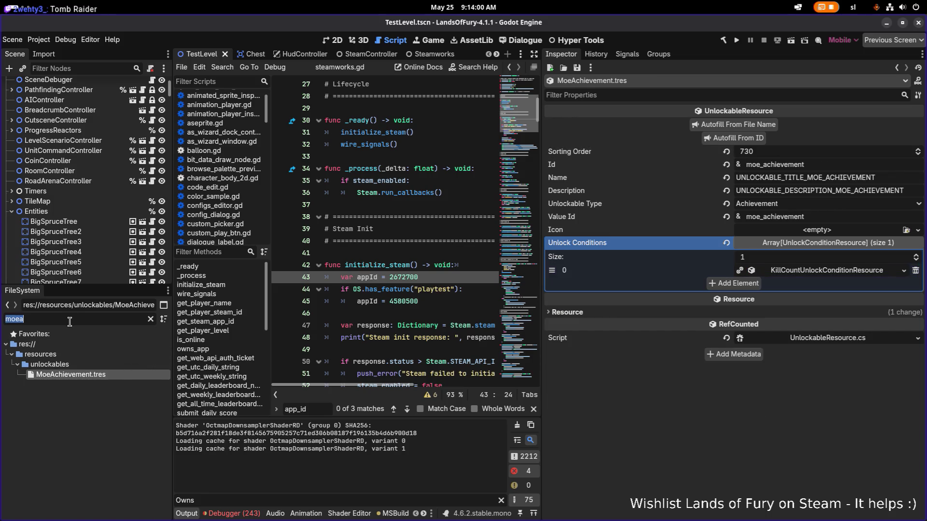
type("tombra")
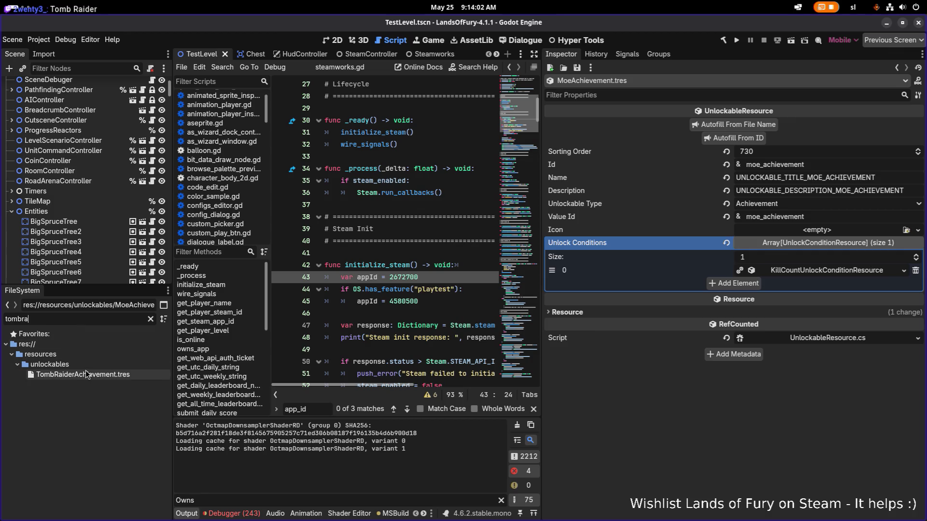
Give TombRaiderAchievement sorting order 740, Id tomb_raider_achievement with autofilled texts, a unique kill-count condition, and save.
left_click(88, 374)
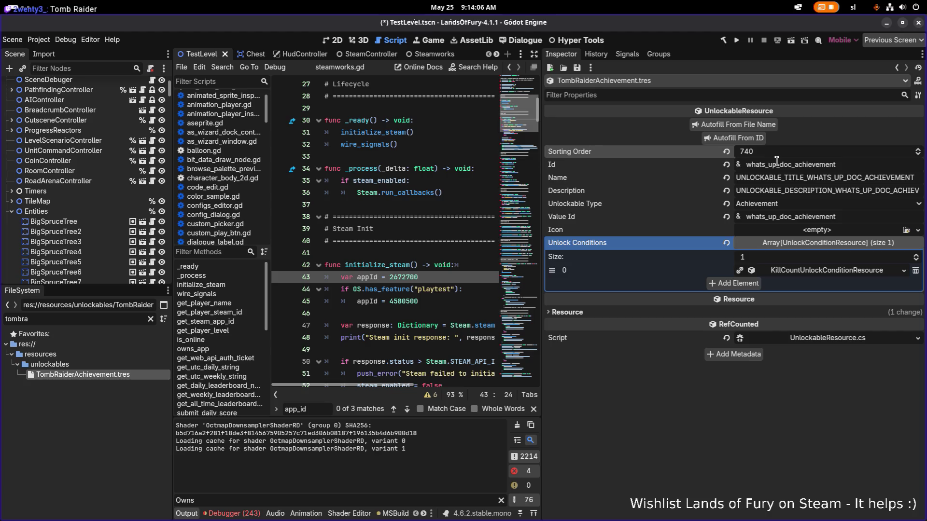
left_click(791, 165)
key("shift+Home")
type("tomb_raide")
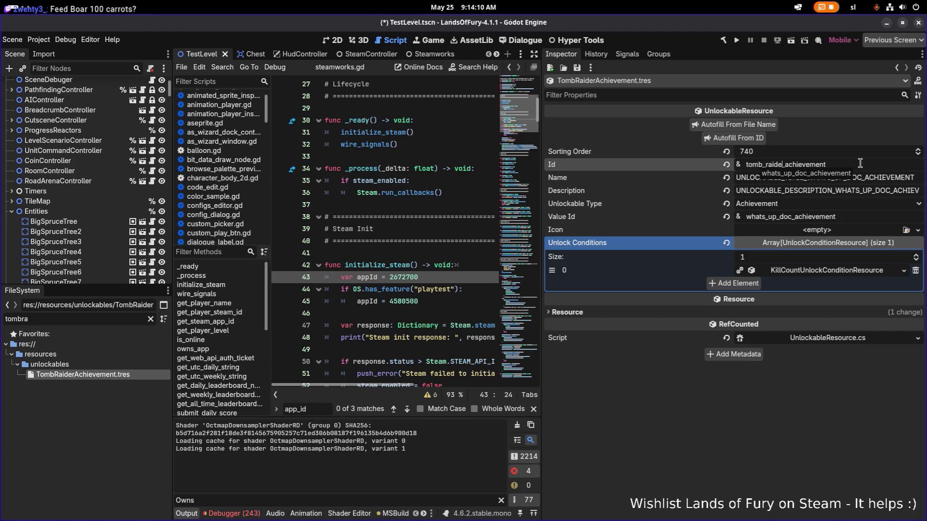
type("r")
left_click(731, 139)
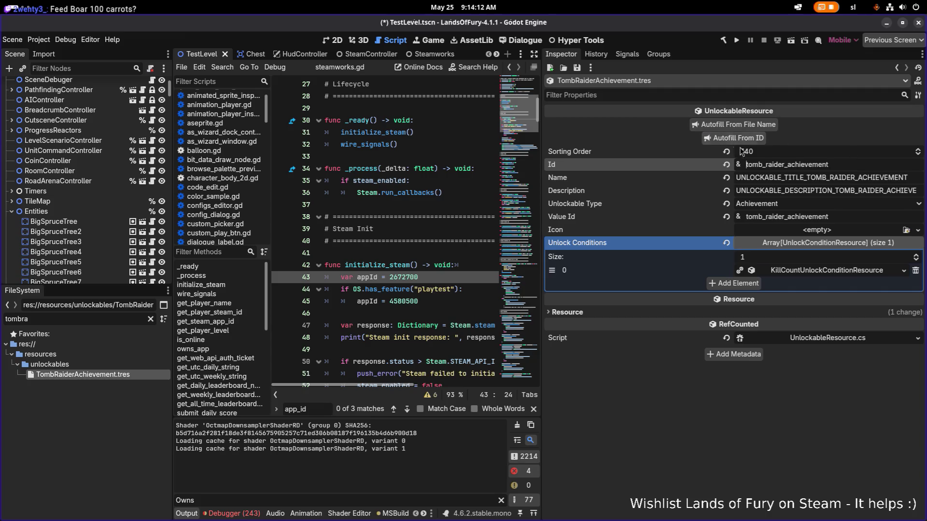
left_click(812, 274)
left_click(791, 418)
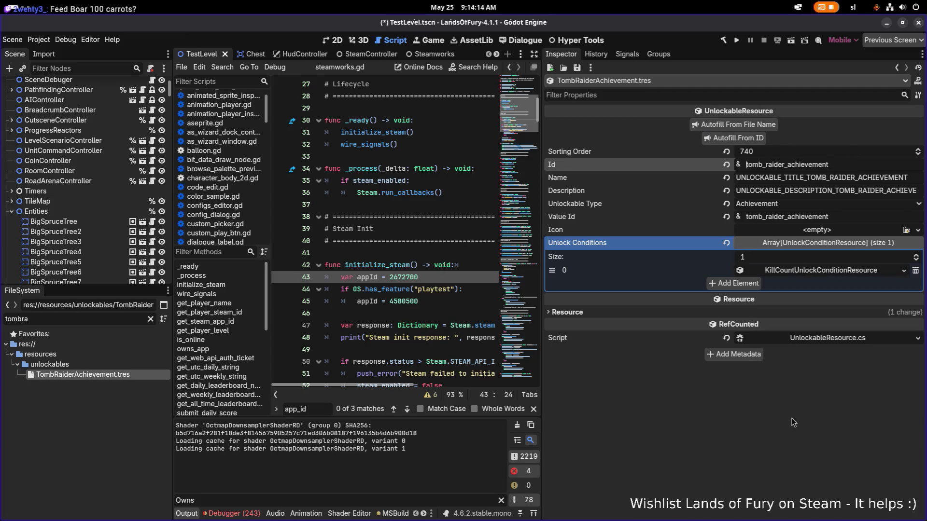
key("ctrl+s")
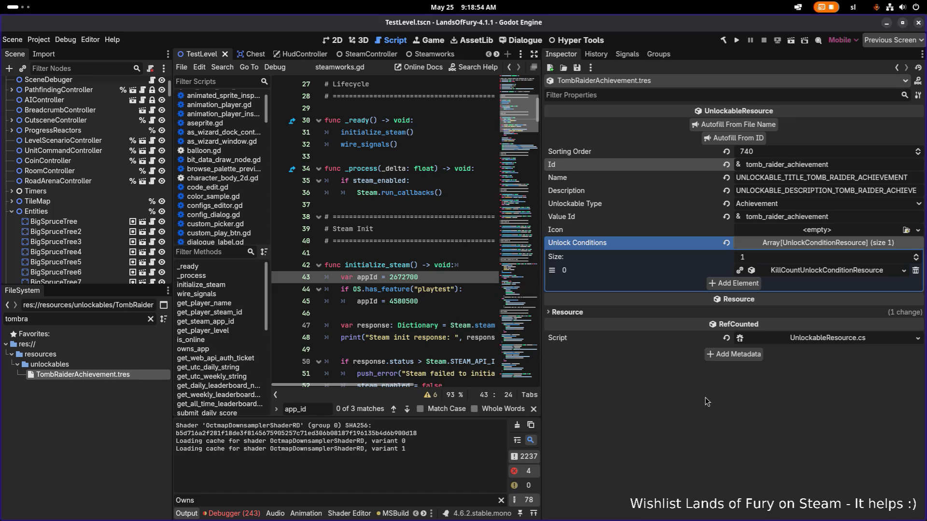
Add a second, still-empty unlock condition slot to TombRaiderAchievement, then switch toward Visual Studio Code.
left_click(813, 274)
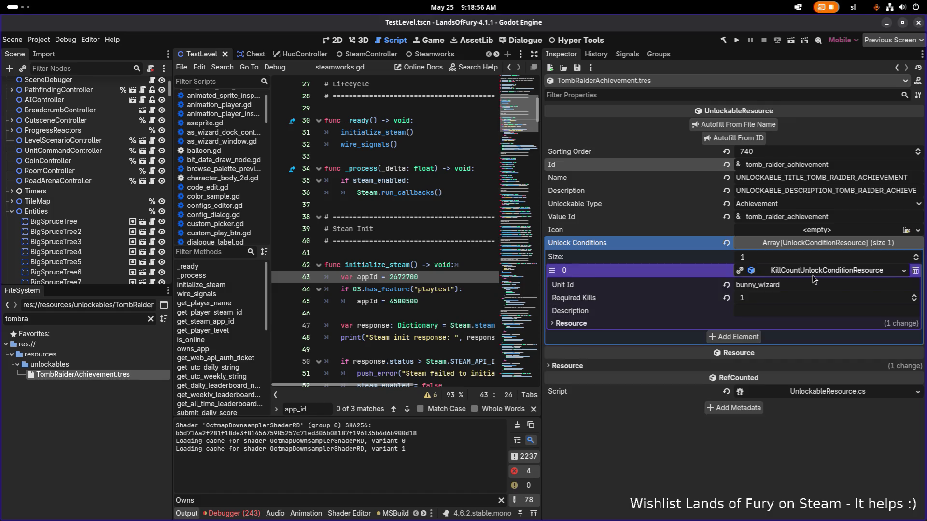
left_click(840, 271)
left_click(731, 281)
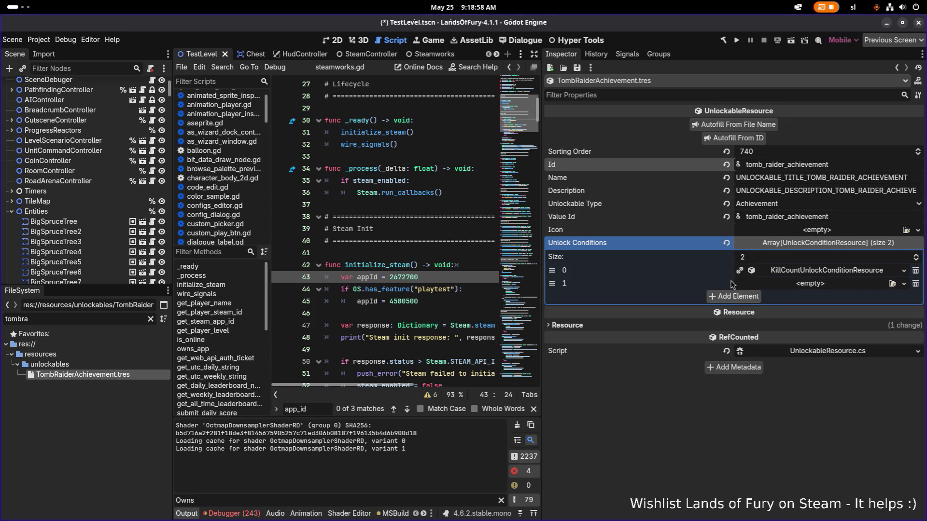
left_click(787, 284)
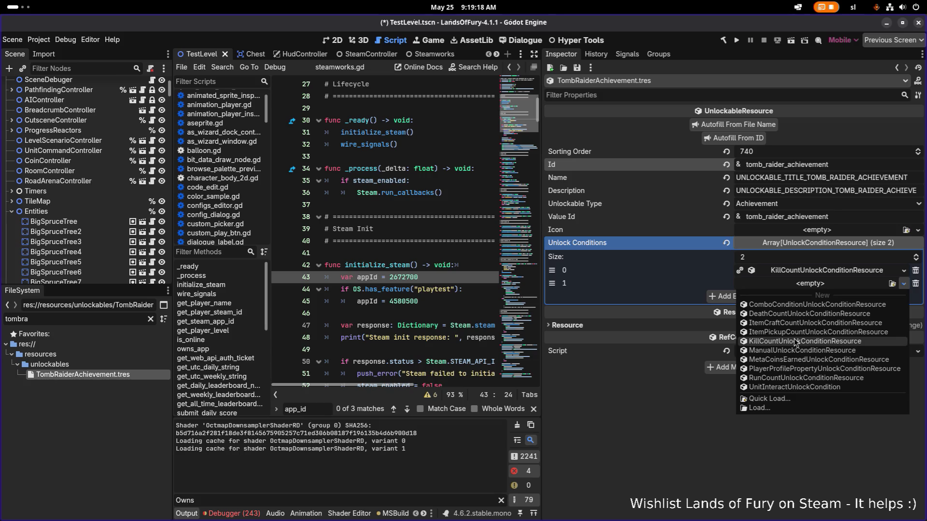
left_click(676, 398)
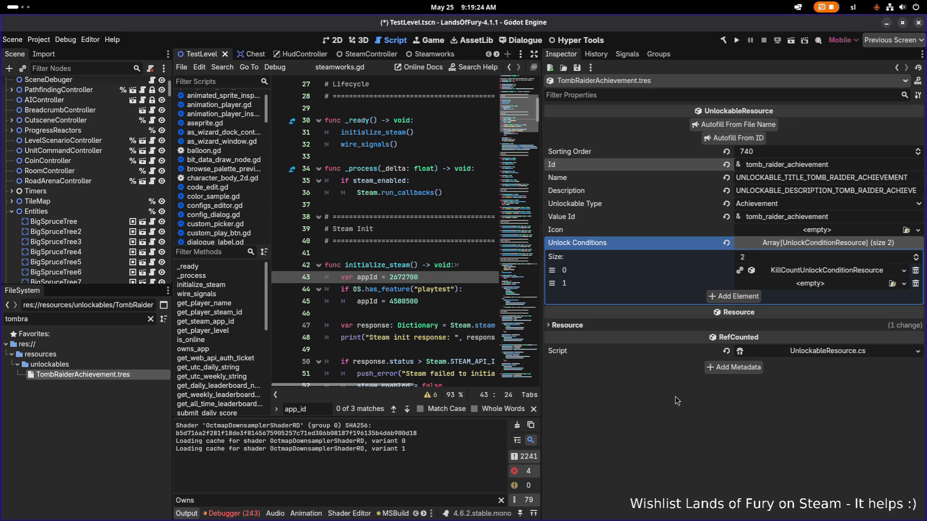
key("alt+Tab")
key("alt+Tab")
key("alt+Tab")
key("alt+Tab")
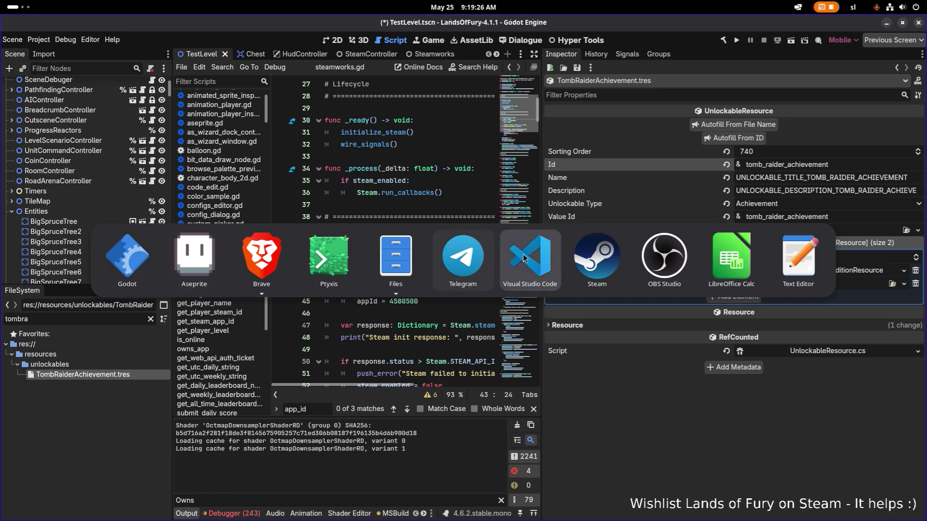
Load HealthComponent.cs via the file lookup for 'health'.
left_click(473, 241)
key("ctrl+p")
type("health")
key("Down")
key("Return")
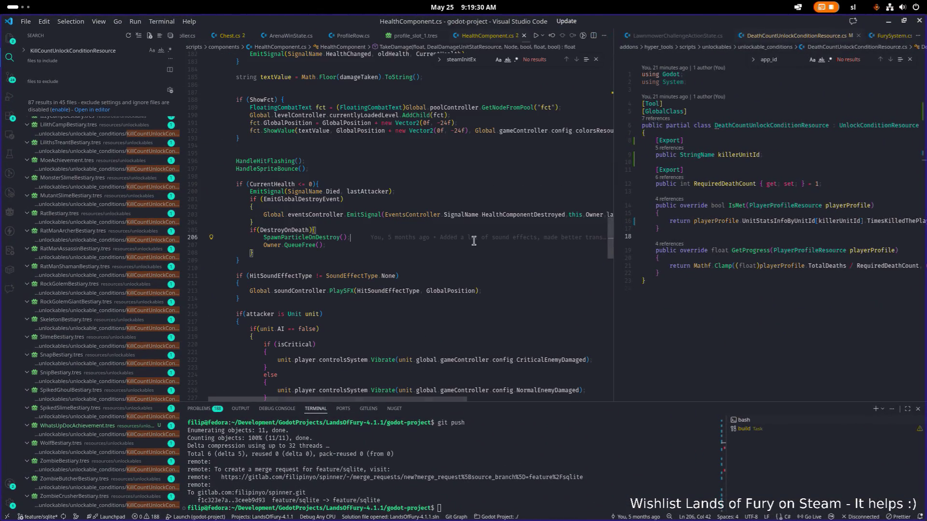
Search the workspace for HealthComponentDestroyed, yielding 12 results across 4 files.
double_click(539, 216)
key("ctrl+shift+f")
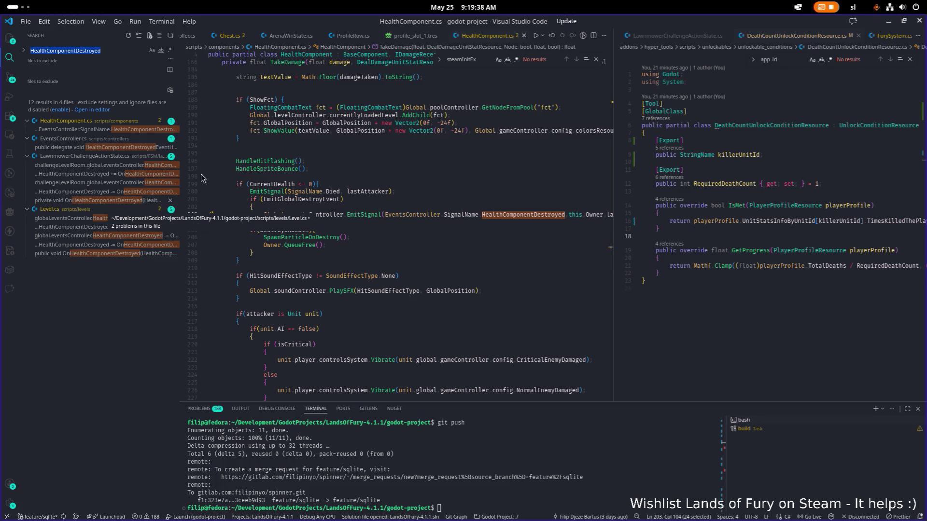
scroll(237, 160, "up", 1)
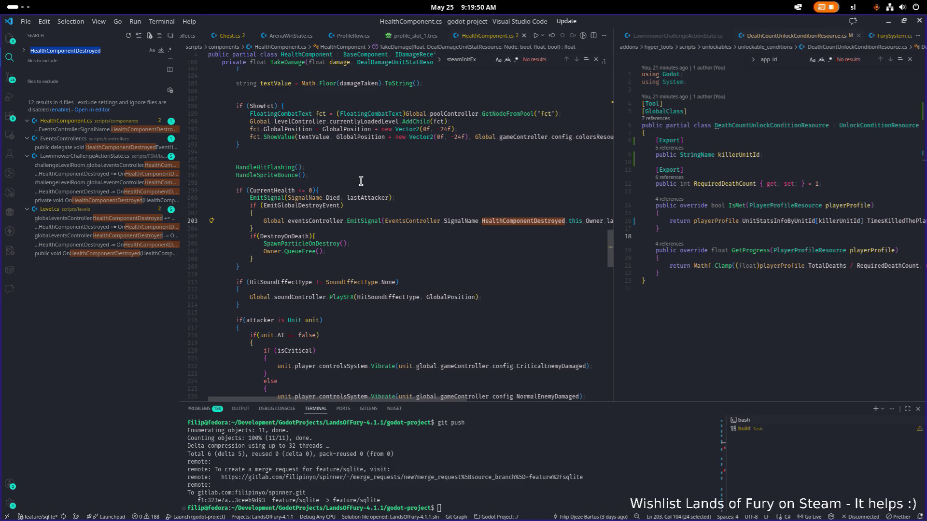
left_click(360, 181)
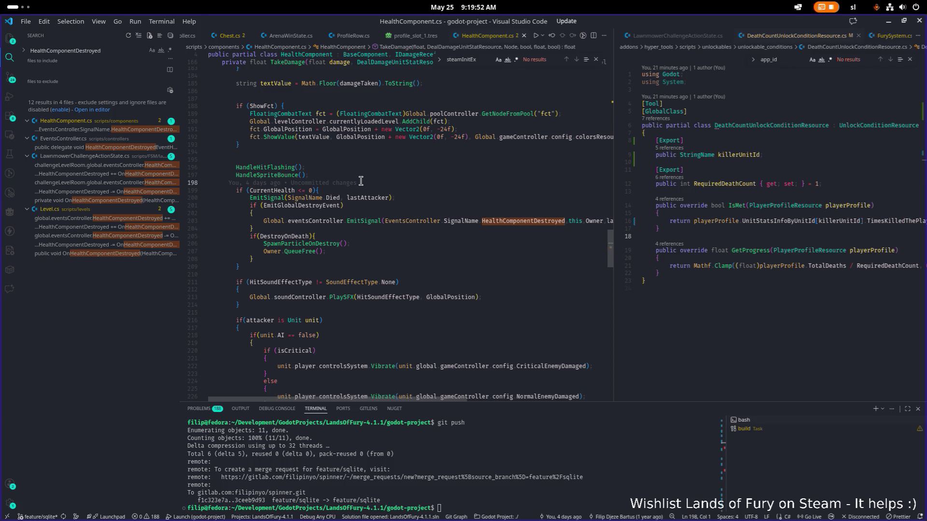
key("ctrl+p")
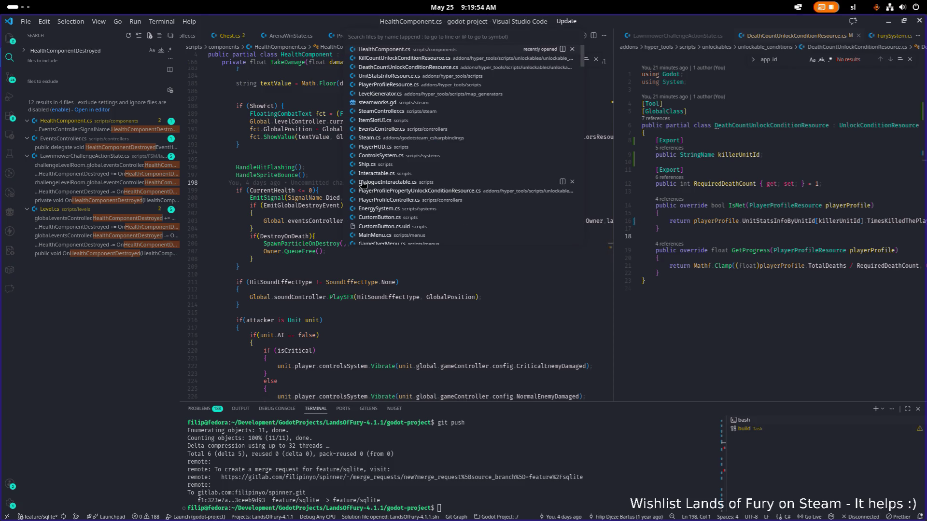
type("int")
Glance at PlayerResource.cs, then load PlayerProfileResource.cs via the 'profileresou' lookup.
key("BackSpace")
key("BackSpace")
key("BackSpace")
type("playerr")
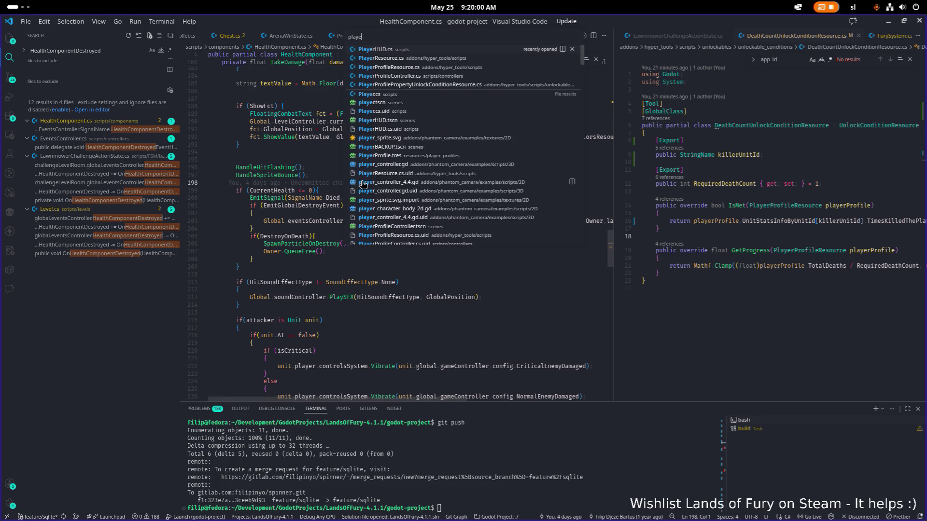
key("Return")
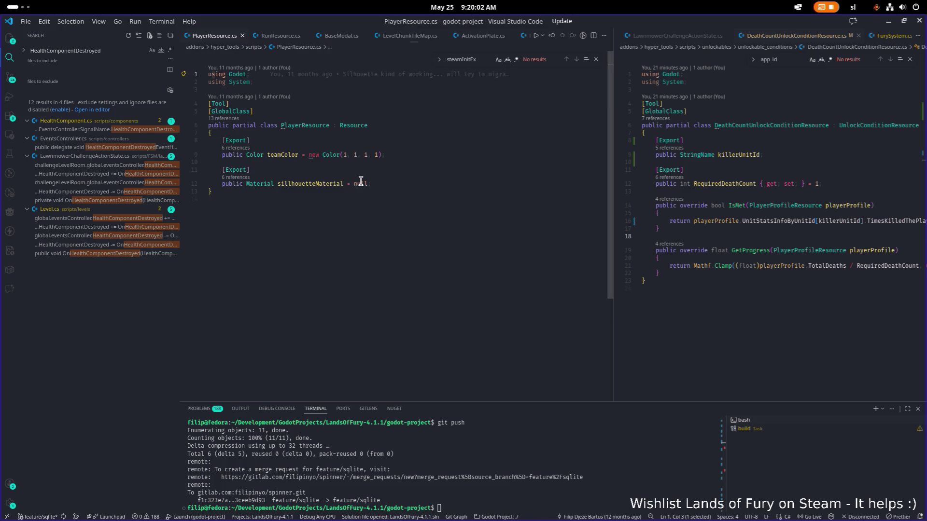
key("ctrl+p")
type("profilereou")
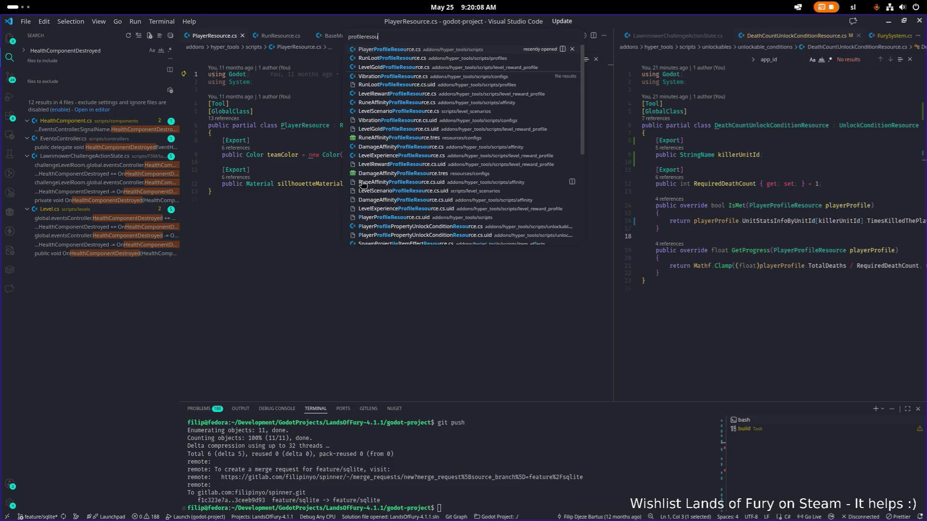
left_click(361, 184)
scroll(361, 181, "up", 15)
scroll(358, 188, "up", 10)
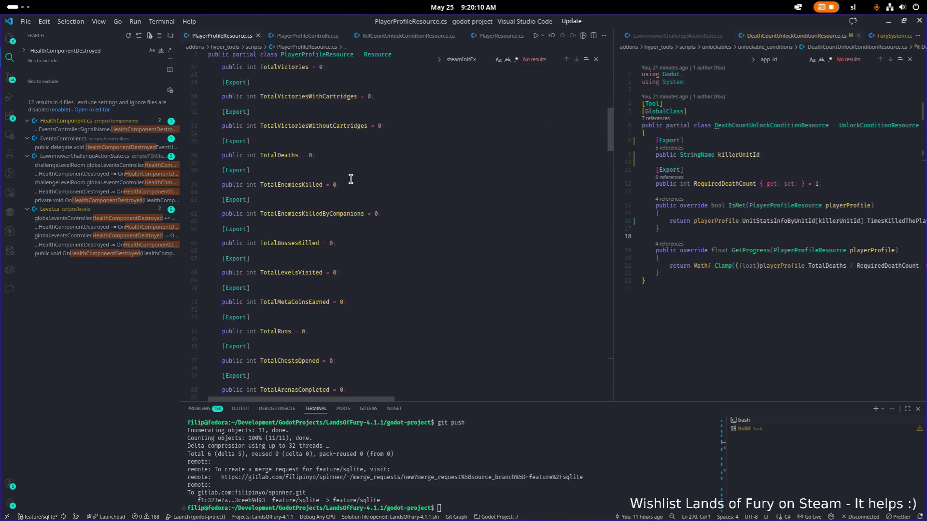
scroll(358, 191, "up", 1)
scroll(357, 191, "down", 5)
scroll(362, 191, "down", 5)
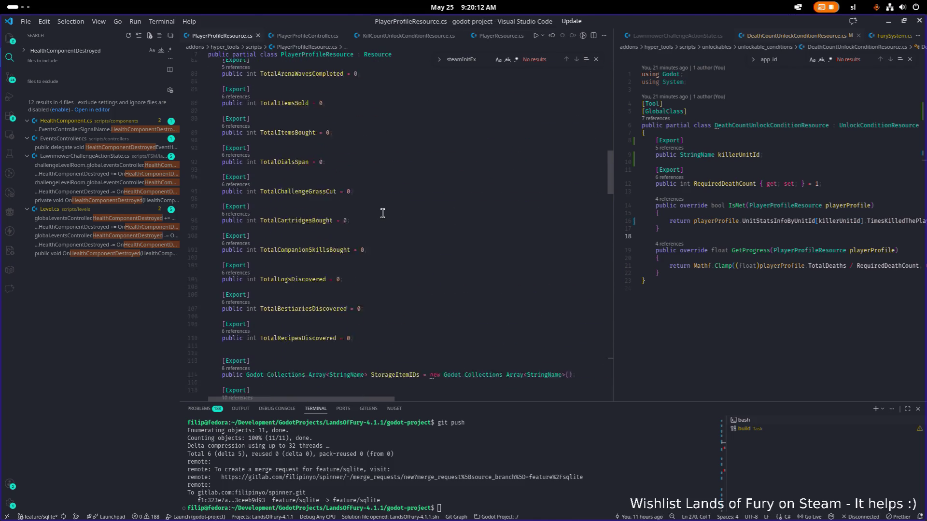
scroll(383, 211, "down", 4)
Add an exported int TotalTombstonesDestroyed = 0 field below TotalRecipesDiscovered and save PlayerProfileResource.cs.
left_click(383, 271)
key("Down")
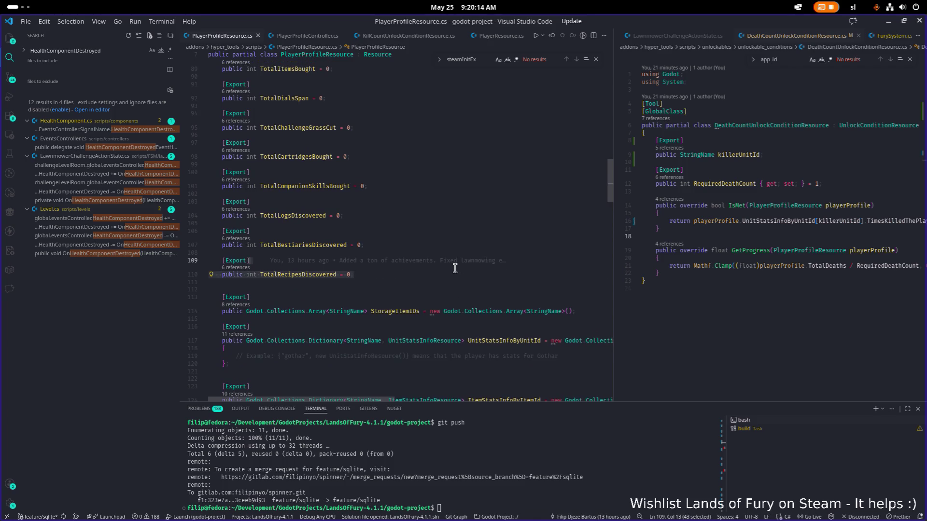
key("ctrl+v")
key("Left")
key("Left")
key("Left")
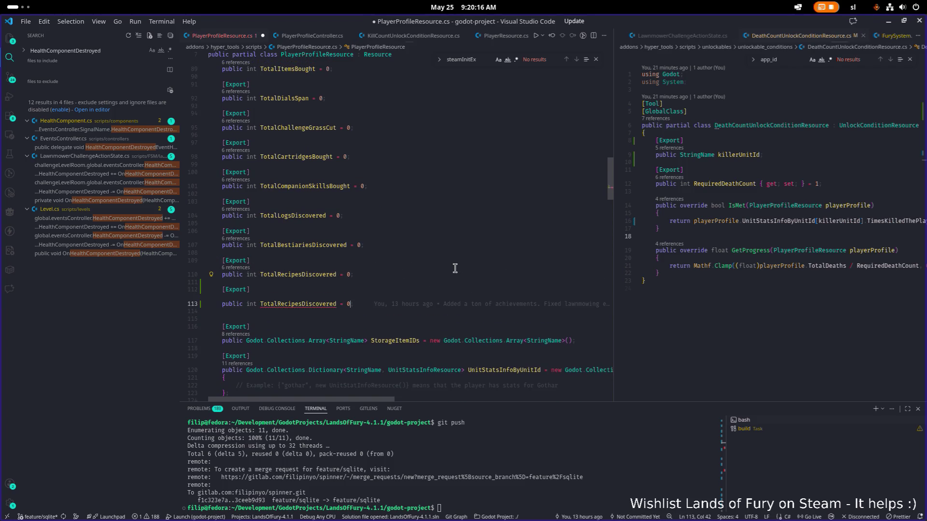
key("ctrl+d")
type("TotalTomb")
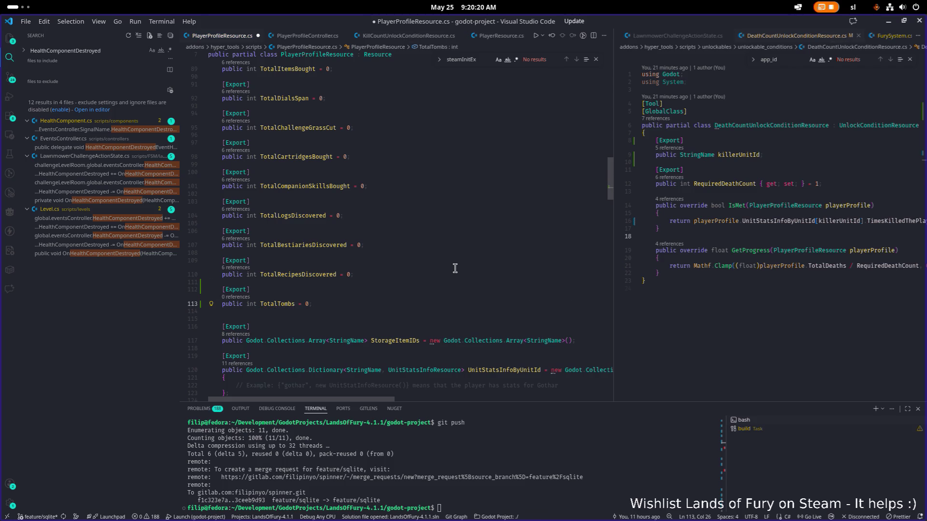
type("stonesDestroyed")
key("ctrl+shift+Left")
key("ctrl+s")
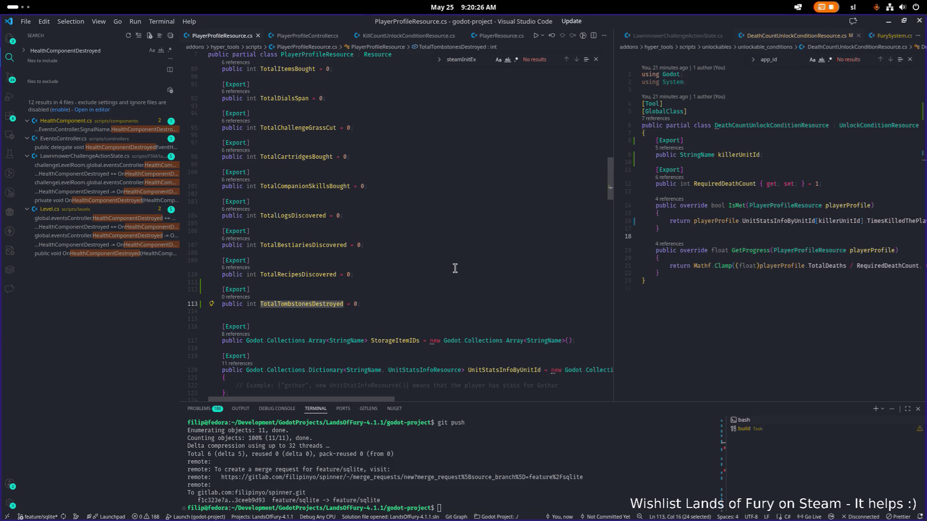
Start looking up tombstone files by name in the quick file search.
left_click(327, 291)
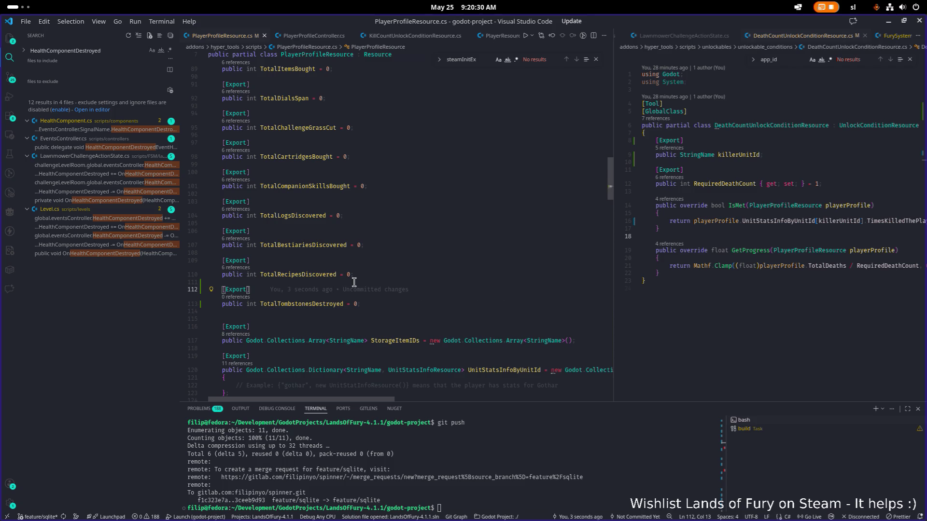
key("ctrl+p")
type("tombsto")
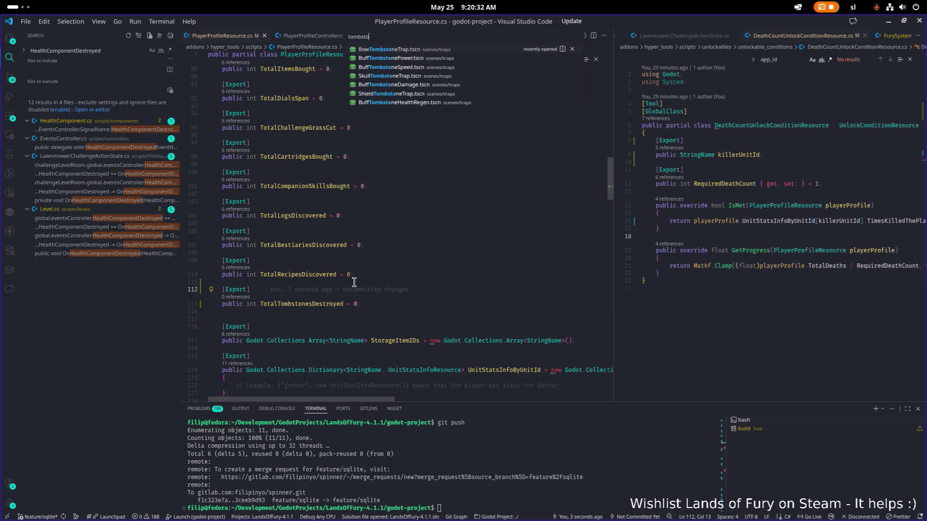
Bring HealthComponent.cs back into the editor via the 'heal' quick-open query.
key("ctrl+a")
type("heal")
key("Down")
key("Return")
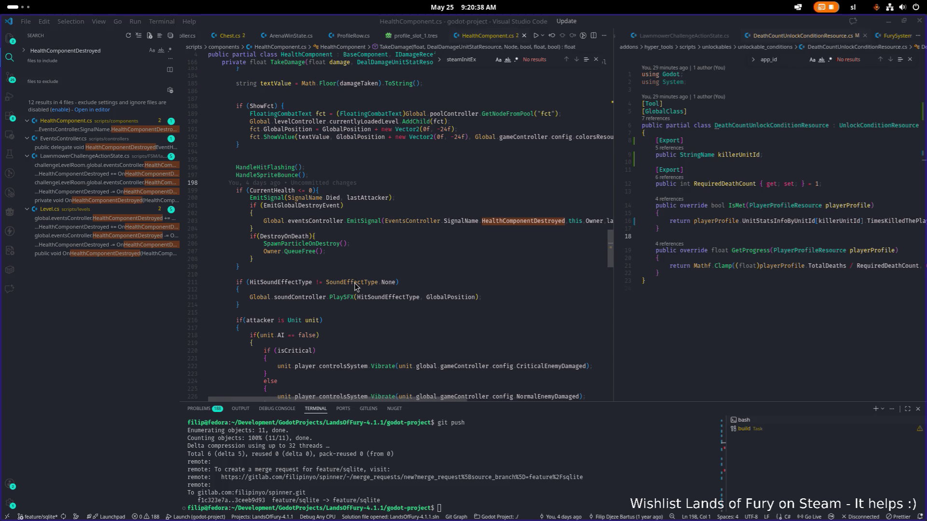
Switch from Visual Studio Code to the Godot editor through the app switcher.
key("alt+Tab")
key("Tab")
key("Tab")
key("Tab")
key("Tab")
key("Tab")
key("shift+Tab")
key("shift+Tab")
key("Tab")
key("Tab")
key("Tab")
key("shift+Tab")
key("shift+Tab")
key("shift+Tab")
key("shift+Tab")
key("shift+Tab")
key("shift+Tab")
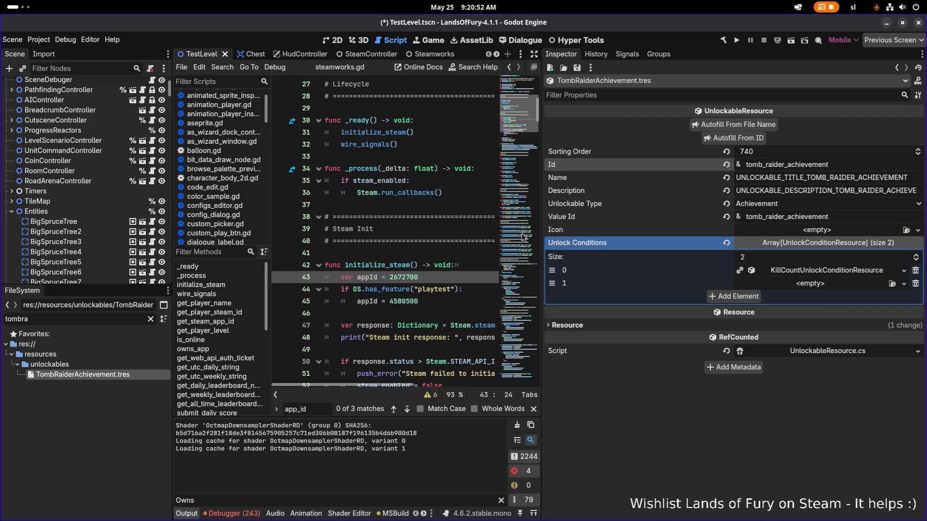
Clear the file selection in Godot's FileSystem and bring Visual Studio Code back to the front.
left_click(135, 429)
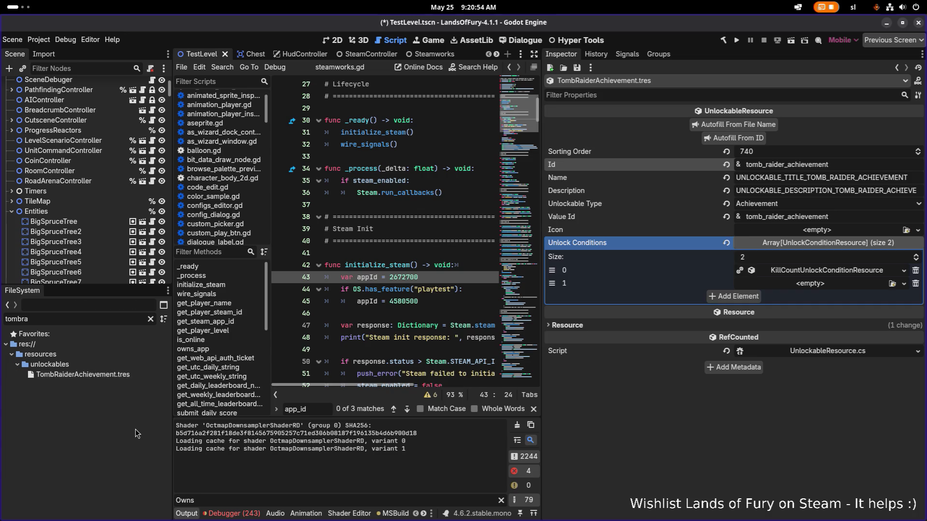
left_click(98, 318)
key("alt+Tab")
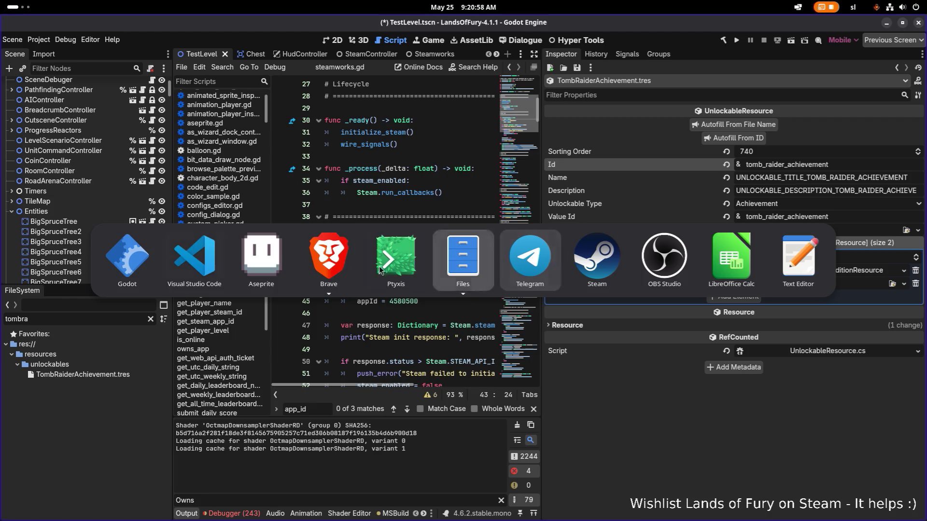
left_click(210, 259)
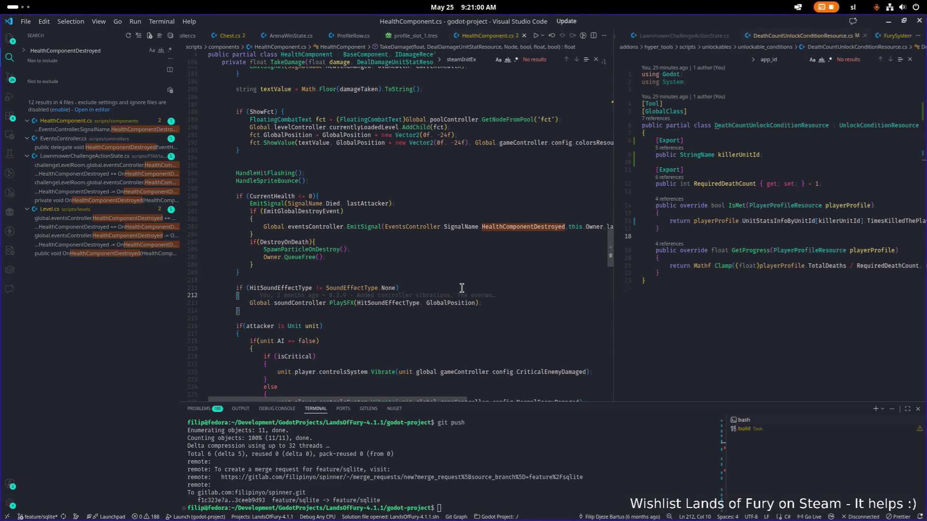
Open UnlockableController.cs from the quick file search.
key("ctrl+p")
type("unlokca")
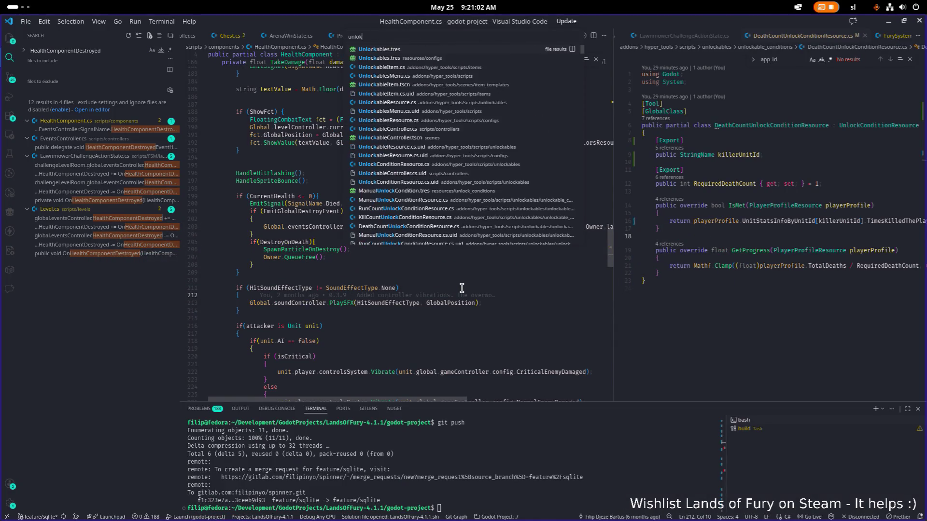
key("BackSpace")
key("BackSpace")
type("cka")
key("Down")
key("Down")
key("Return")
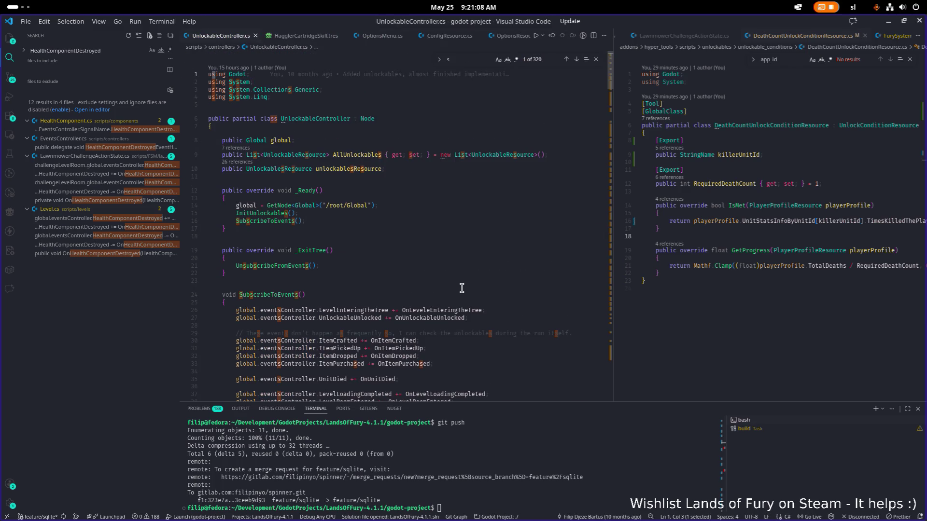
scroll(461, 288, "down", 10)
scroll(441, 257, "up", 4)
Subscribe OnHealthComponentDestroyed to the HealthComponentDestroyed event in the subscription list.
left_click(496, 247)
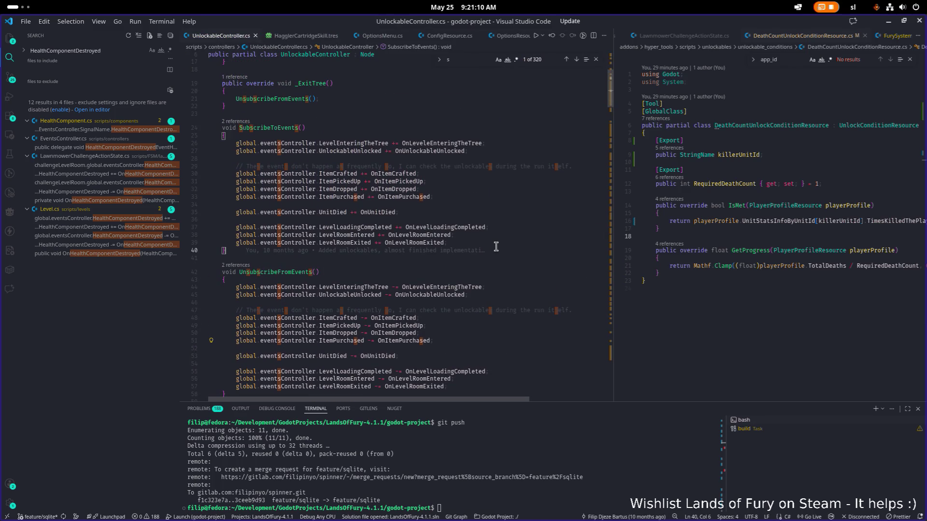
key("Return")
key("Return")
type("global.eve")
key("Tab")
type(".hea")
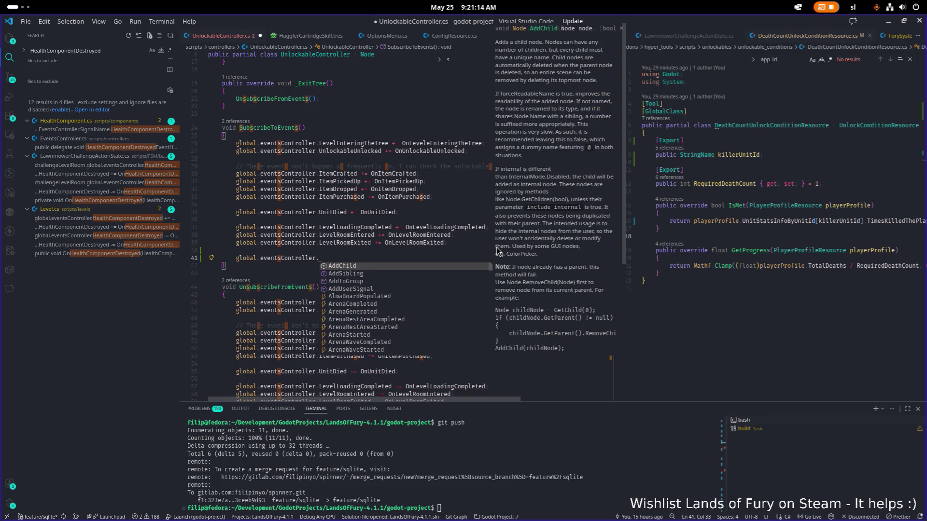
key("Tab")
type("+")
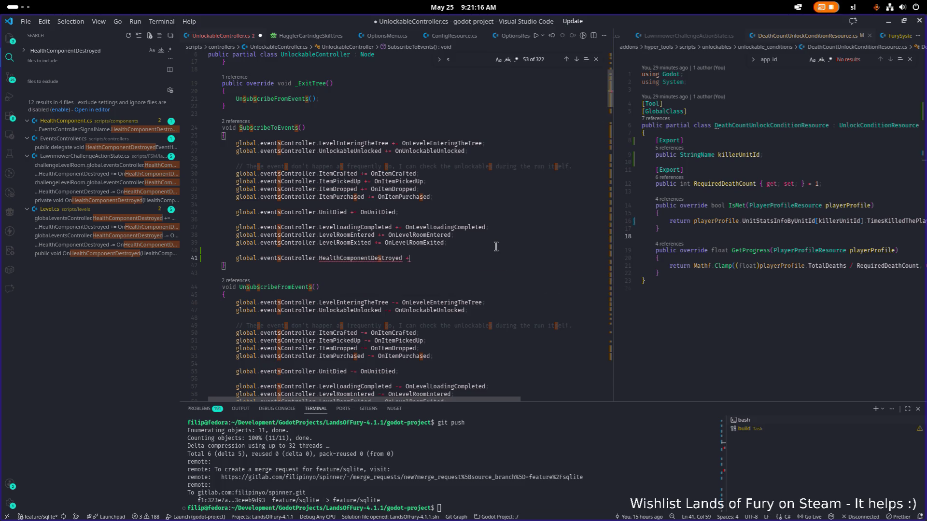
type("= OnHealth")
type("ComponentDestroyed")
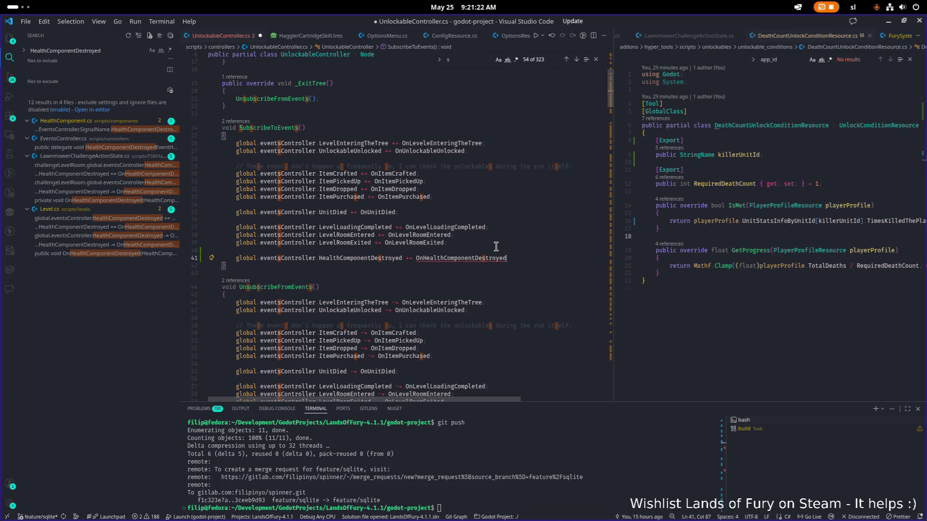
type(";")
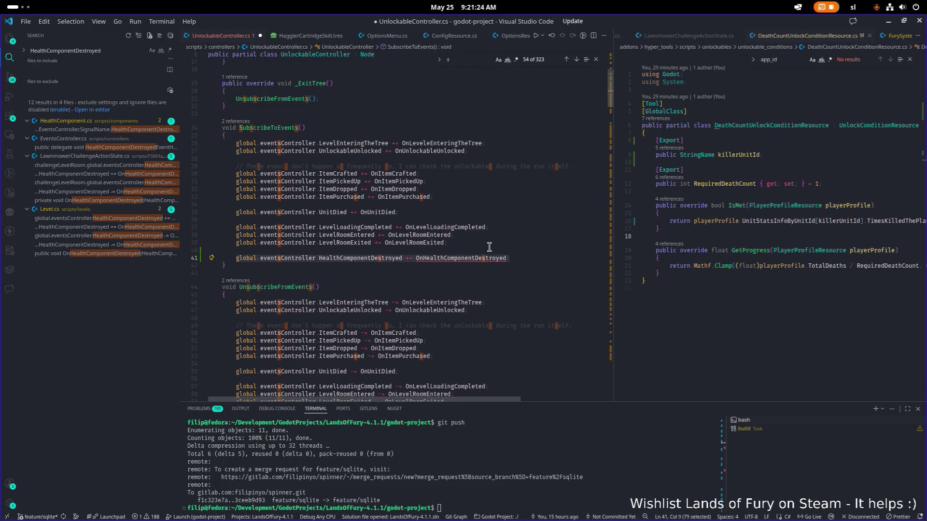
scroll(496, 246, "down", 2)
Add the matching HealthComponentDestroyed unsubscribe line in UnsubscribeFromEvents and save the file.
left_click(472, 360)
key("Return")
key("Return")
key("Tab")
key("ctrl+s")
left_click(750, 304)
key("ctrl+p")
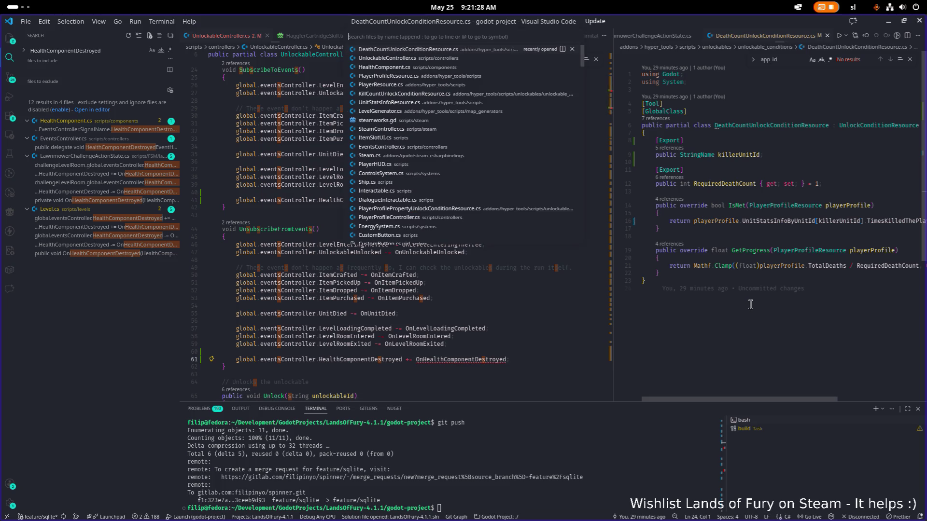
type("eventsc")
Open EventsController.cs, find the health handler and copy its parameter list.
key("Return")
key("ctrl+f")
type("health")
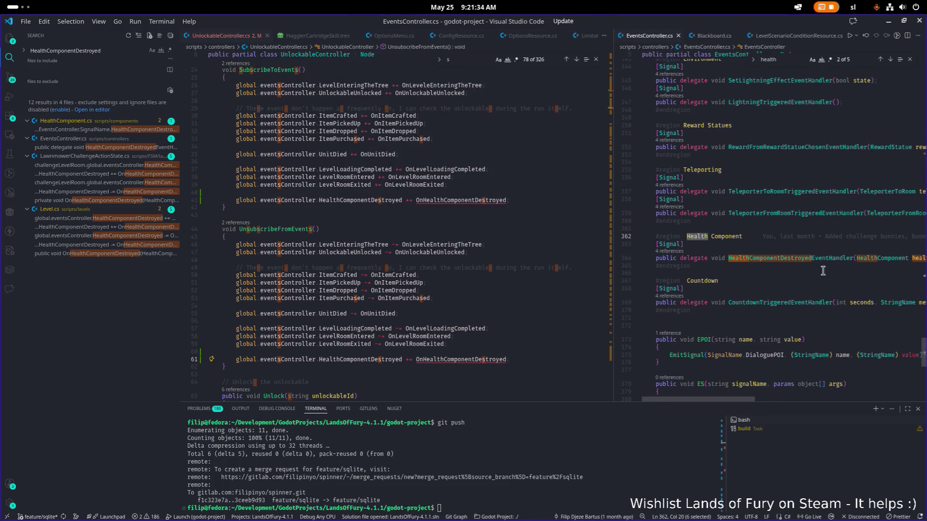
left_click(869, 258)
key("shift+alt+Right")
key("shift+alt+Right")
key("shift+alt+Right")
key("ctrl+1")
scroll(484, 256, "down", 2)
scroll(463, 290, "down", 3)
scroll(426, 315, "down", 2)
scroll(421, 321, "down", 10)
scroll(422, 320, "down", 10)
scroll(421, 321, "down", 10)
scroll(420, 321, "down", 10)
scroll(419, 321, "down", 10)
scroll(420, 321, "down", 10)
scroll(420, 320, "down", 10)
scroll(420, 321, "down", 10)
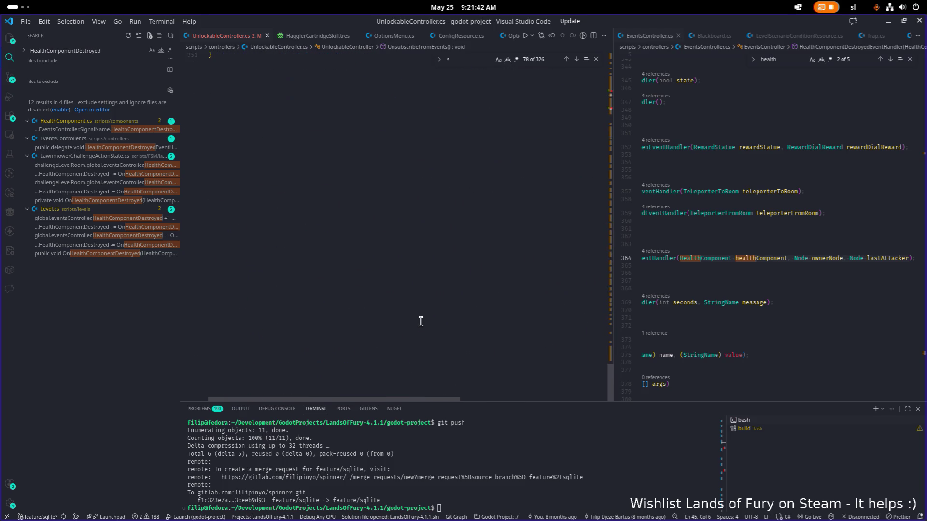
scroll(420, 320, "up", 5)
Paste the HealthComponent, ownerNode, lastAttacker parameters at the end of UnlockableController.cs.
left_click(454, 318)
type("HealthComponent healthComponent, Node ownerNode, Node lastAttacker")
scroll(486, 322, "up", 20)
scroll(477, 316, "up", 20)
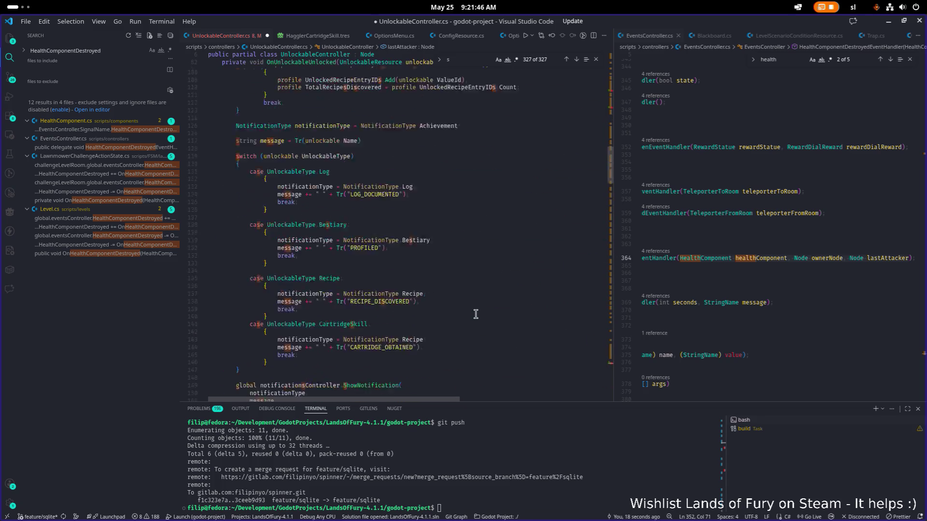
scroll(476, 314, "up", 20)
double_click(475, 273)
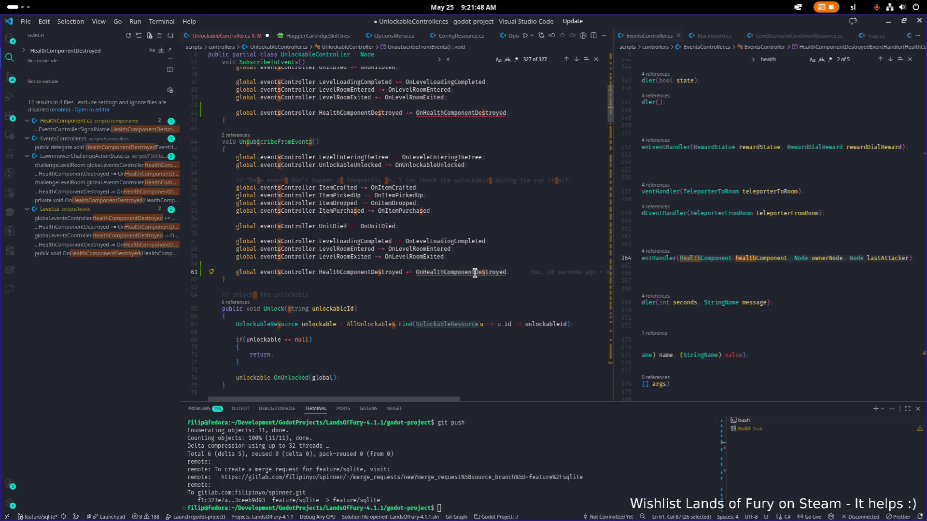
scroll(466, 290, "down", 2)
scroll(465, 290, "down", 20)
scroll(466, 280, "down", 20)
left_click(482, 181)
Shape the pasted parameters into the OnHealthComponentDestroyed method signature with an empty body.
key("Up")
key("Home")
key("End")
key("Home")
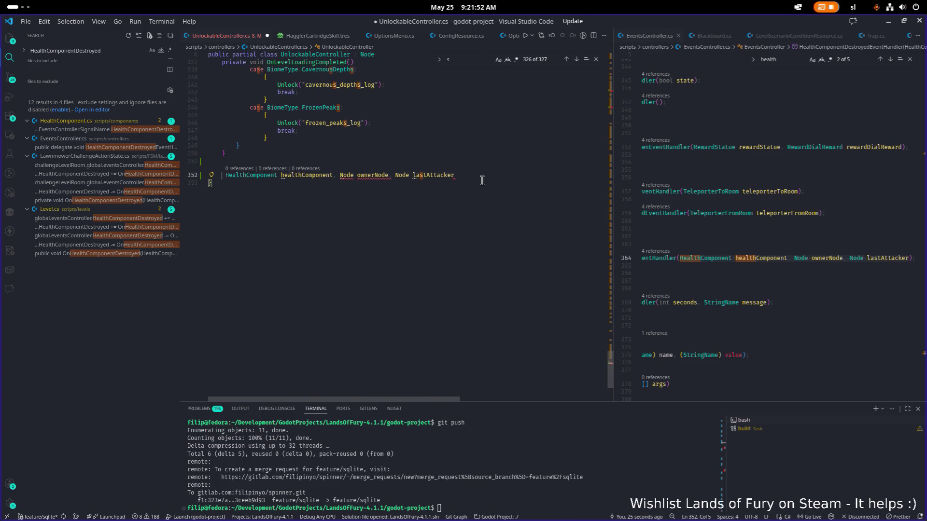
type("void OnHealthComponentDestroyed(")
key("Delete")
key("End")
type(")")
key("Return")
type("{")
key("Return")
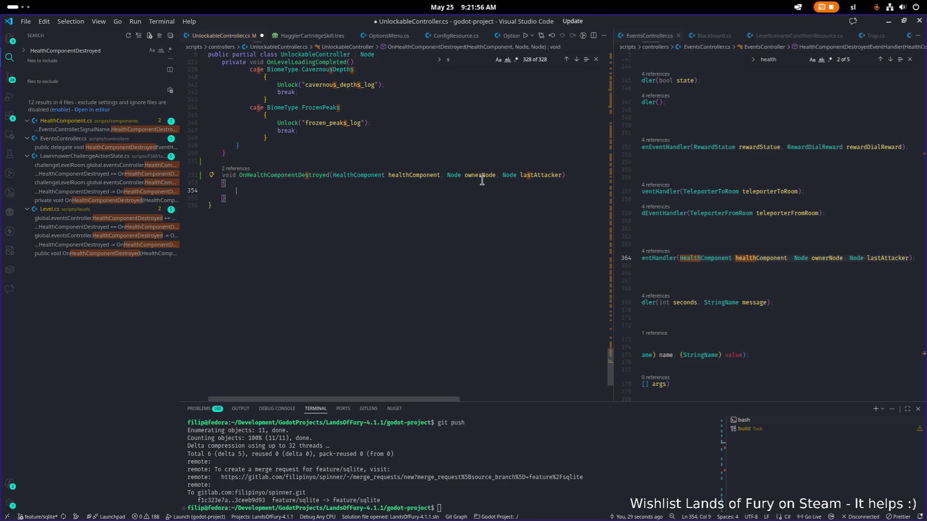
key("Return")
key("Return")
key("Up")
type("if(")
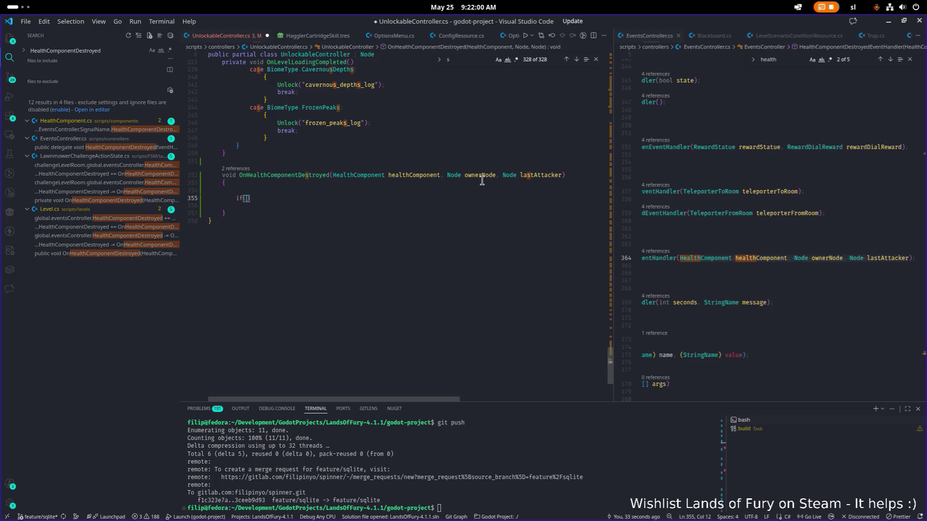
type("IsInstac")
Add an IsInstanceValid(healthComponent) guard with an early return.
key("BackSpace")
type("nvceva")
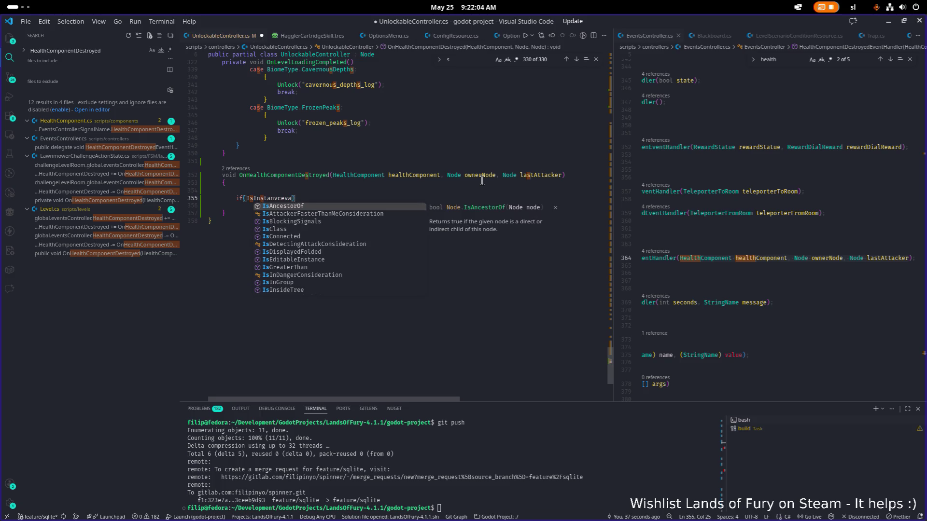
key("BackSpace")
key("BackSpace")
key("BackSpace")
type("alid(")
key("Escape")
type("hj")
key("ctrl+space")
key("Return")
type(") == false)")
key("Return")
type("{")
key("Return")
type("return;")
key("Down")
key("Return")
key("Return")
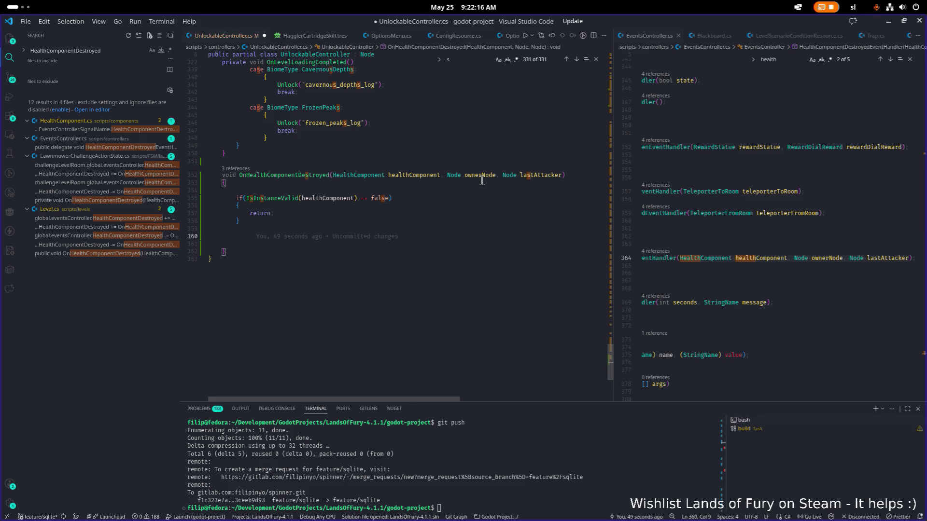
type("glo")
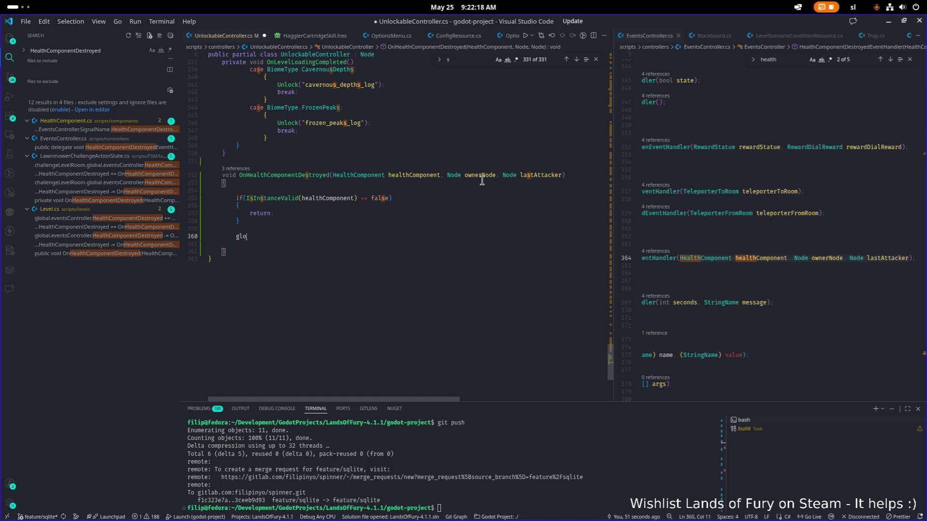
type("bal.prof")
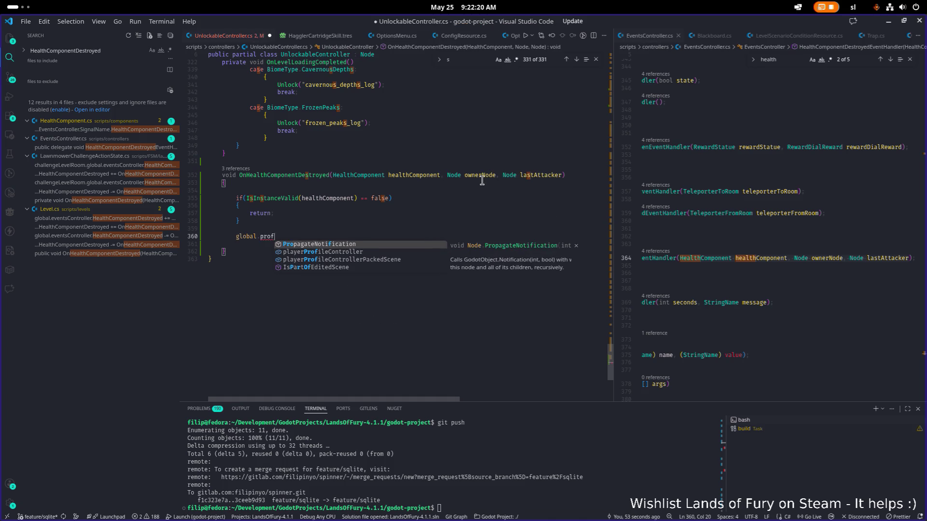
Increment CurrentProfile.TotalTombstonesDestroyed, save, and jump to the field's definition.
key("Down")
key("Return")
type(".Cur")
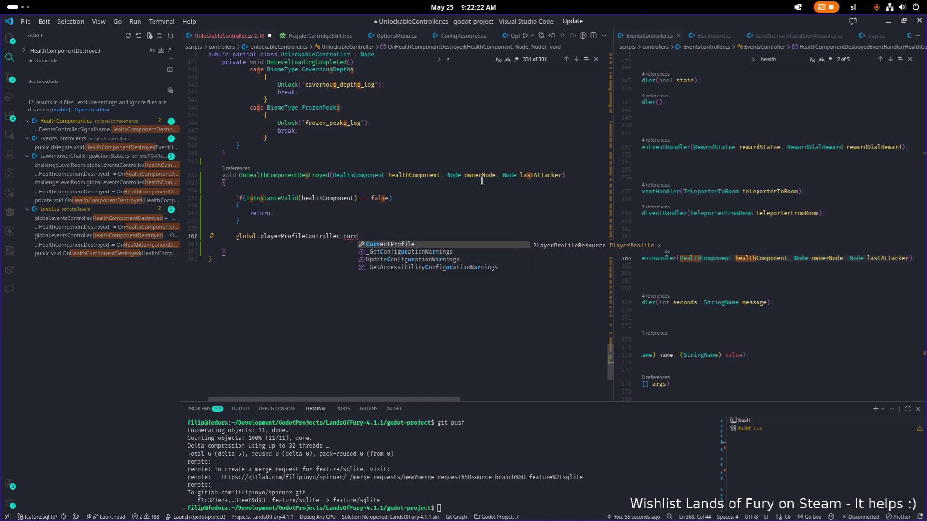
type(".tomb")
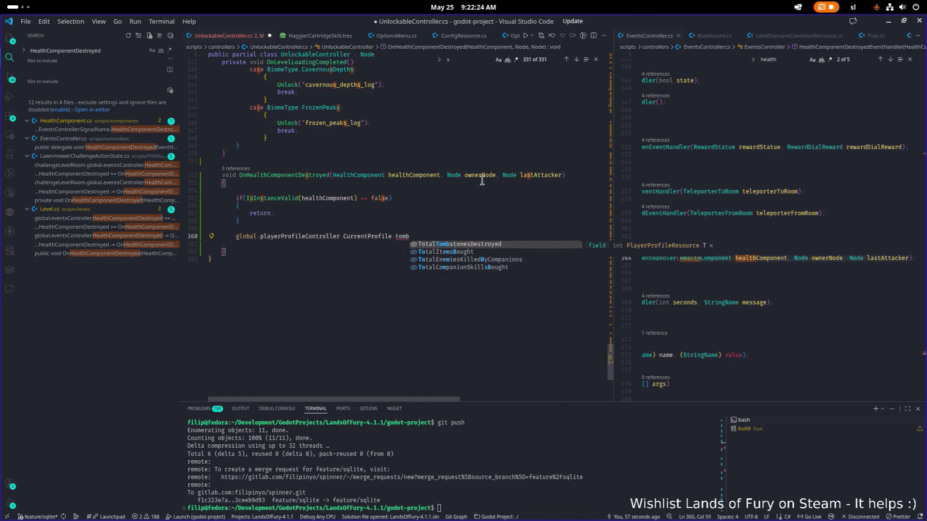
key("Return")
type(";")
key("ctrl+s")
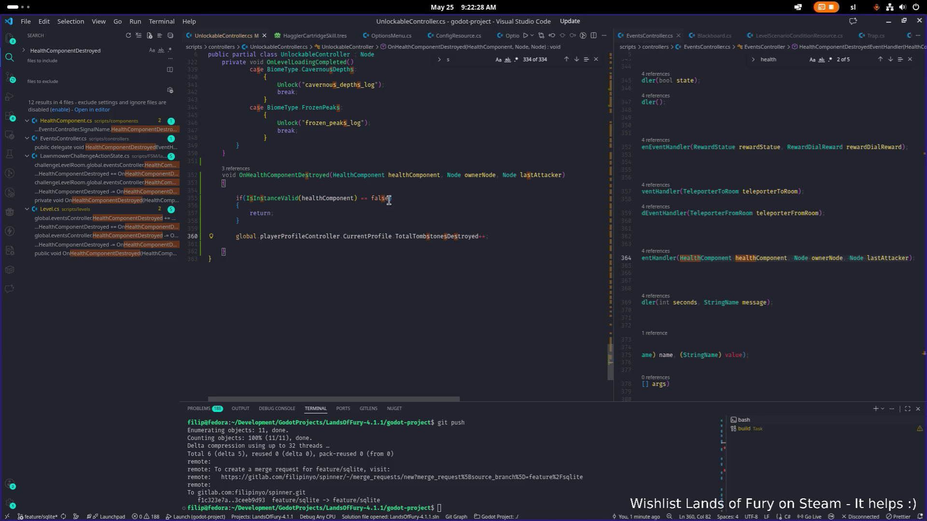
left_click(424, 236)
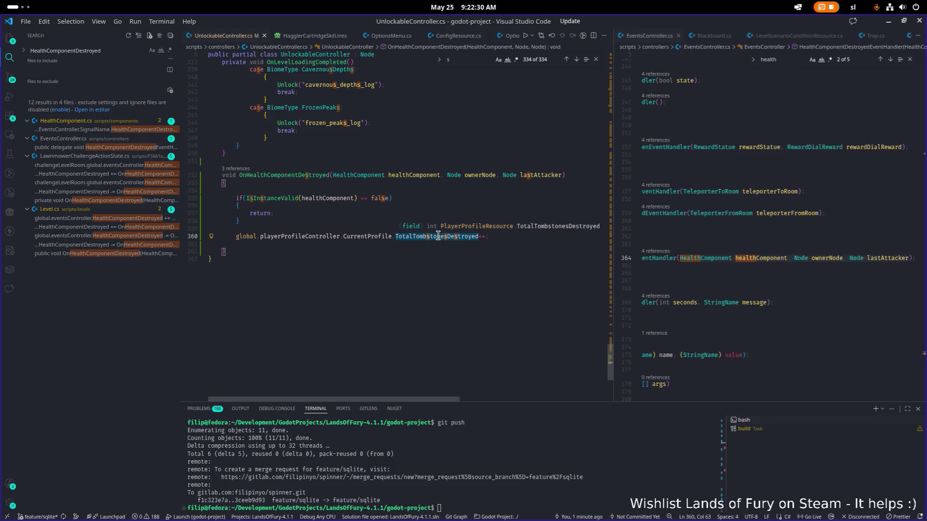
left_click(438, 236, "ctrl")
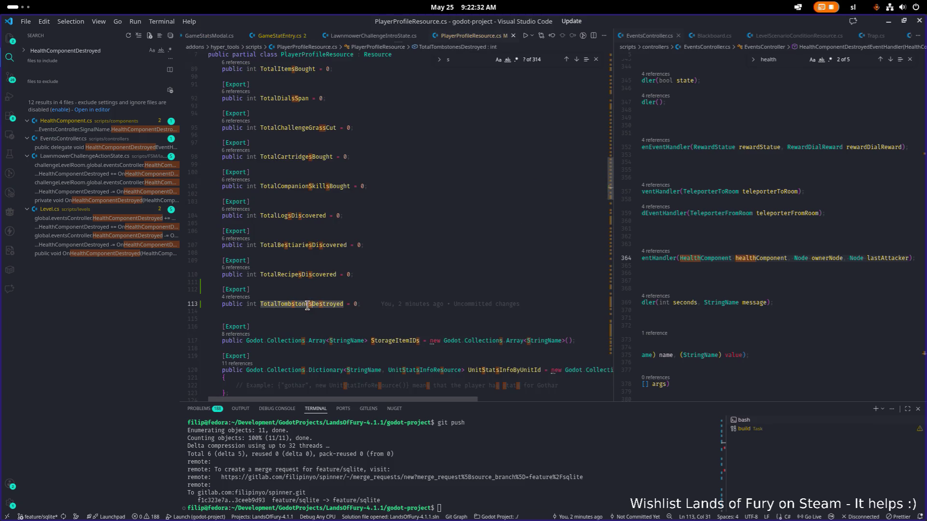
Add TotalTombstonesDestroyed = 200 to the PlayerProfileProperty enum in PlayerProfileController.cs and save.
left_click(780, 311)
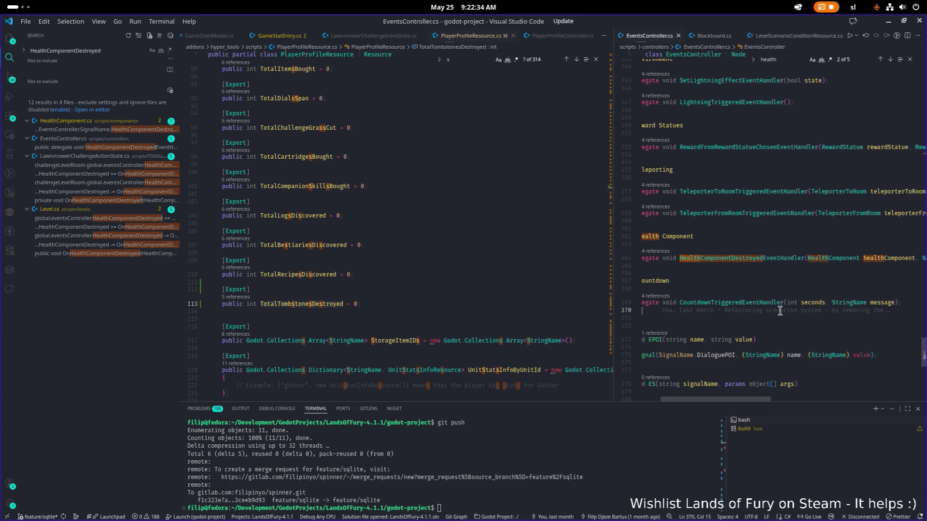
key("ctrl+p")
type("pro")
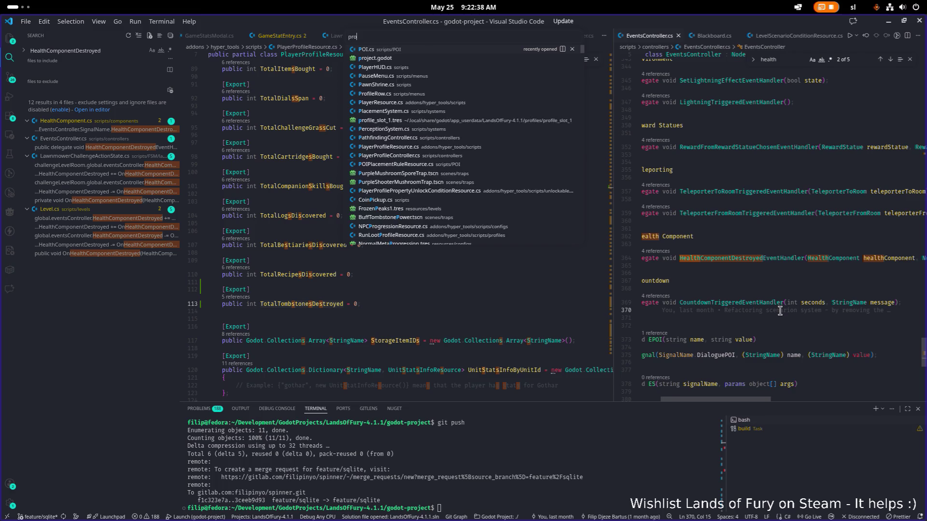
type("filecont")
key("Return")
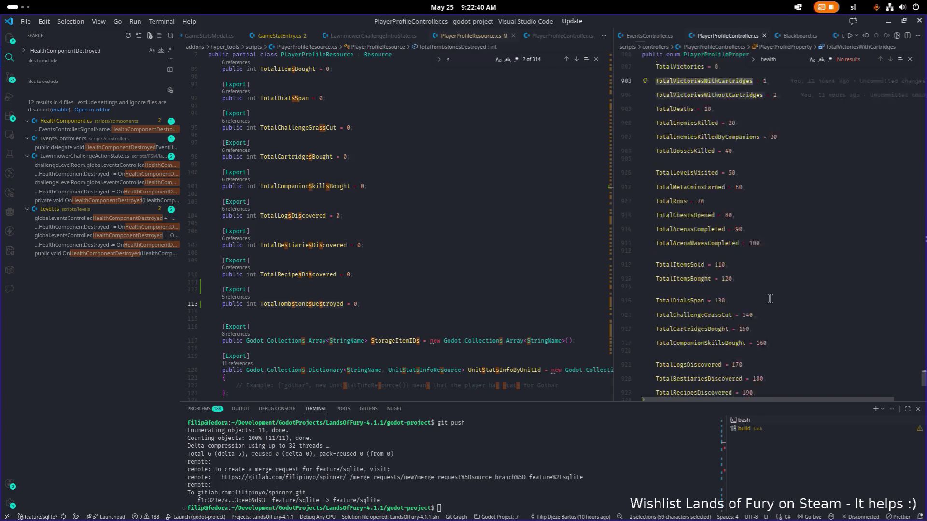
left_click(808, 200)
type(",")
key("Return")
type("TotalTombstonesDestroyed = 200")
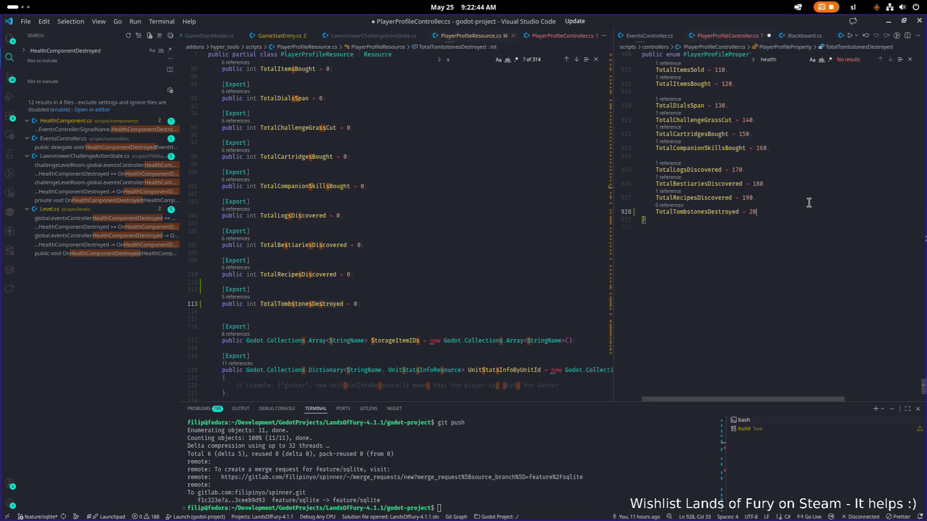
key("ctrl+s")
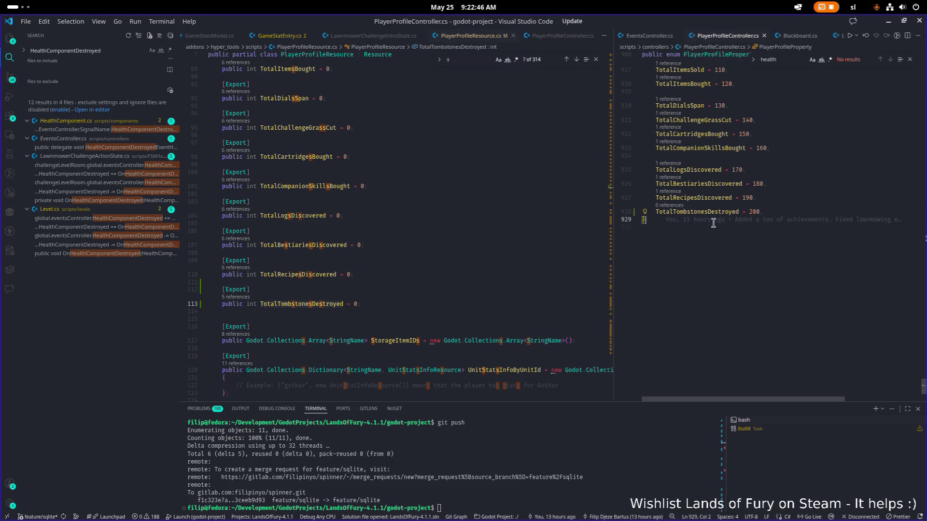
Peek references to TotalRecipesDiscovered and open PlayerProfilePropertyUnlockConditionResource.cs at its mapping.
double_click(720, 211)
key("ctrl+c")
left_click(667, 191)
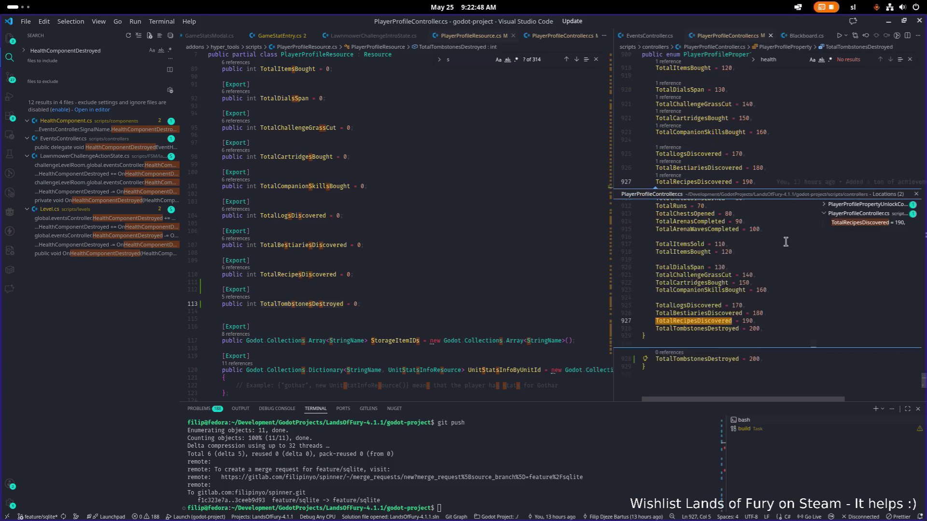
left_click(865, 205)
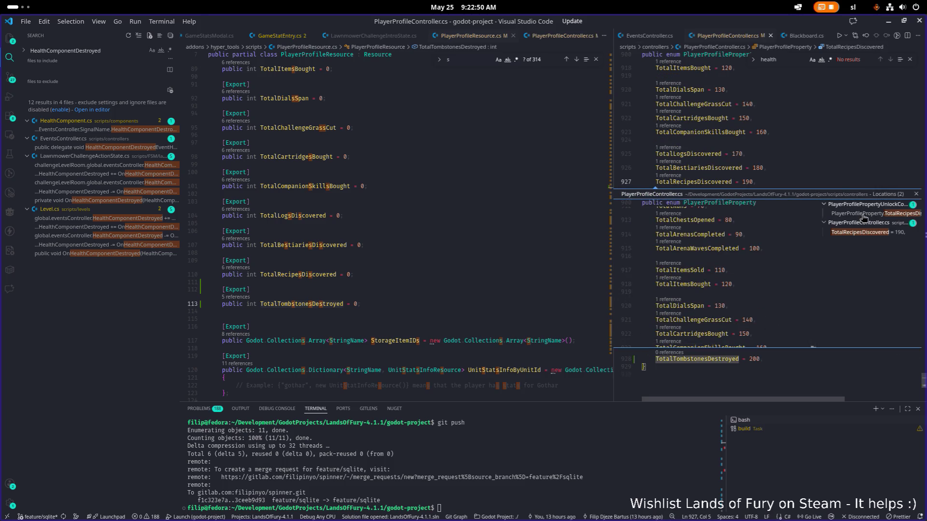
double_click(722, 255)
scroll(710, 266, "down", 1)
scroll(755, 226, "down", 2)
Duplicate the TotalRecipesDiscovered mapping line as a TotalTombstonesDestroyed entry on line 64.
key("Return")
scroll(756, 226, "up", 2)
scroll(756, 226, "right", 1)
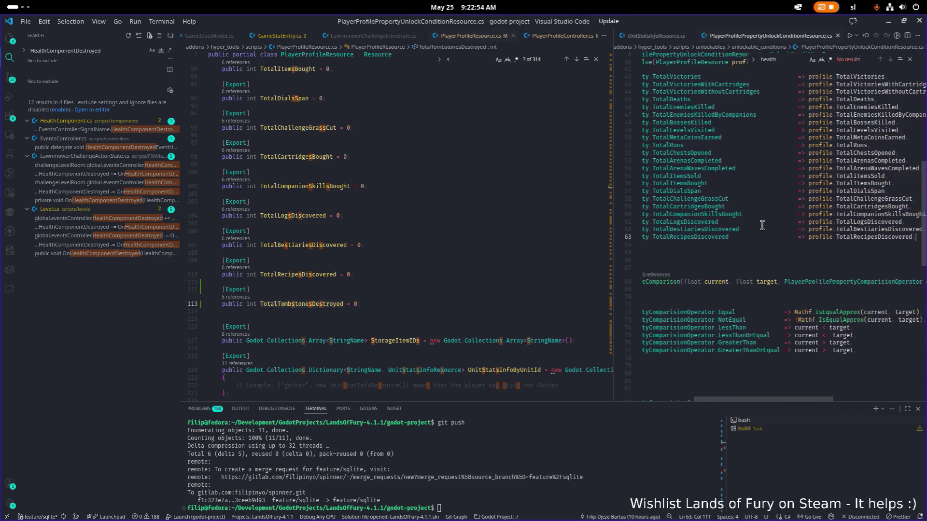
key("ctrl+v")
key("Up")
key("shift+alt+Down")
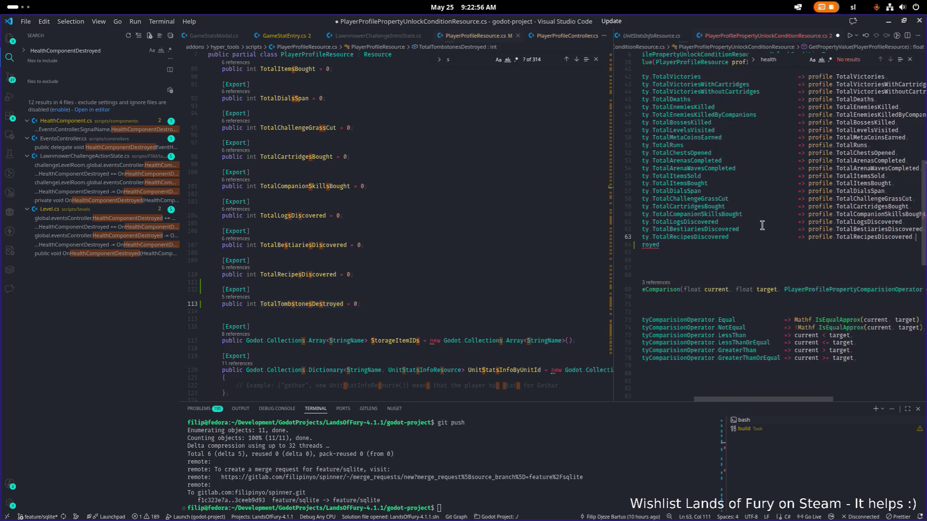
key("Down")
key("shift+End")
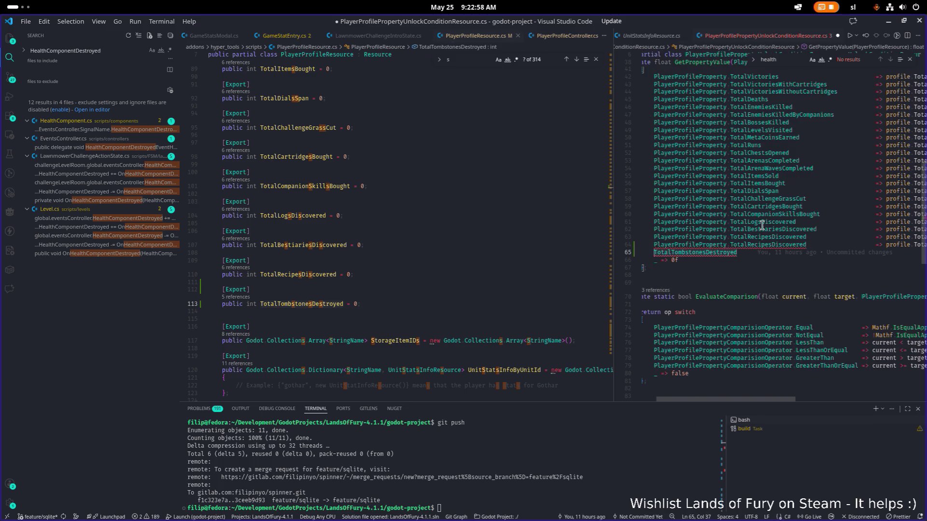
key("ctrl+x")
key("ctrl+z")
key("ctrl+z")
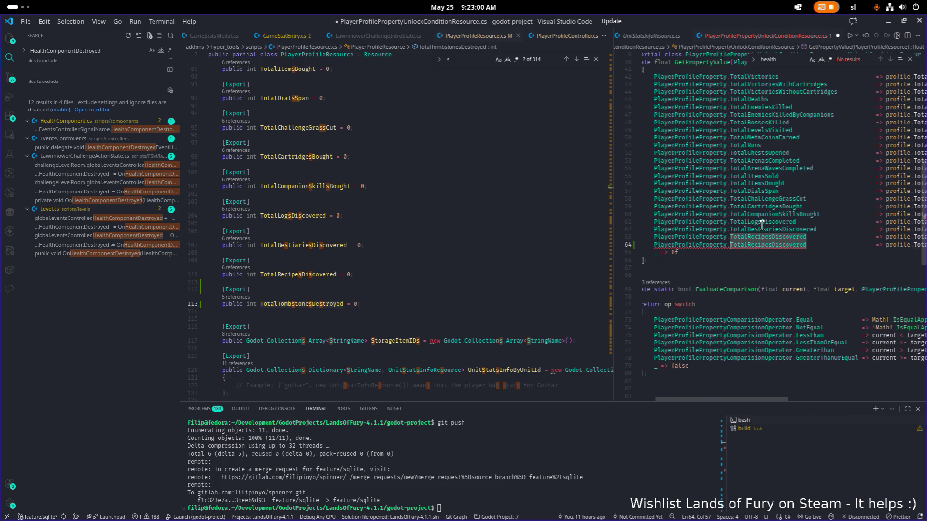
key("ctrl+z")
key("ctrl+s")
Map the new entry to profile.TotalTombstonesDestroyed and save the script.
key("ctrl+Left")
key("ctrl+Left")
key("ctrl+Left")
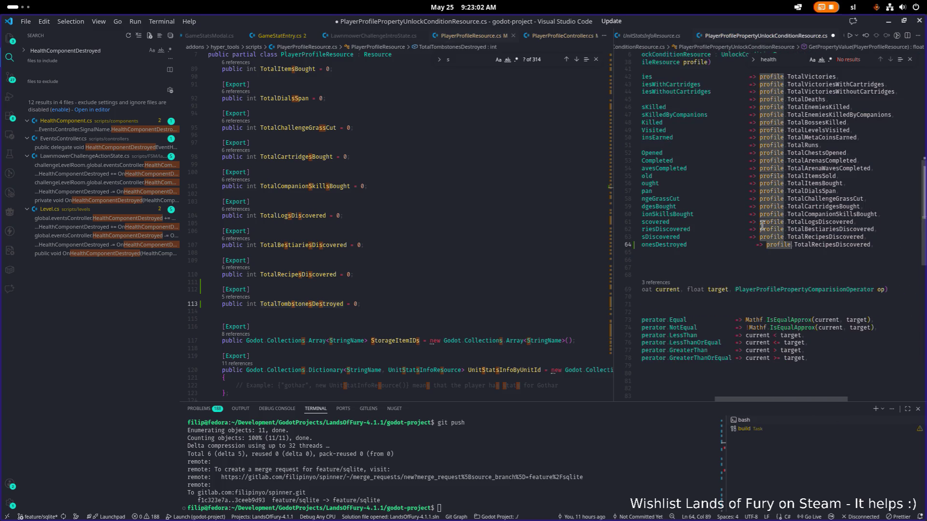
key("shift+End")
key("ctrl+v")
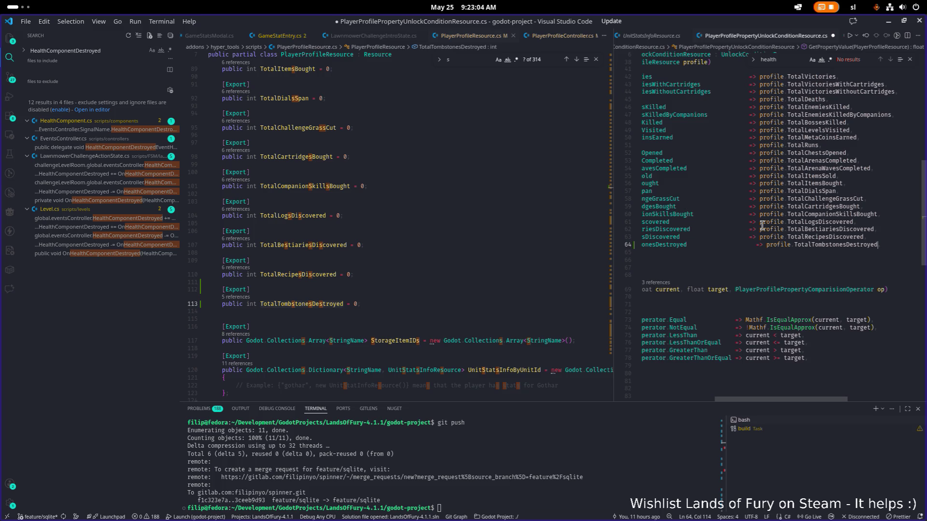
key("Home")
key("End")
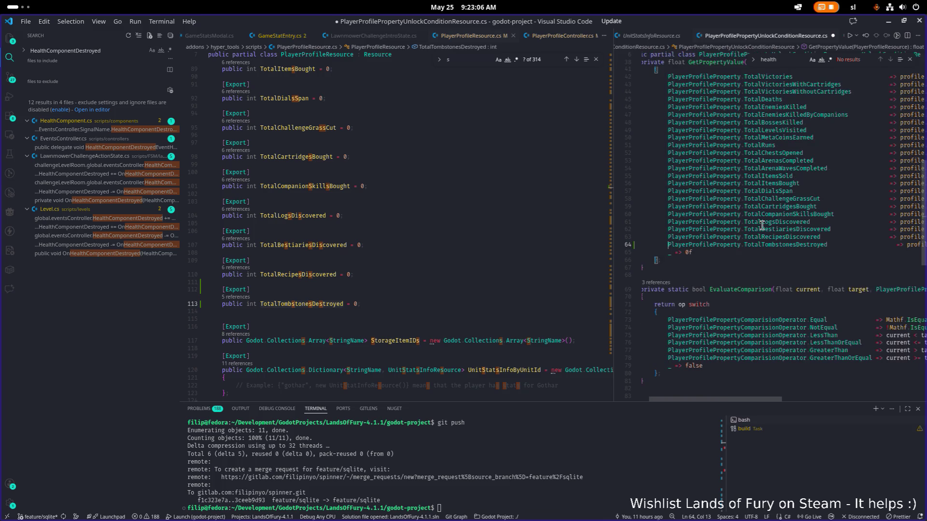
key("ctrl+Left")
key("ctrl+Left")
key("ctrl+Left")
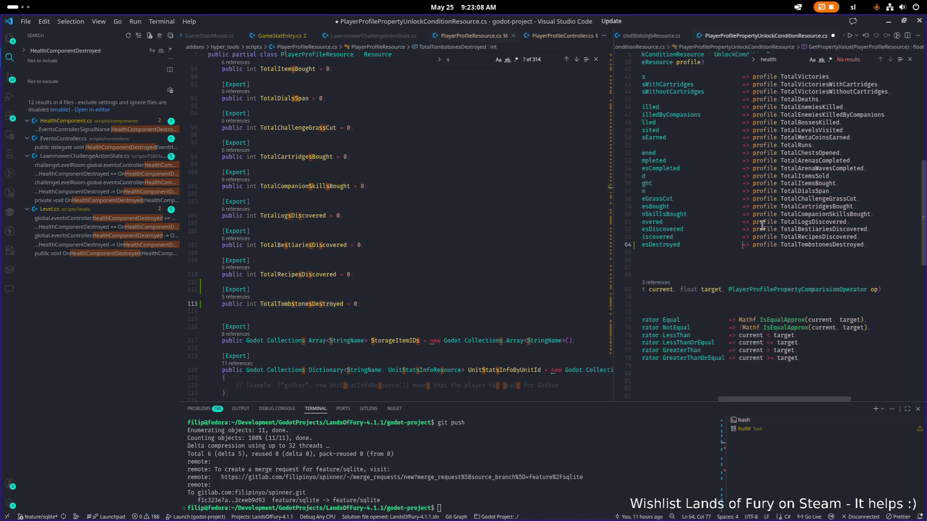
key("ctrl+s")
key("Home")
key("Home")
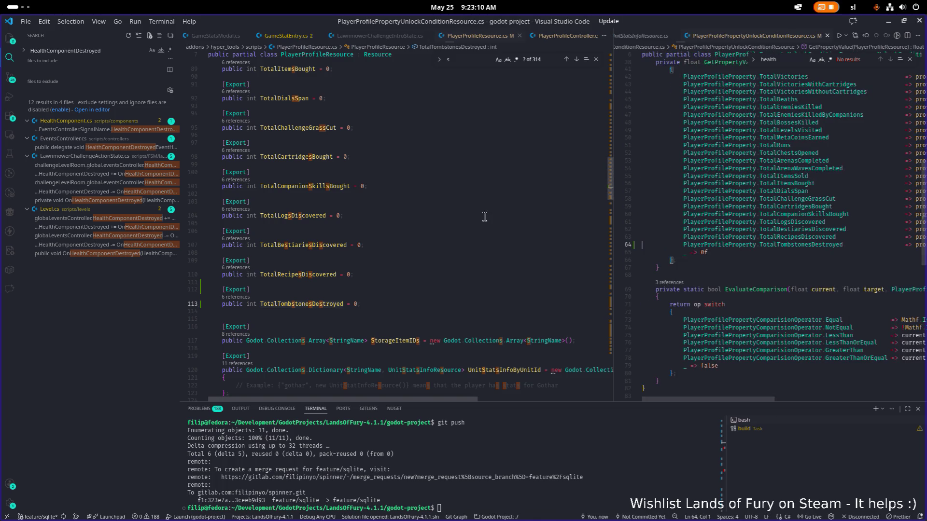
Check the TotalTombstonesDestroyed name against the profile resource, then minimize VS Code.
double_click(772, 244)
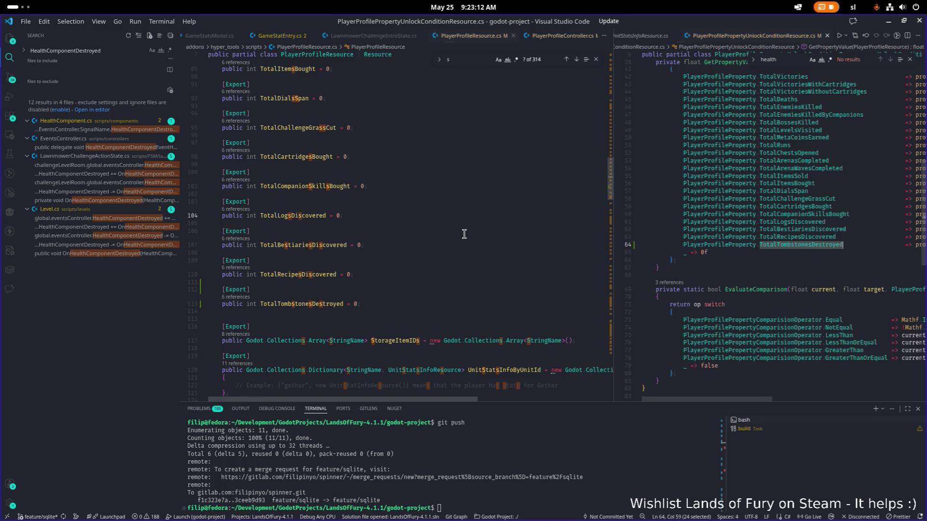
scroll(420, 245, "down", 1)
double_click(338, 266)
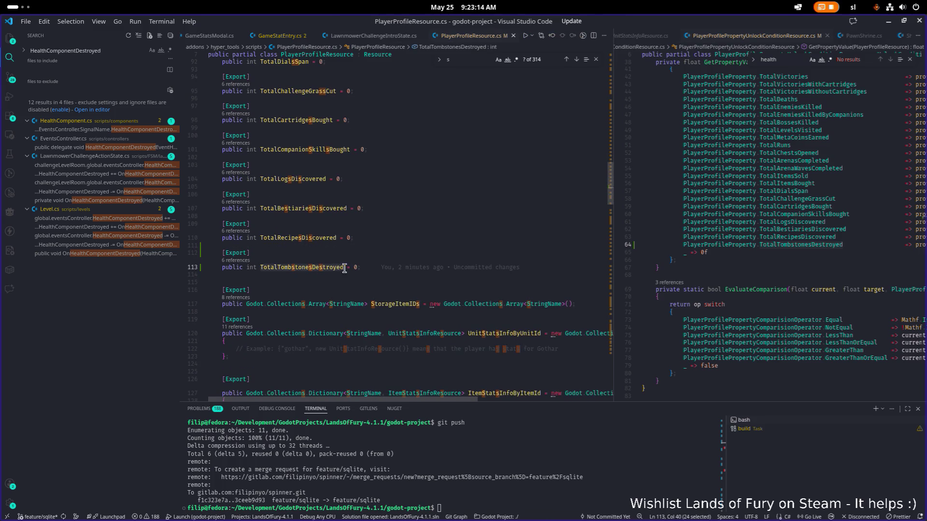
left_click(372, 227)
left_click(916, 22)
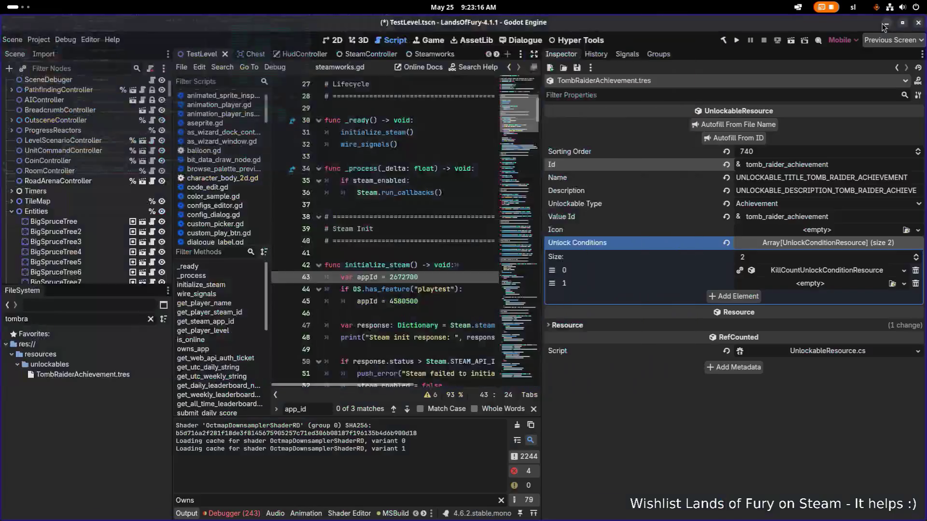
Remove the kill-count unlock condition, rebuild the .NET project and list condition types for the empty entry.
left_click(914, 270)
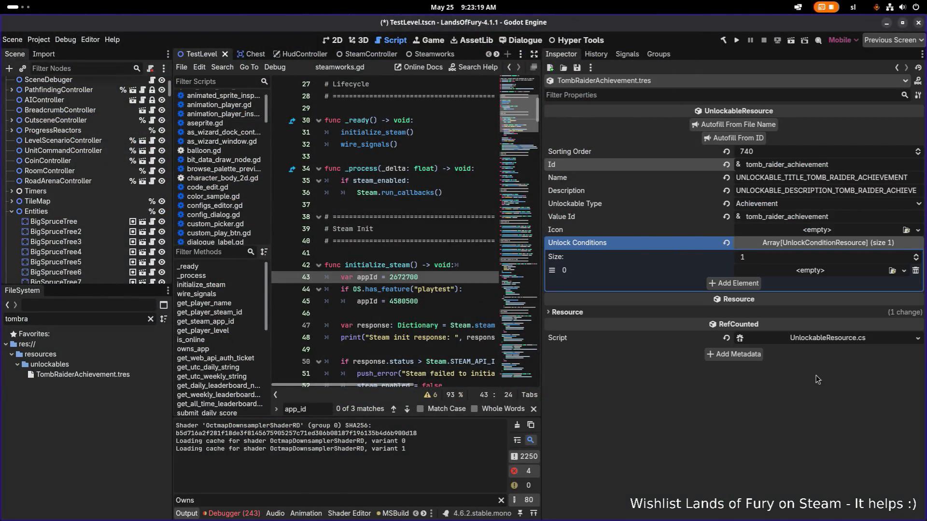
left_click(721, 40)
left_click(827, 274)
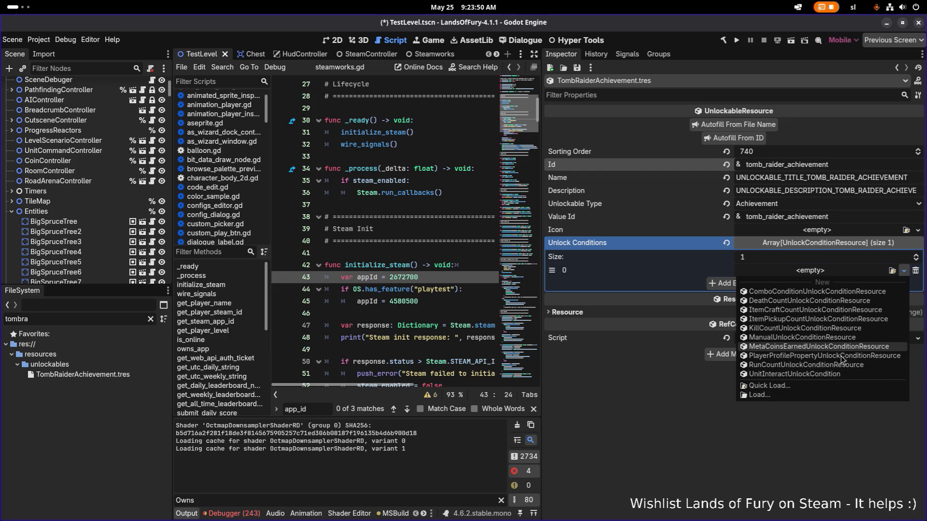
Make the condition a PlayerProfileProperty unlock on TotalTombstonesDestroyed with target value 666 and save the scene.
left_click(840, 356)
left_click(820, 270)
left_click(803, 285)
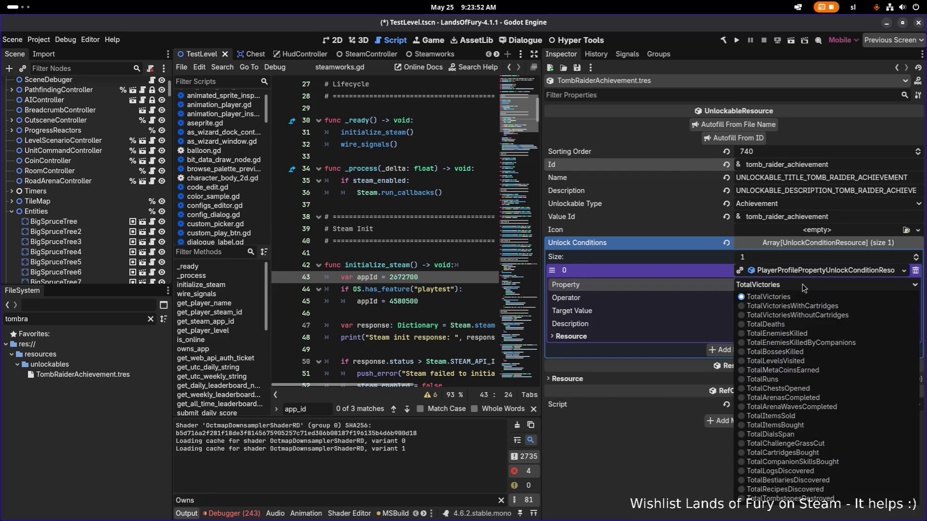
left_click(787, 500)
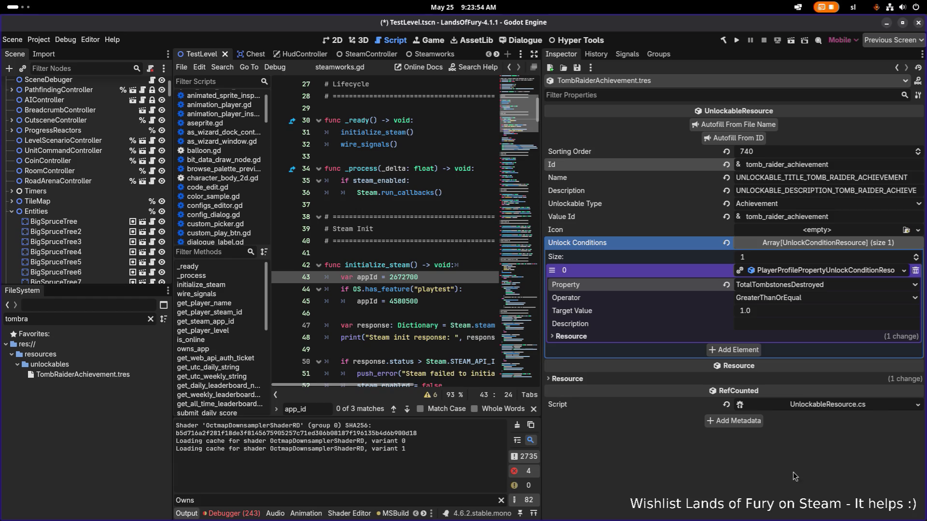
left_click(796, 313)
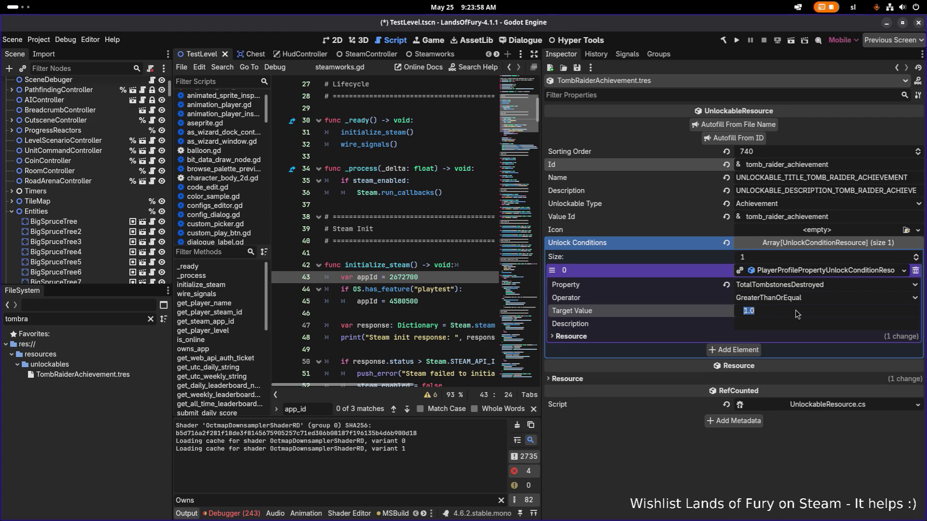
type("12")
key("Return")
key("ctrl+s")
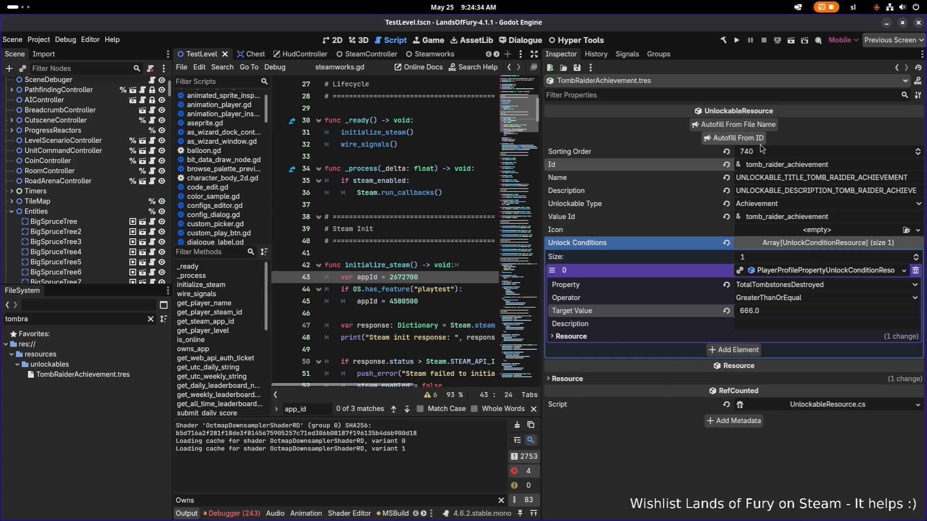
Clear the 'tombra' FileSystem filter.
left_click(73, 315)
key("ctrl+a")
key("BackSpace")
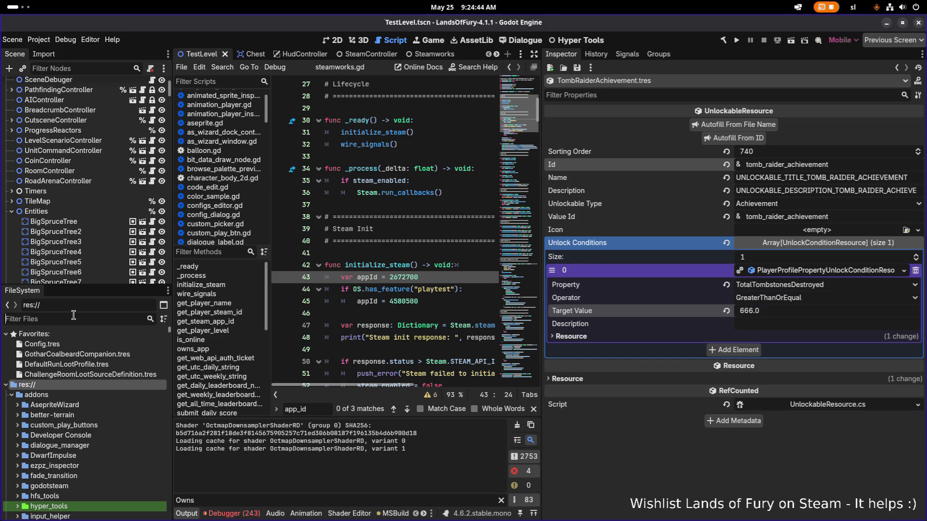
type("unlockab")
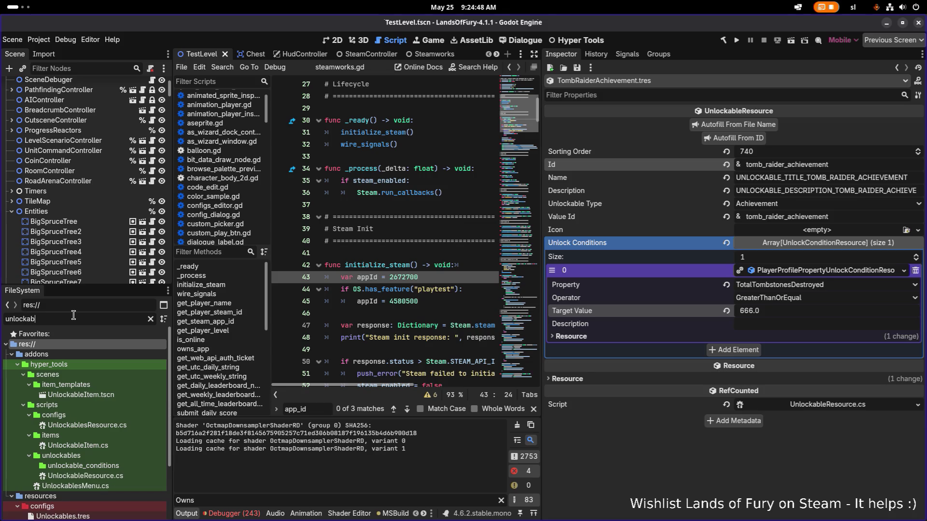
scroll(72, 427, "down", 1)
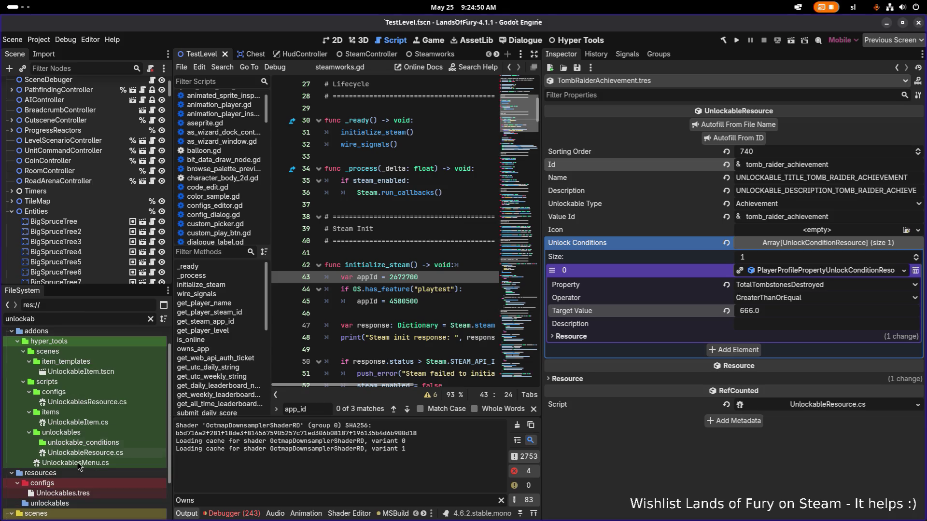
Open Unlockables.tres, re-import all unlockables so achievements hold 42 entries, then switch windows.
left_click(81, 492)
scroll(594, 215, "down", 3)
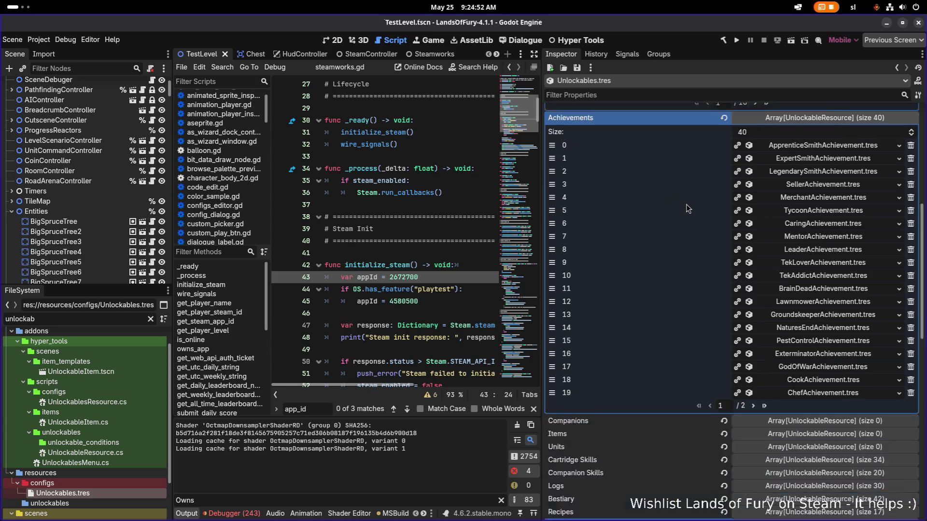
scroll(685, 204, "down", 5)
scroll(734, 316, "up", 3)
scroll(734, 316, "up", 4)
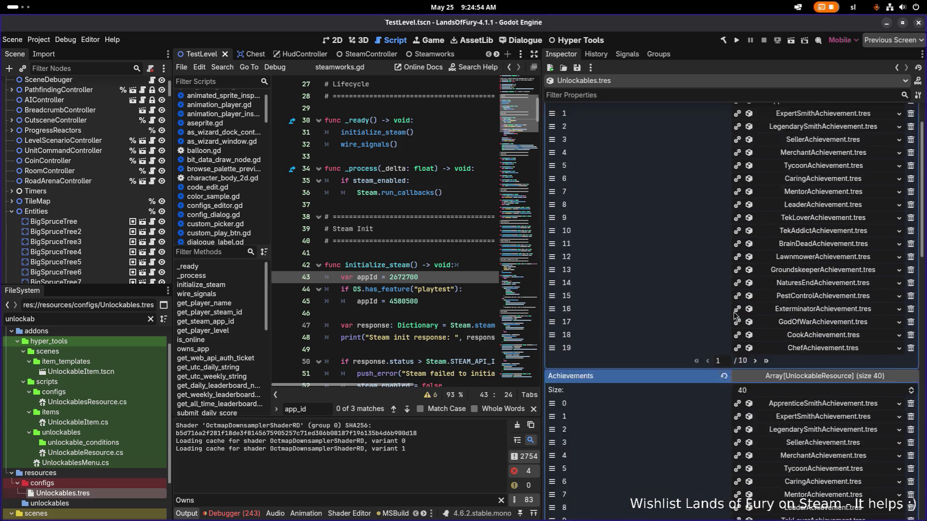
scroll(734, 315, "down", 1)
scroll(734, 316, "down", 1)
scroll(735, 316, "down", 5)
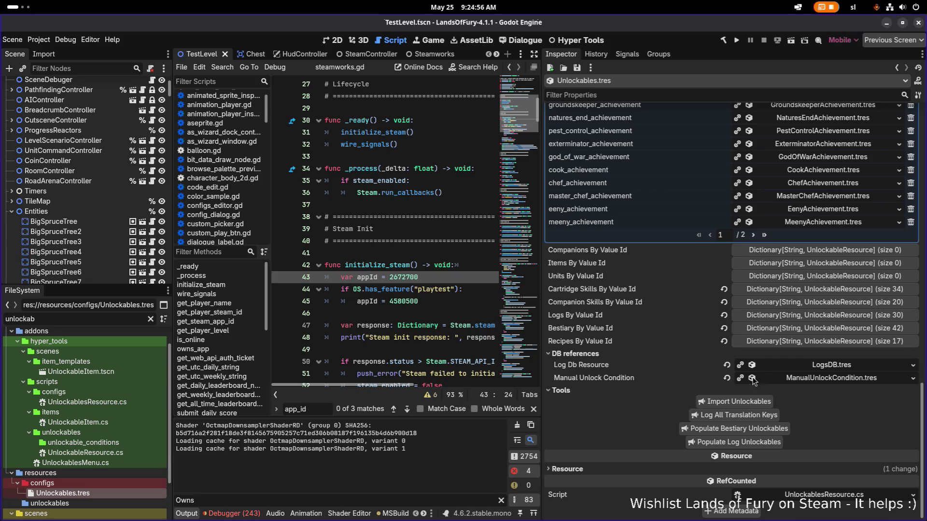
left_click(735, 400)
scroll(688, 370, "up", 2)
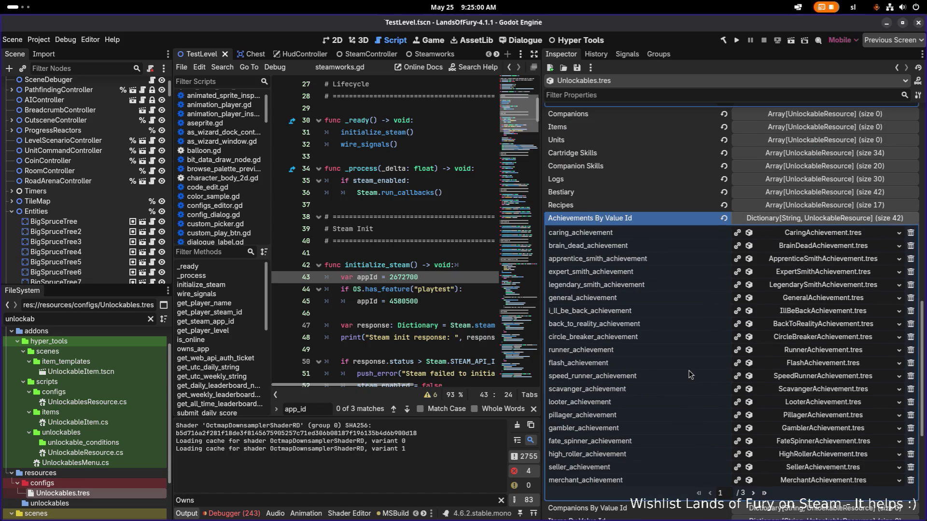
scroll(688, 371, "down", 2)
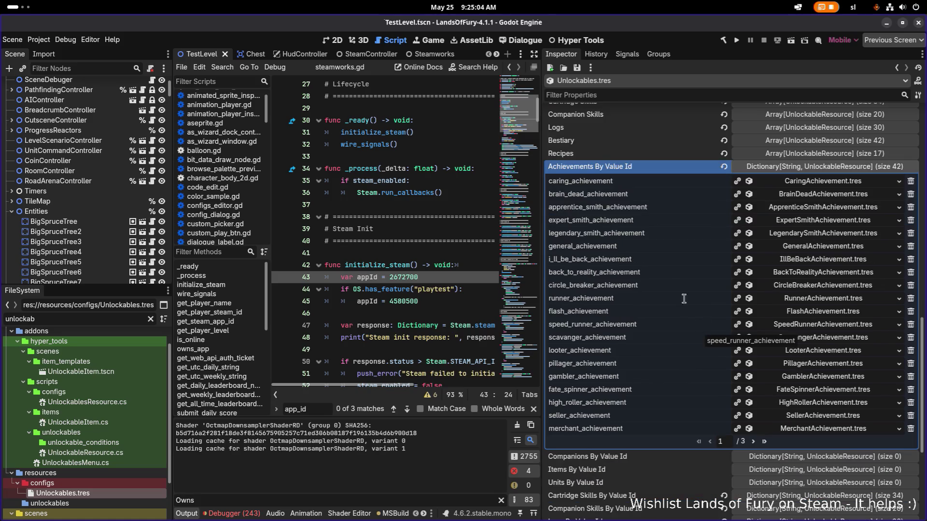
scroll(683, 299, "up", 4)
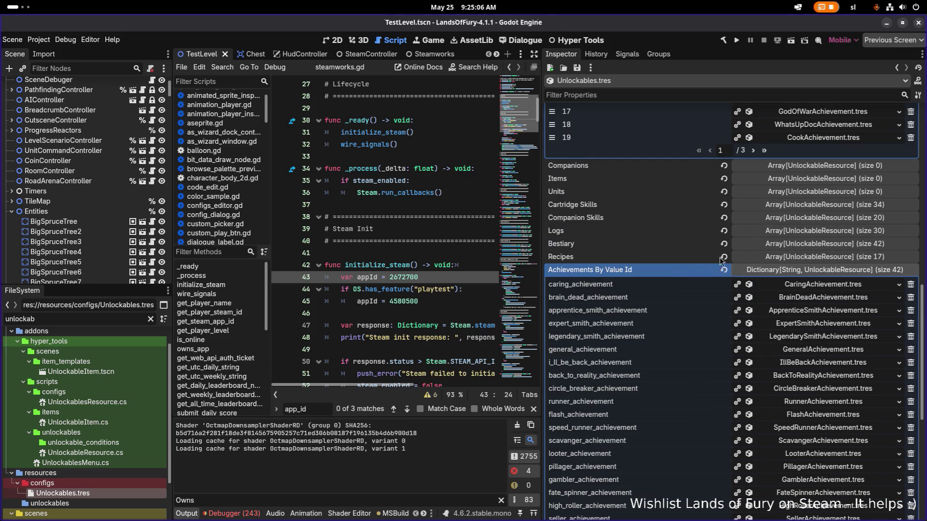
left_click(798, 274)
scroll(769, 268, "up", 10)
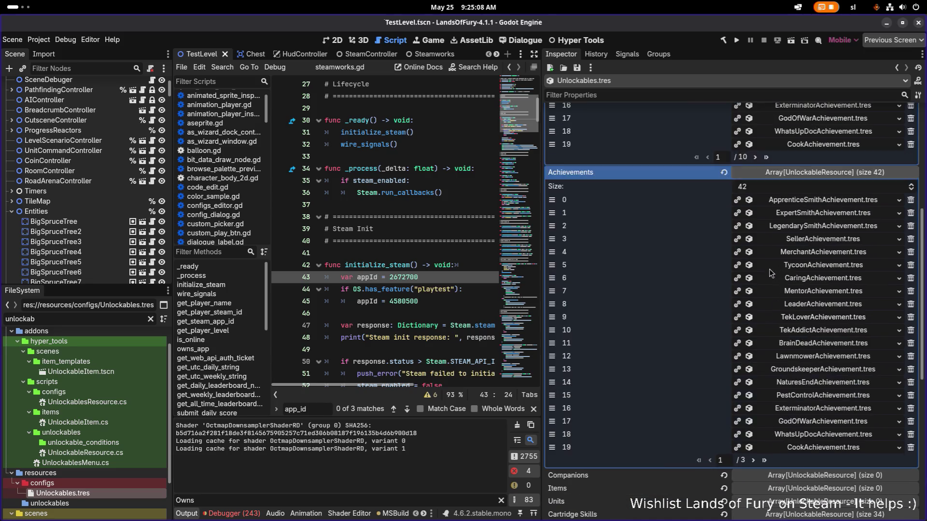
key("alt+Tab")
key("Tab")
key("Tab")
key("Tab")
left_click(194, 257)
key("m")
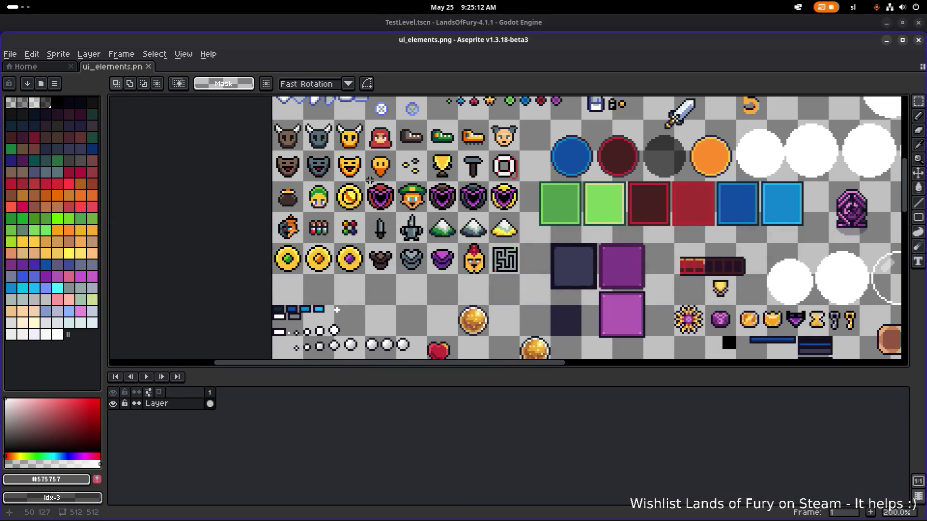
scroll(350, 345, "up", 2)
scroll(368, 206, "up", 3)
scroll(373, 213, "right", 1)
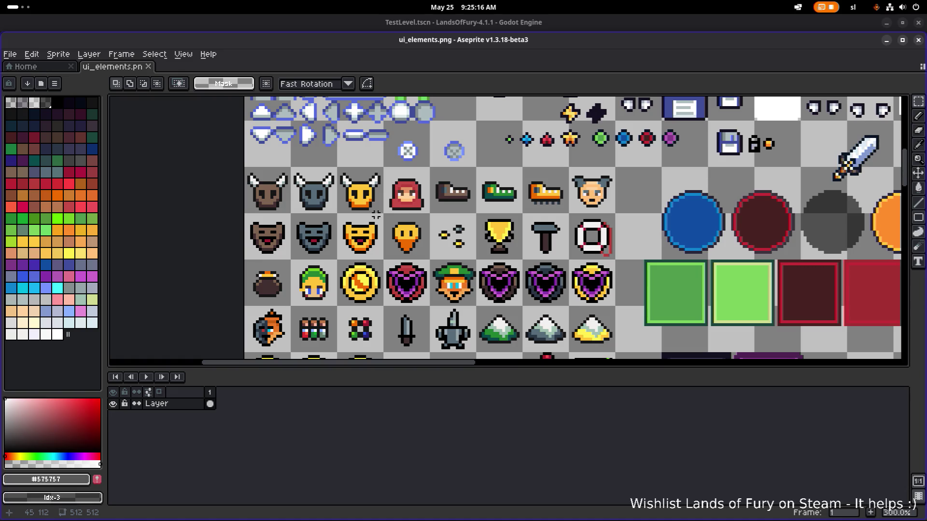
left_click_drag(376, 211, 307, 178)
scroll(317, 184, "down", 1)
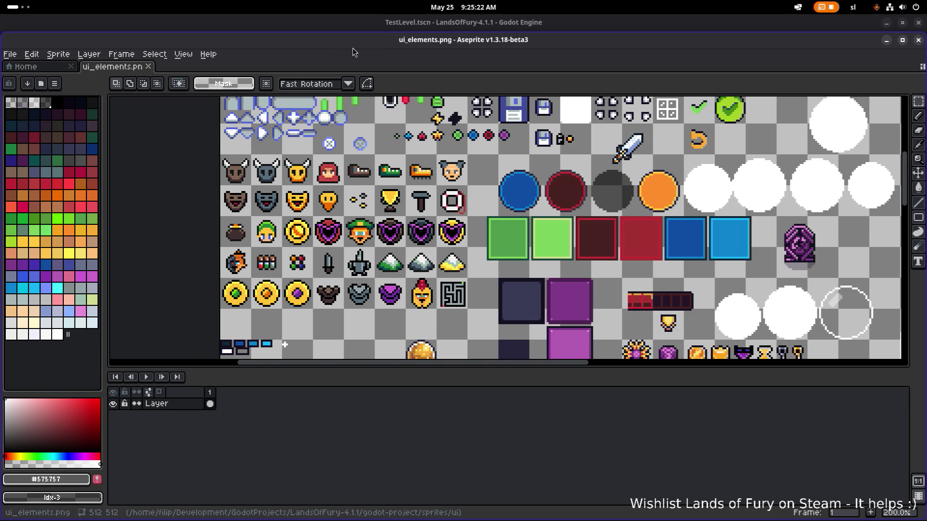
key("alt+Tab")
key("Tab")
key("Tab")
key("Tab")
key("Left")
key("Left")
key("Left")
key("Left")
key("alt+Tab")
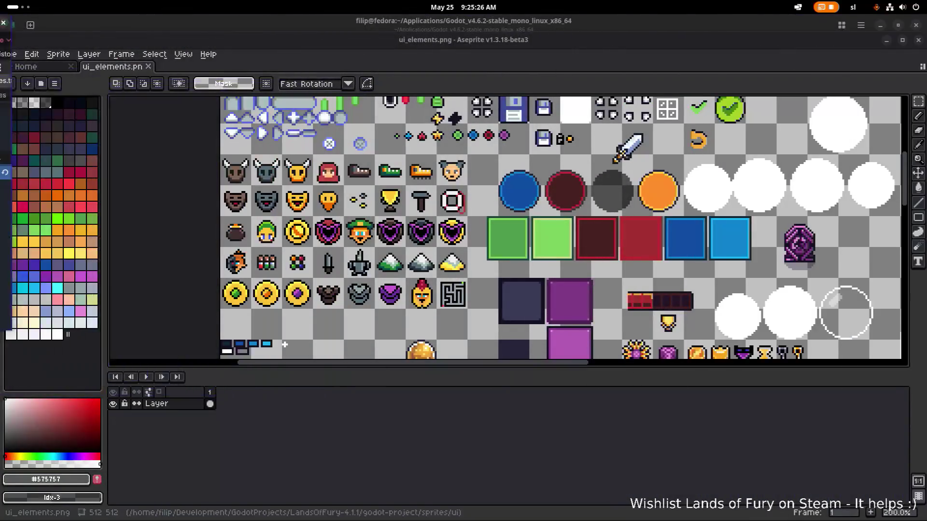
key("alt+Tab")
scroll(796, 280, "down", 5)
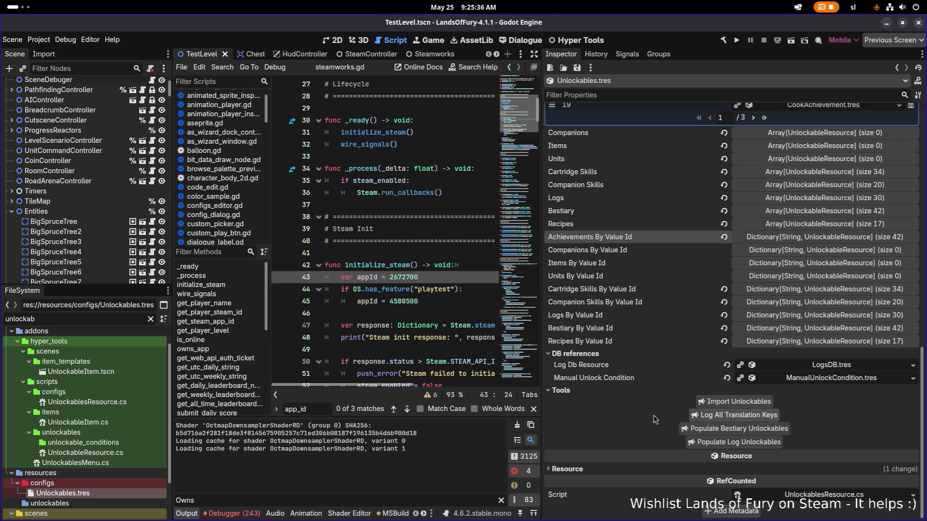
Review the Achievements By Value Id dictionary, inspecting the caring_achievement entry.
left_click(501, 500)
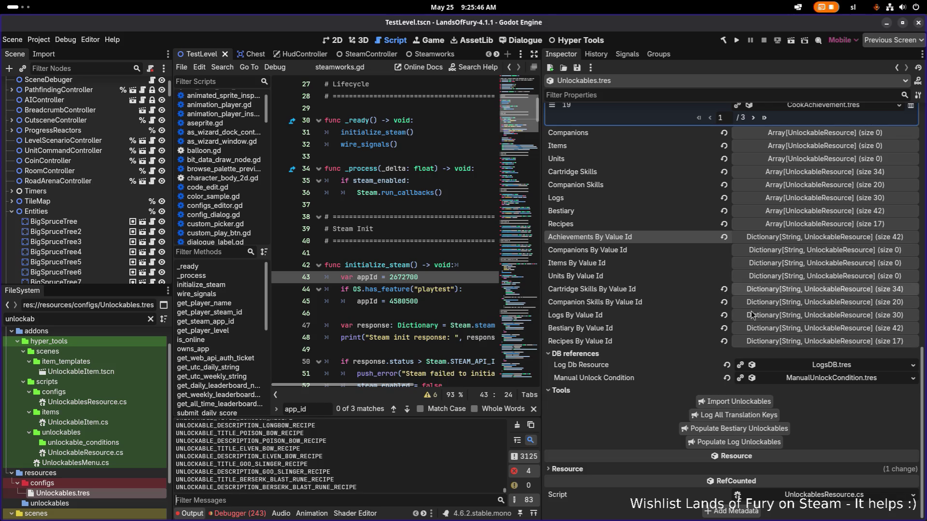
left_click(805, 239)
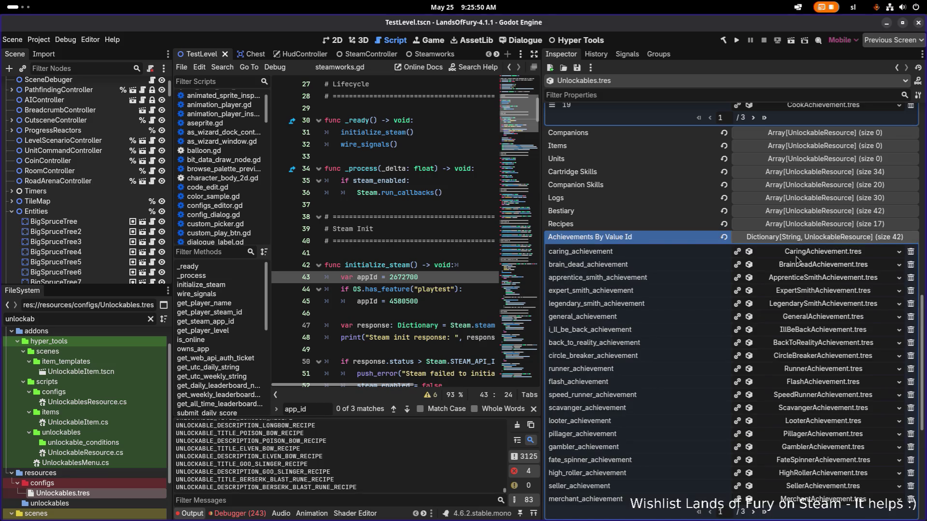
left_click(807, 254)
left_click(808, 253)
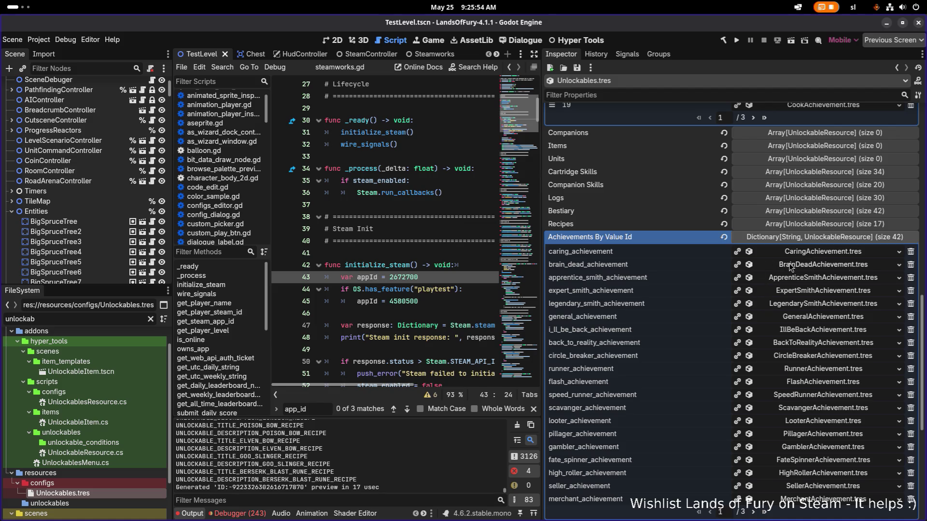
scroll(801, 238, "up", 7)
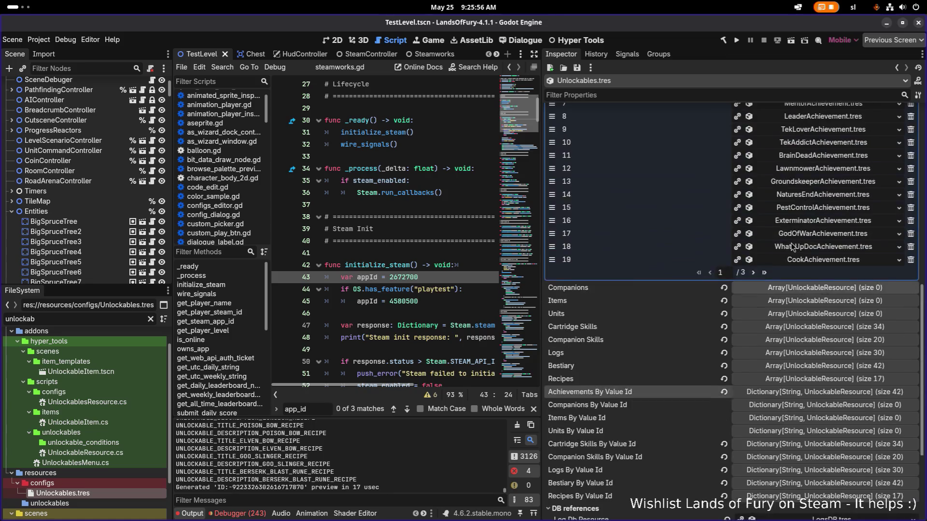
scroll(792, 247, "up", 2)
Switch from Godot back to Aseprite with ui_elements.png.
key("alt+Tab")
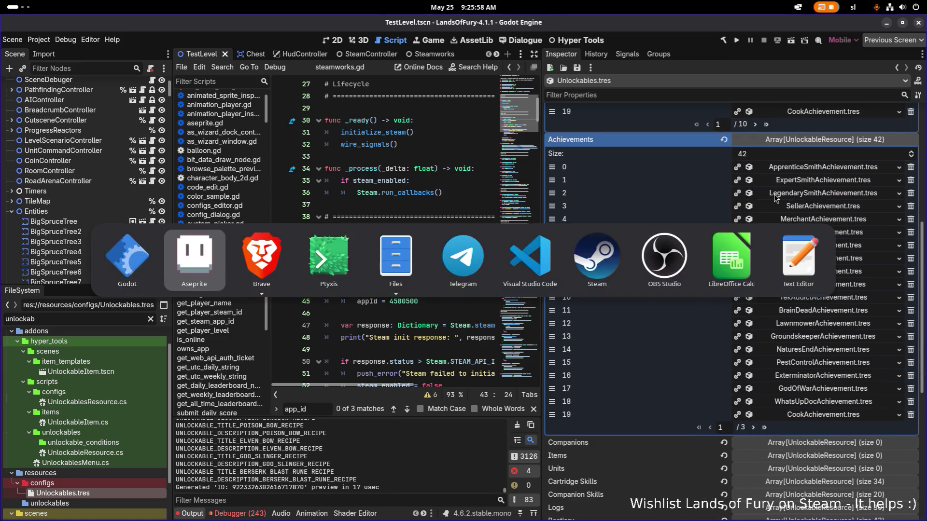
key("Escape")
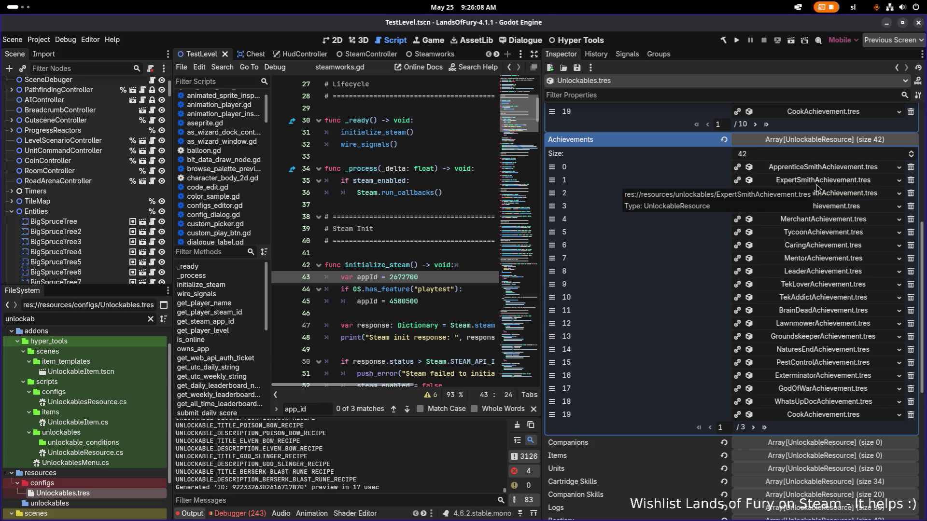
key("alt+Tab")
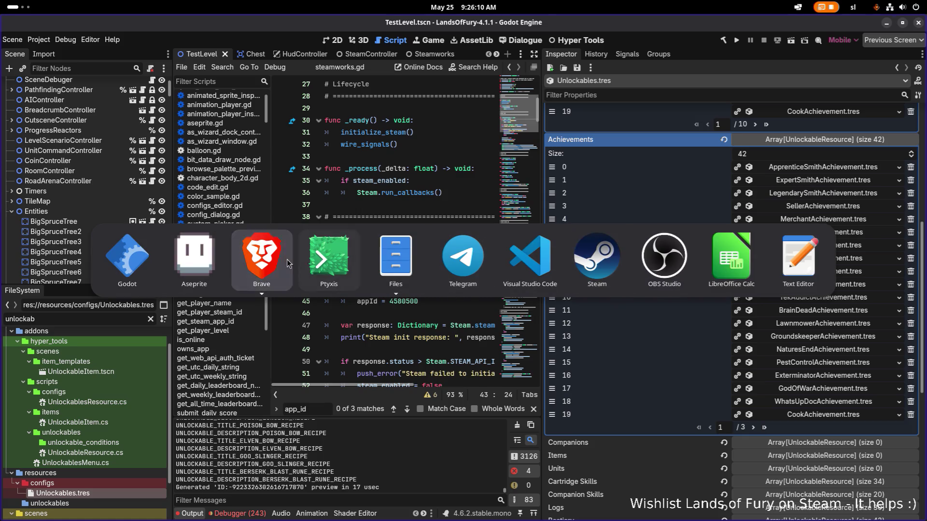
scroll(337, 189, "left", 3)
scroll(337, 188, "down", 1)
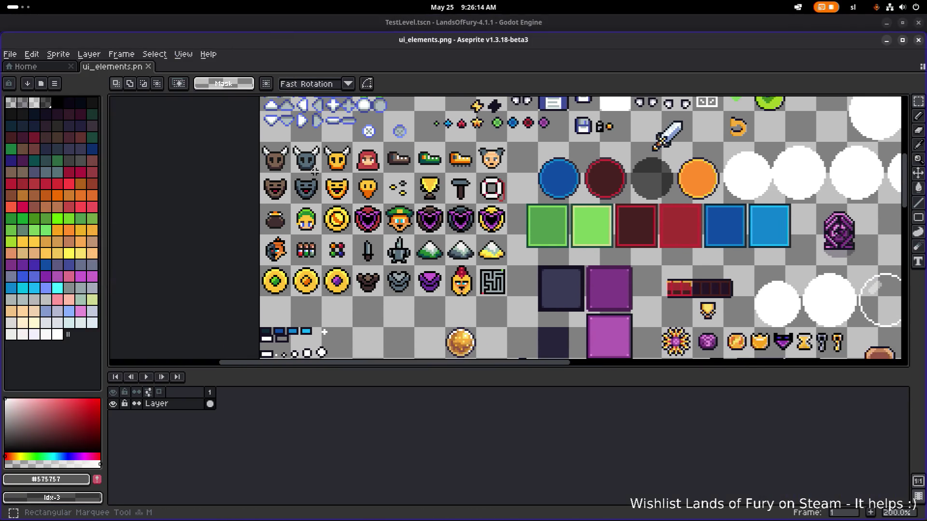
Load the default palette, then select the top row of horned heads.
left_click(54, 83)
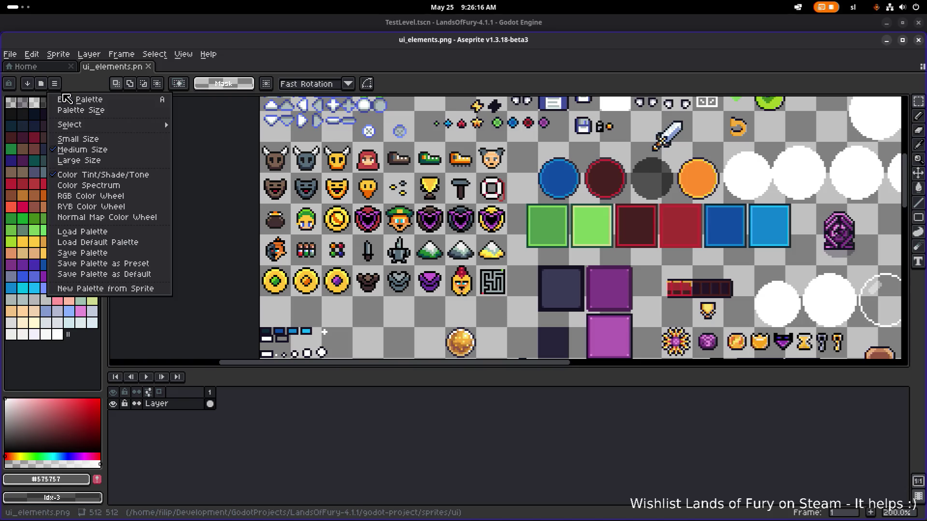
left_click(104, 248)
scroll(276, 190, "right", 2)
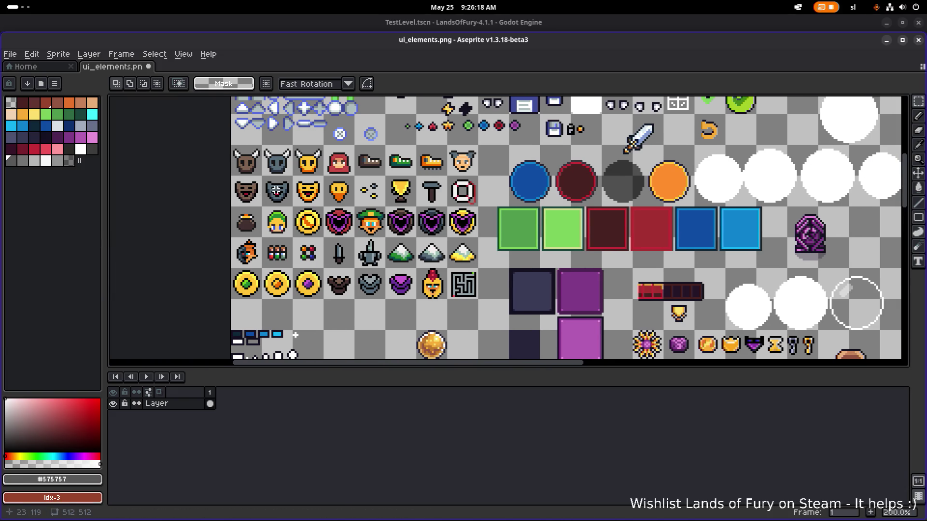
scroll(275, 189, "left", 2)
scroll(264, 181, "up", 2)
scroll(265, 181, "down", 2)
left_click_drag(264, 175, 364, 140)
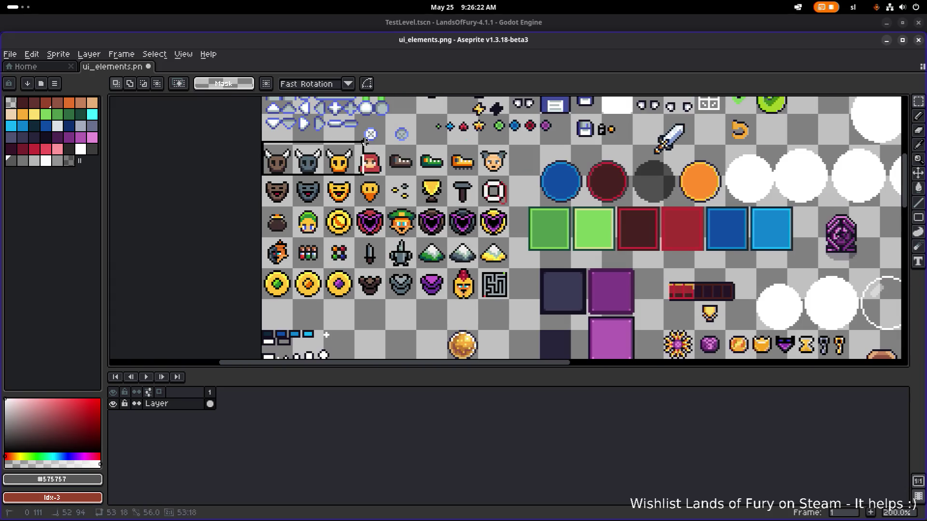
scroll(297, 208, "down", 2)
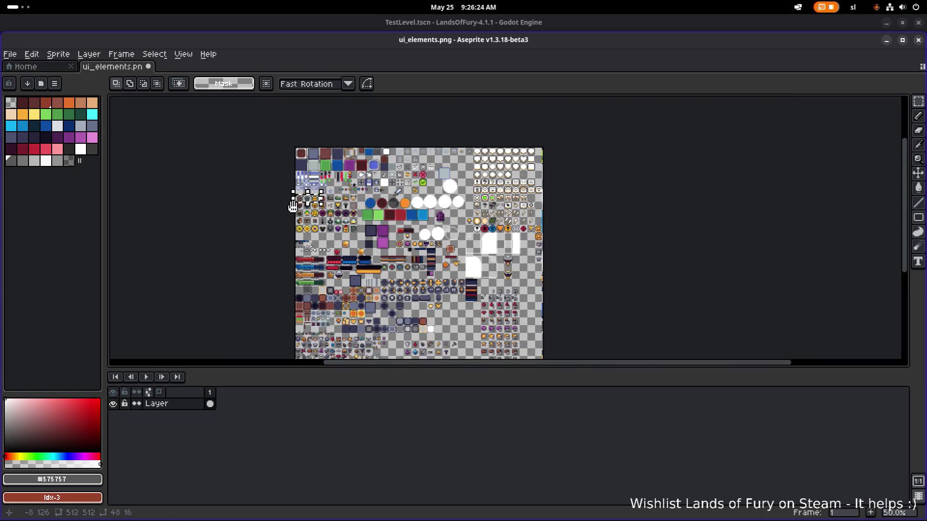
scroll(291, 207, "up", 2)
scroll(292, 206, "up", 2)
Move the horned heads to a lower row and paste the hammer into the empty cell below the coins.
mouse_move(366, 155)
left_mouse_down()
mouse_move(372, 190)
mouse_move(426, 288)
left_mouse_up()
scroll(435, 240, "down", 5)
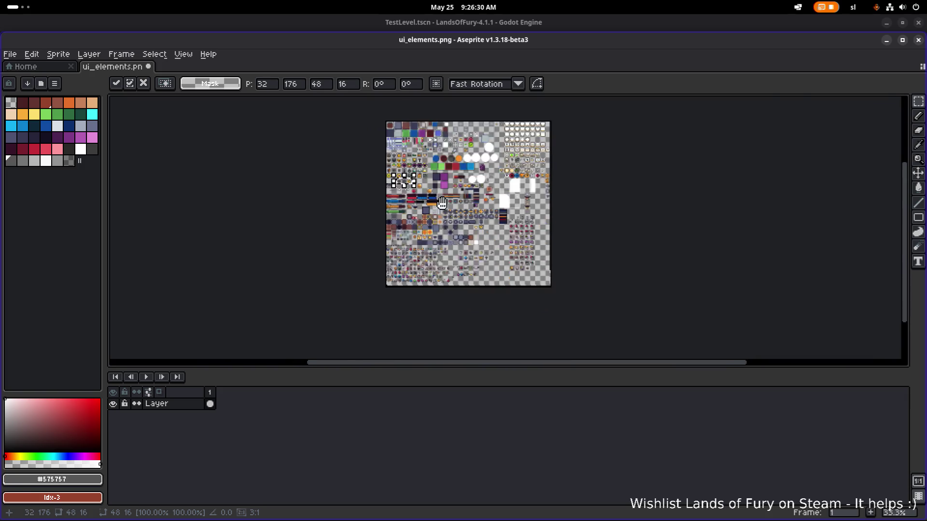
scroll(441, 203, "up", 4)
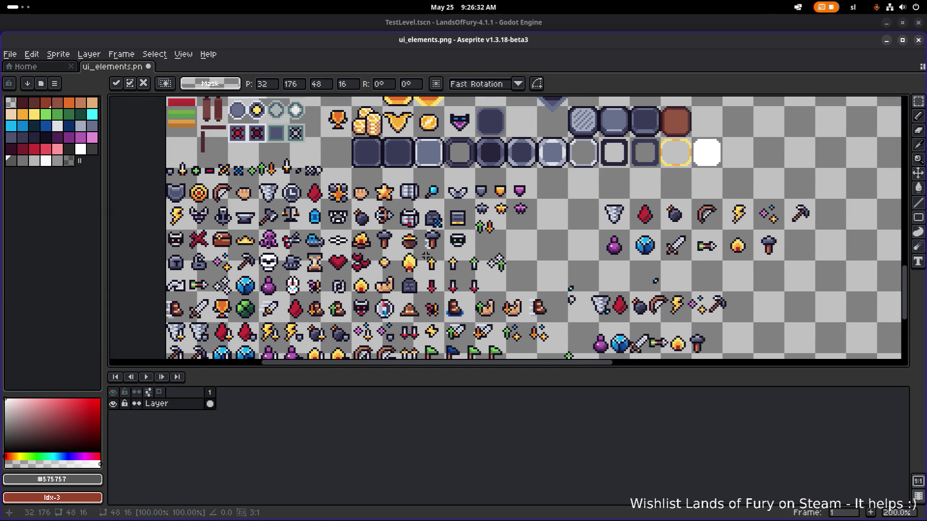
key("Return")
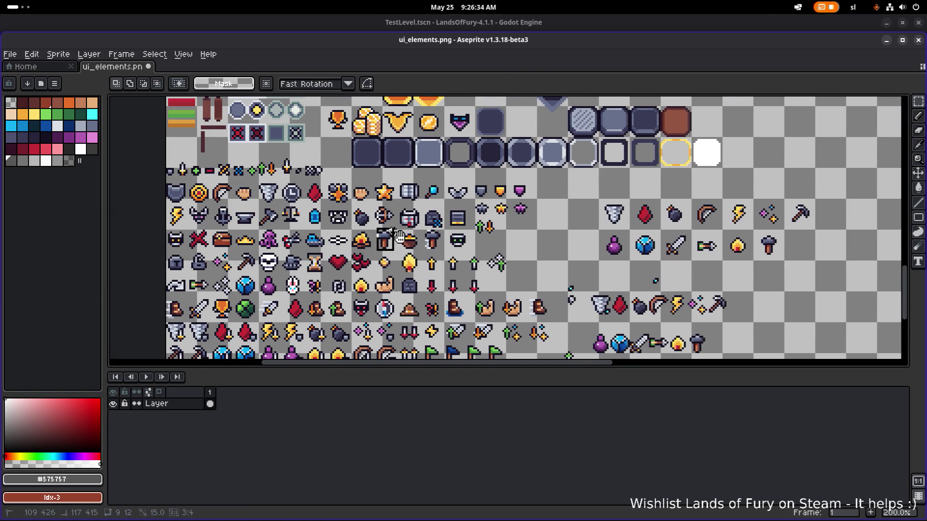
scroll(377, 246, "down", 4)
scroll(355, 232, "up", 1)
scroll(358, 283, "up", 1)
scroll(370, 319, "up", 1)
scroll(370, 334, "up", 1)
scroll(377, 330, "up", 1)
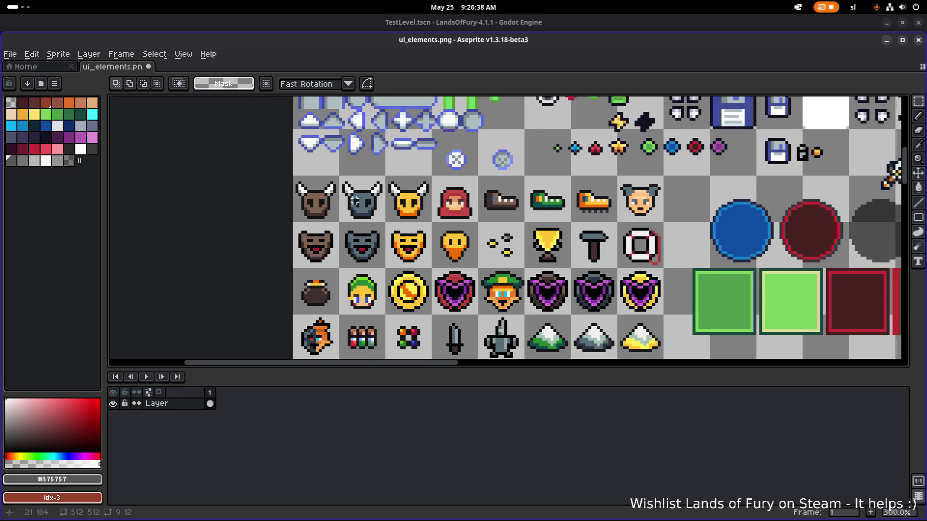
key("ctrl+v")
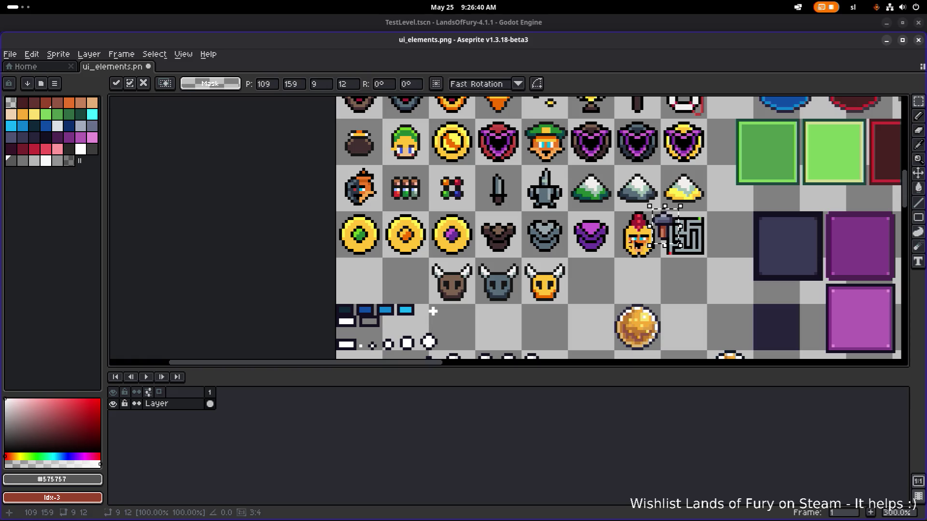
left_click_drag(665, 228, 362, 288)
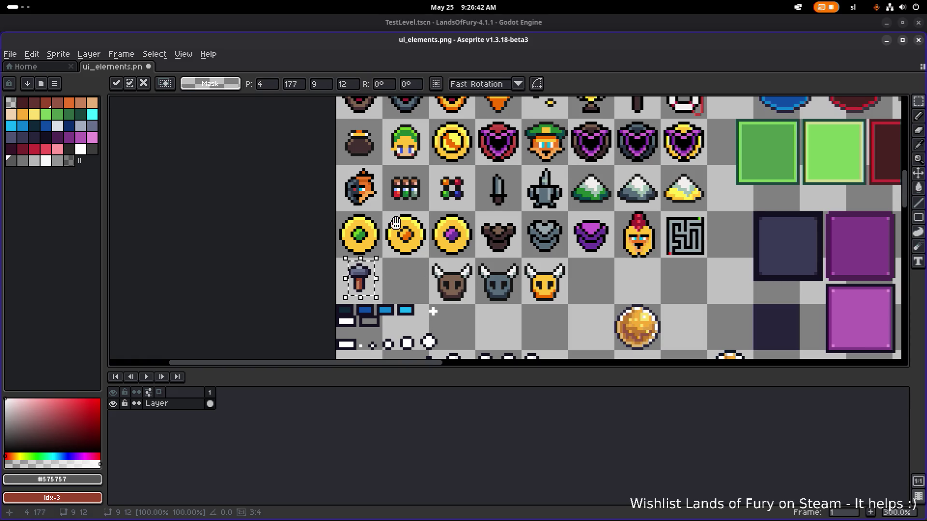
scroll(392, 221, "up", 1)
left_click(346, 144)
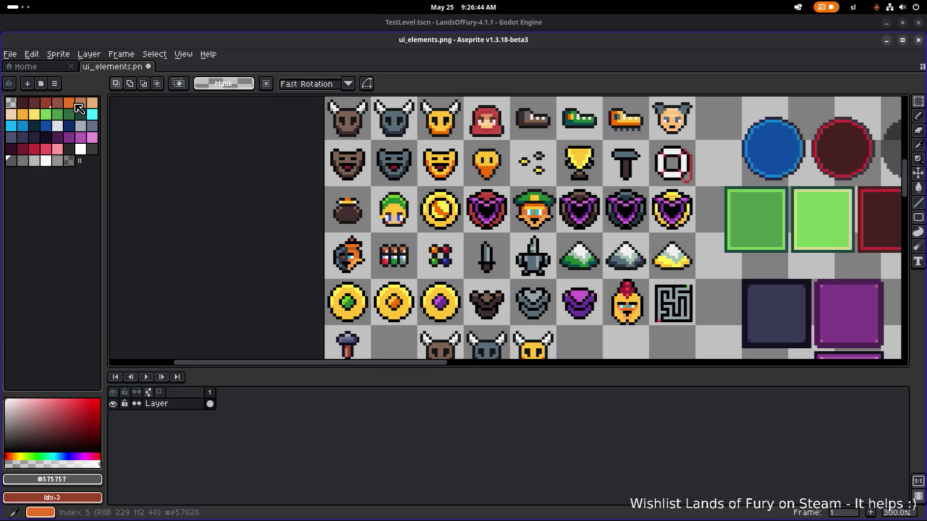
scroll(249, 209, "down", 1)
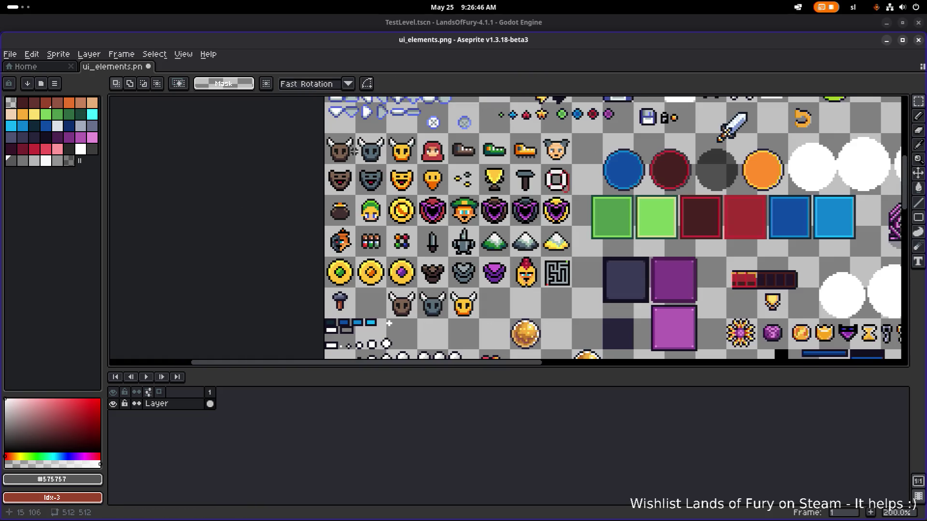
Erase the original horned heads and select the hammer sprite for moving.
left_click_drag(416, 164, 321, 126)
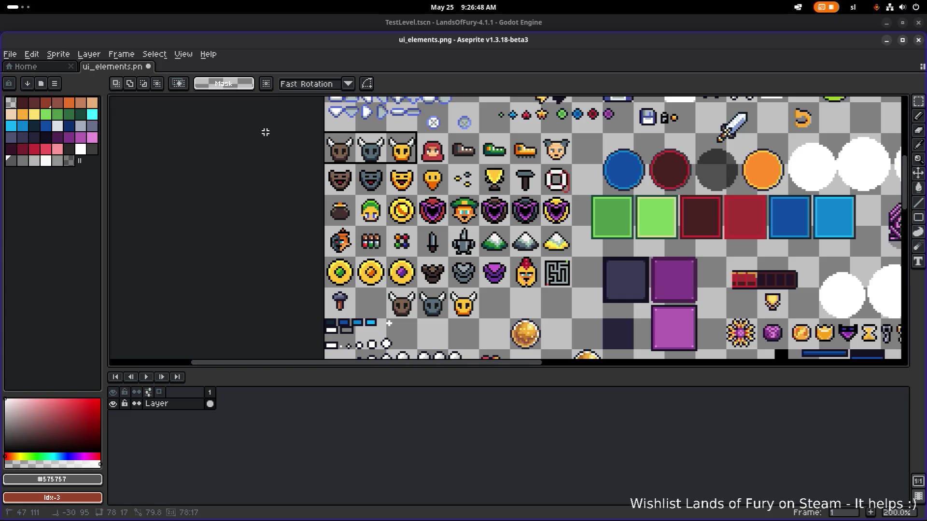
key("Delete")
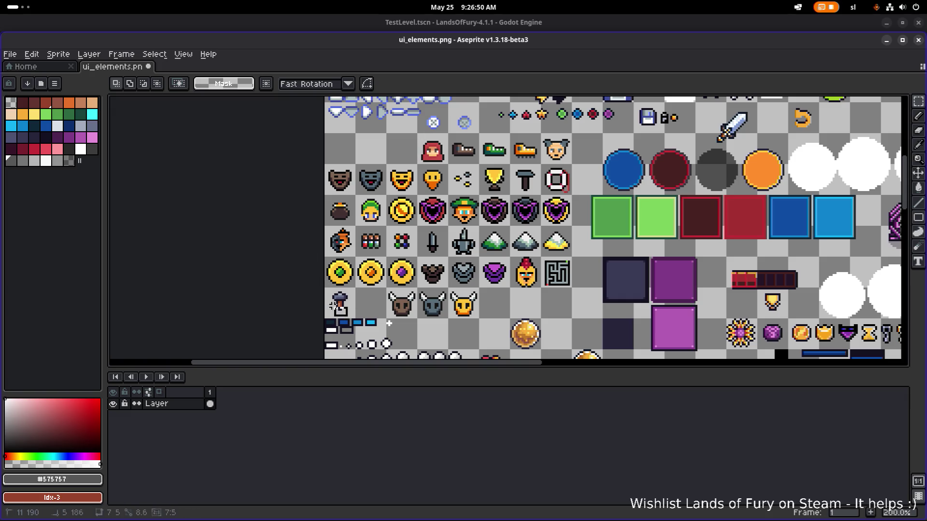
mouse_move(329, 302)
left_mouse_down()
mouse_move(354, 316)
mouse_move(347, 149)
mouse_move(343, 160)
left_mouse_up()
scroll(348, 148, "up", 4)
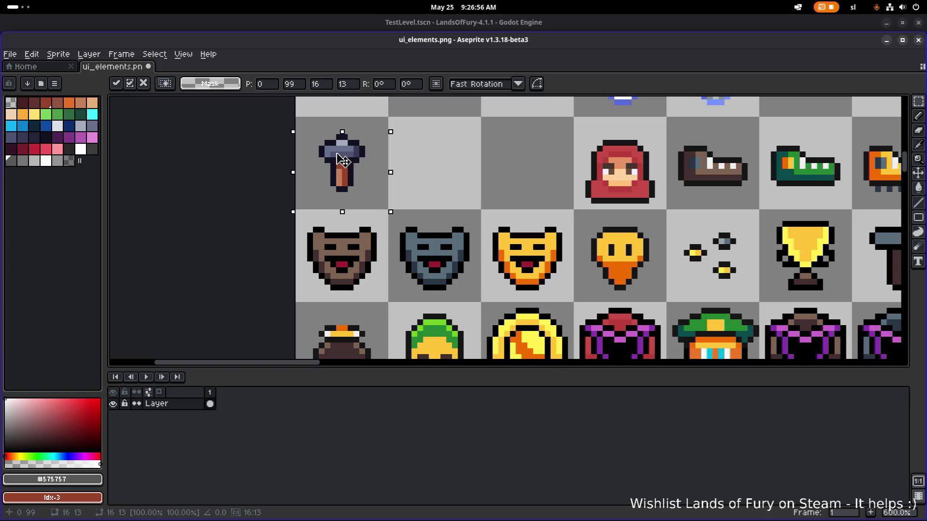
Place a hammer duplicate in the top-left cell and add a white highlight to its head.
left_click_drag(342, 159, 442, 166)
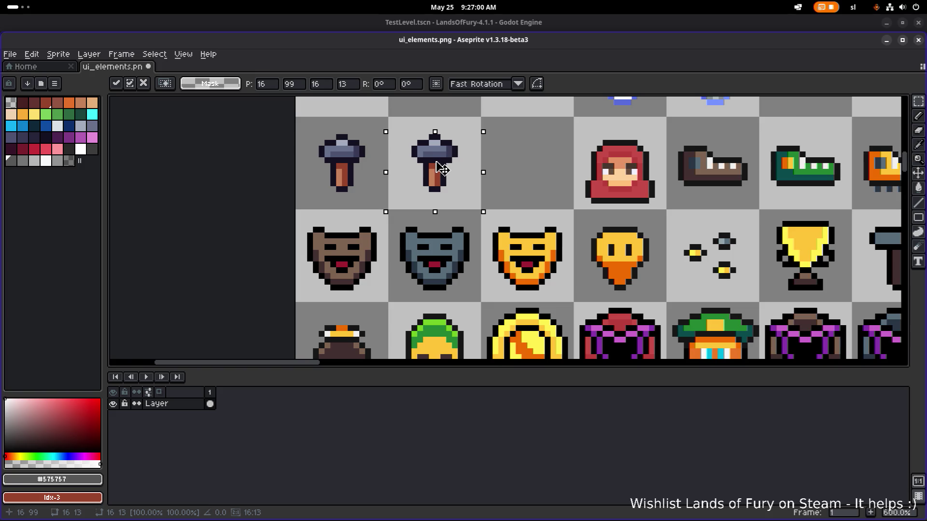
key("ctrl+d")
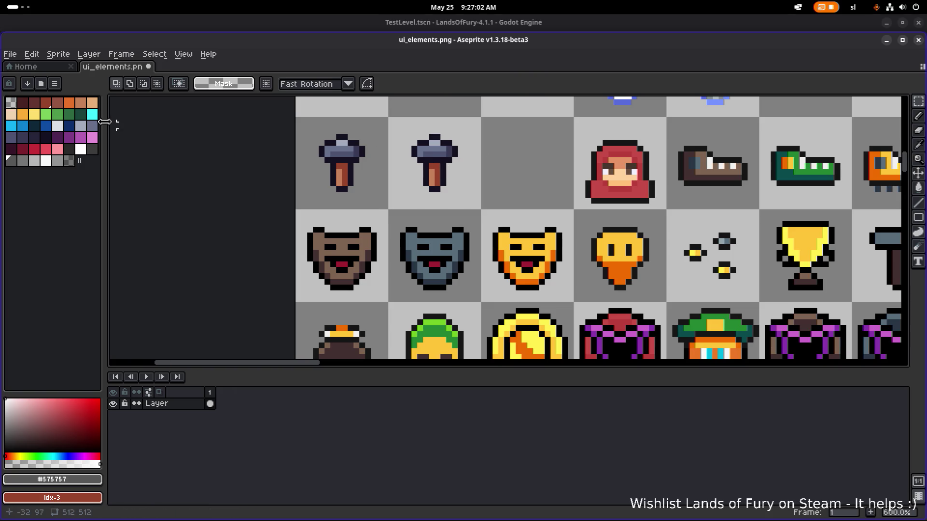
scroll(307, 140, "up", 1)
left_click(80, 125)
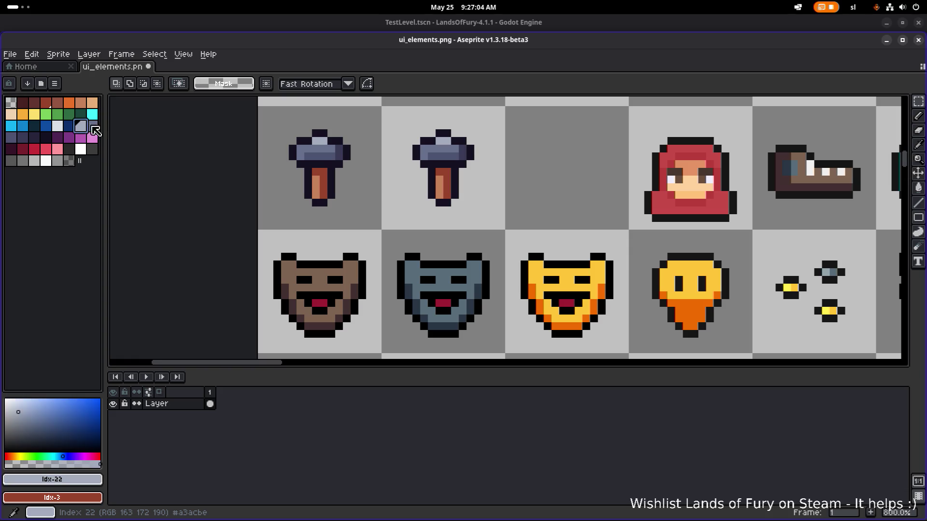
key("b")
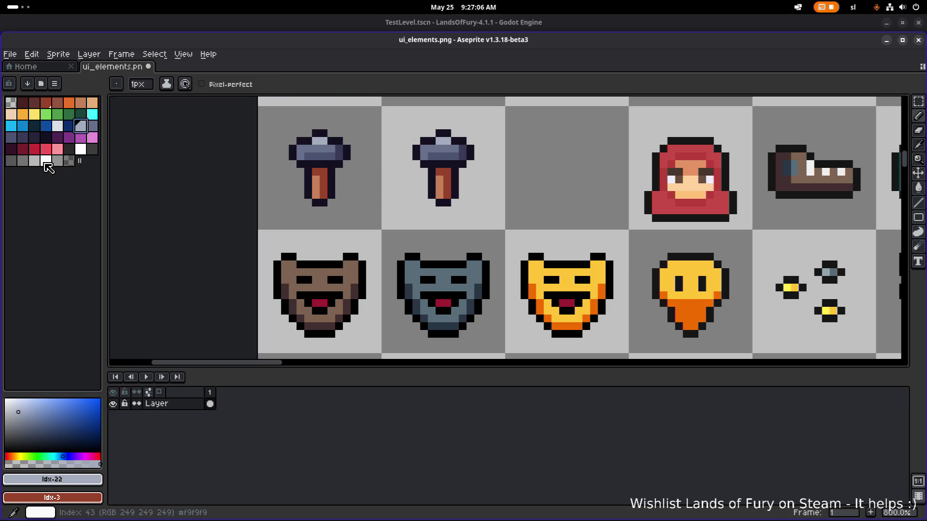
left_click(46, 161)
left_click(439, 149)
left_click(442, 139)
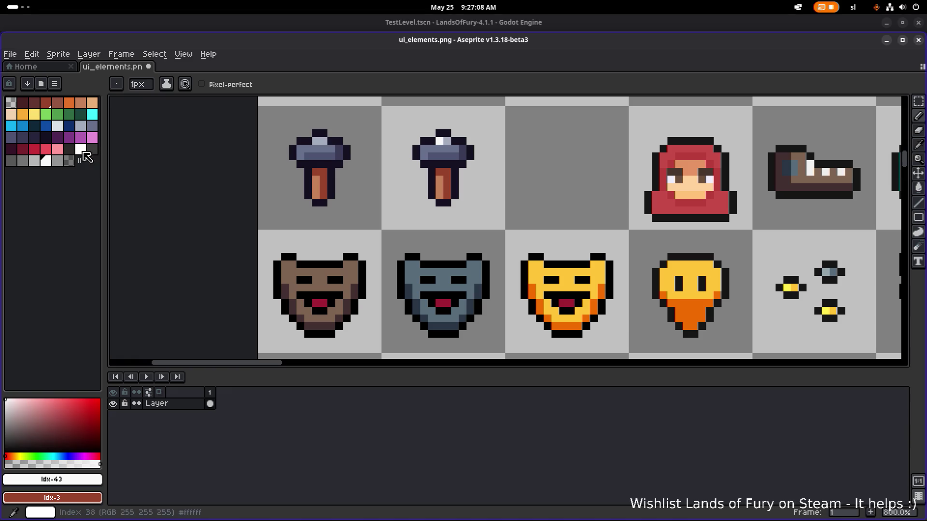
Recolour the second hammer's head with a light-grey top and grey band.
left_click(34, 161)
left_click_drag(439, 149, 470, 150)
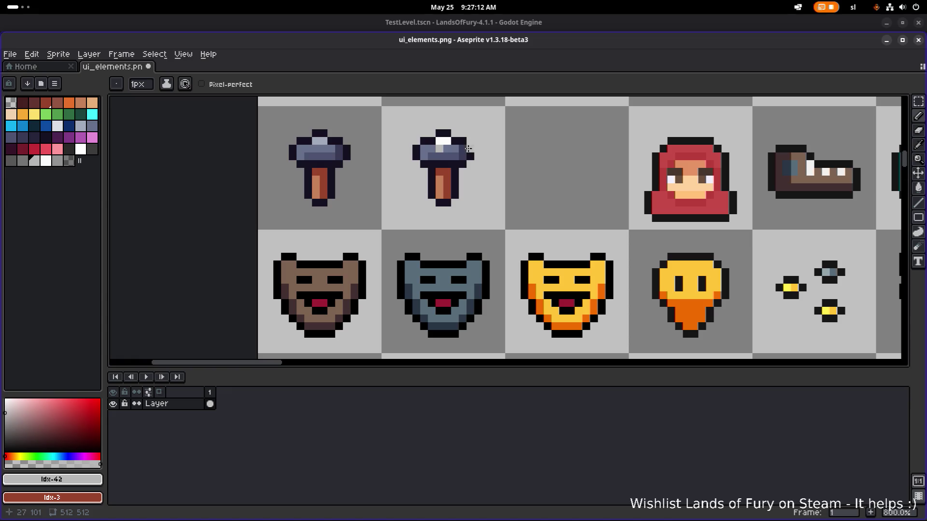
key("g")
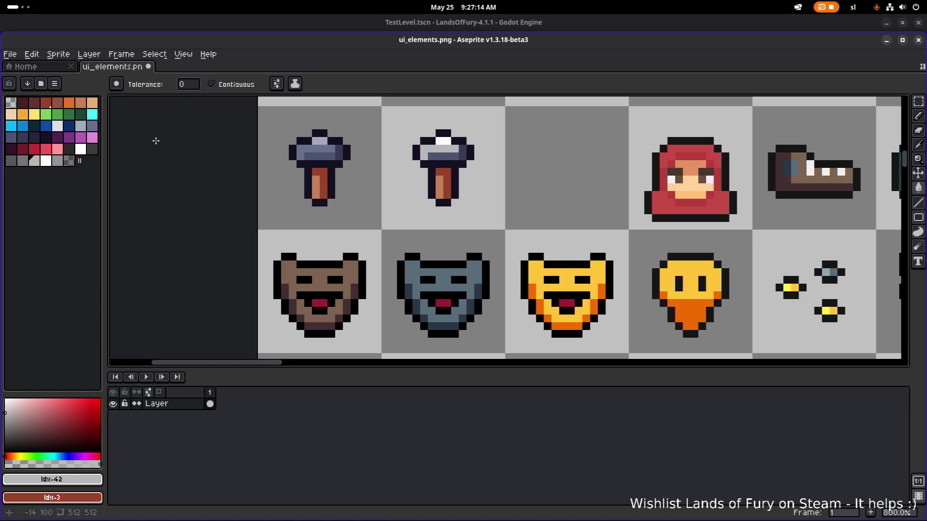
left_click(22, 161)
left_click(435, 156)
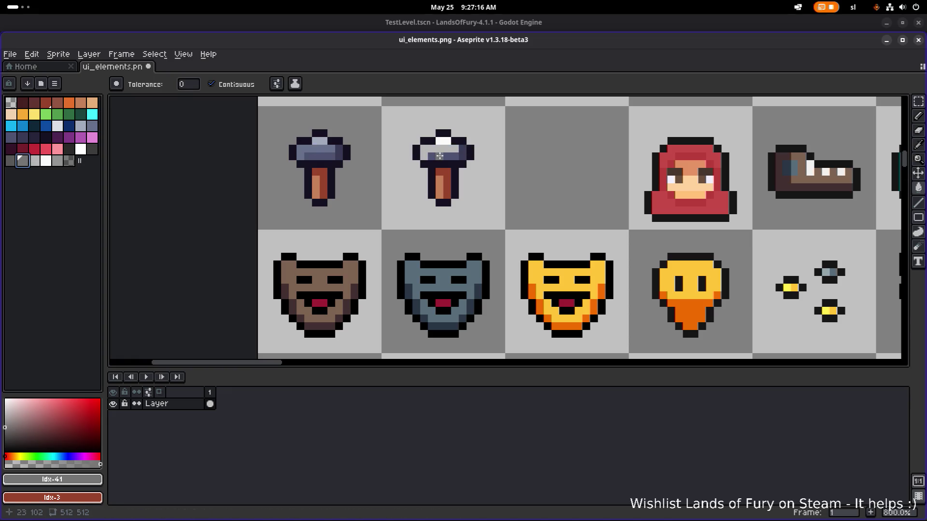
key("9")
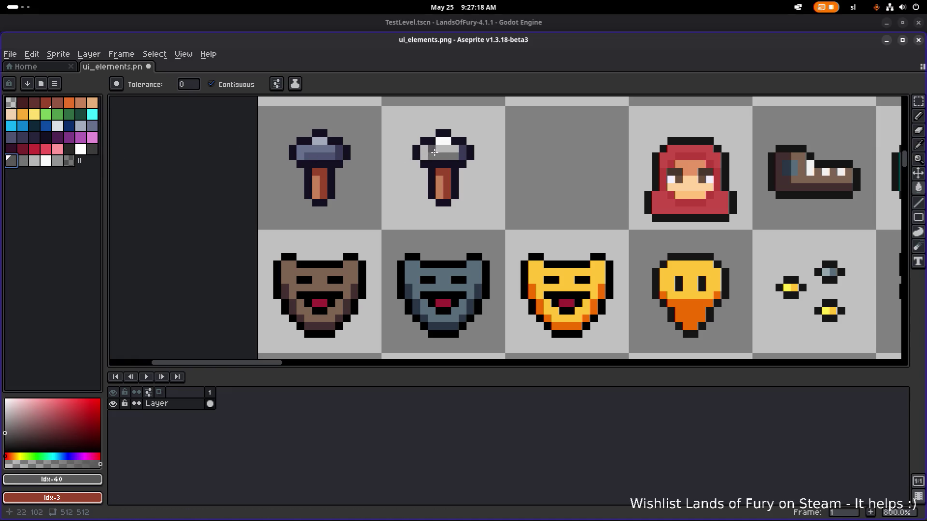
scroll(484, 152, "down", 3)
scroll(487, 152, "up", 2)
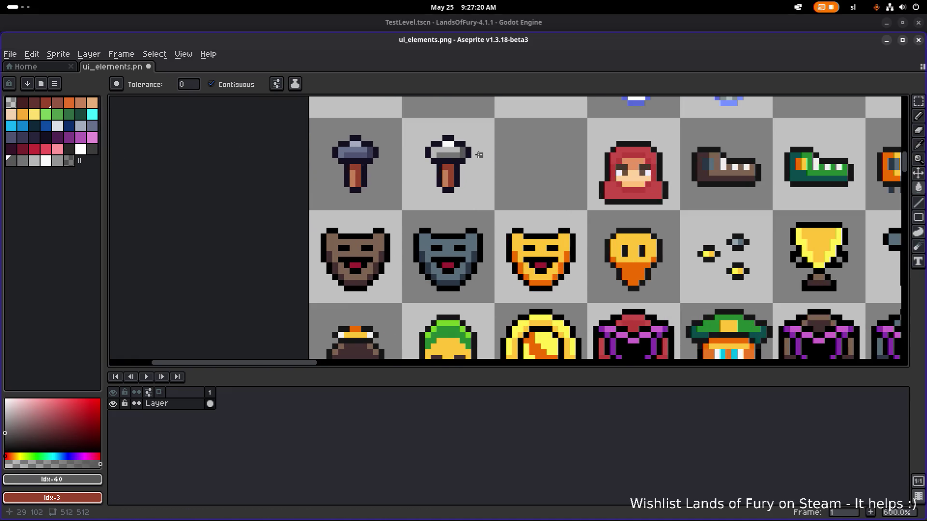
key("m")
Duplicate the hammer into a third cell and sample yellow and orange from the smiling mask.
left_click_drag(410, 197, 558, 181)
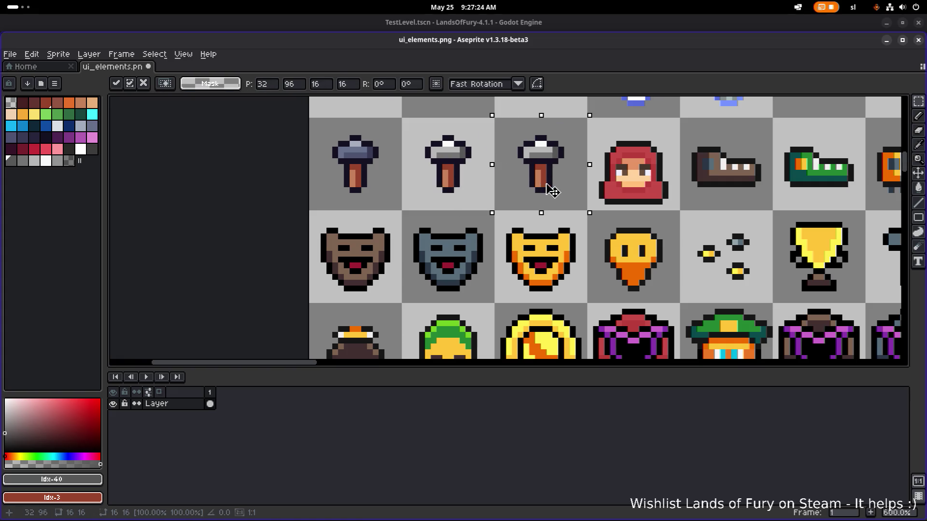
key("ctrl+d")
key("i")
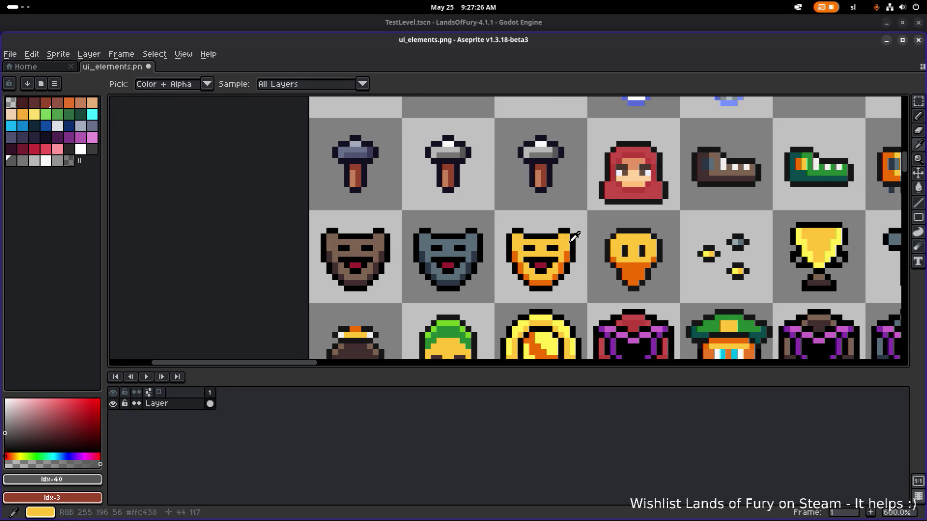
left_click(565, 236)
key("g")
left_click(538, 149)
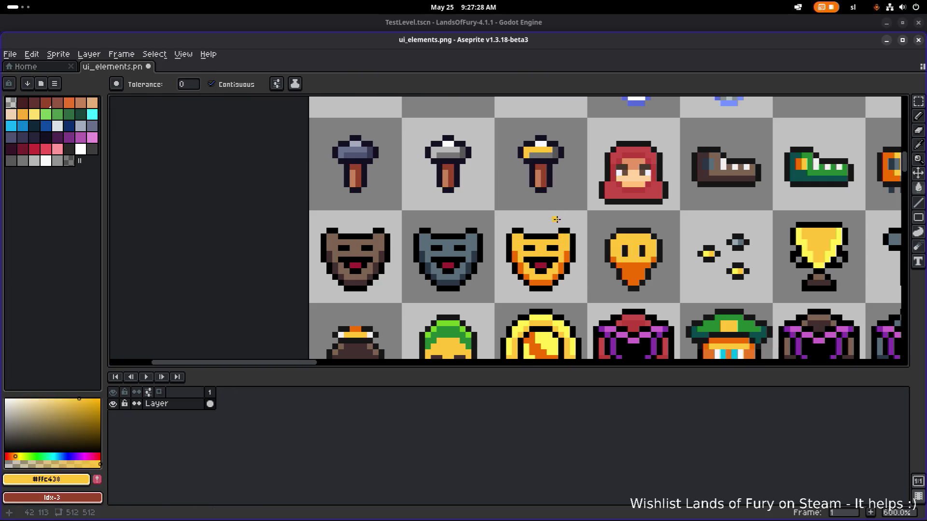
left_click(571, 252, "alt")
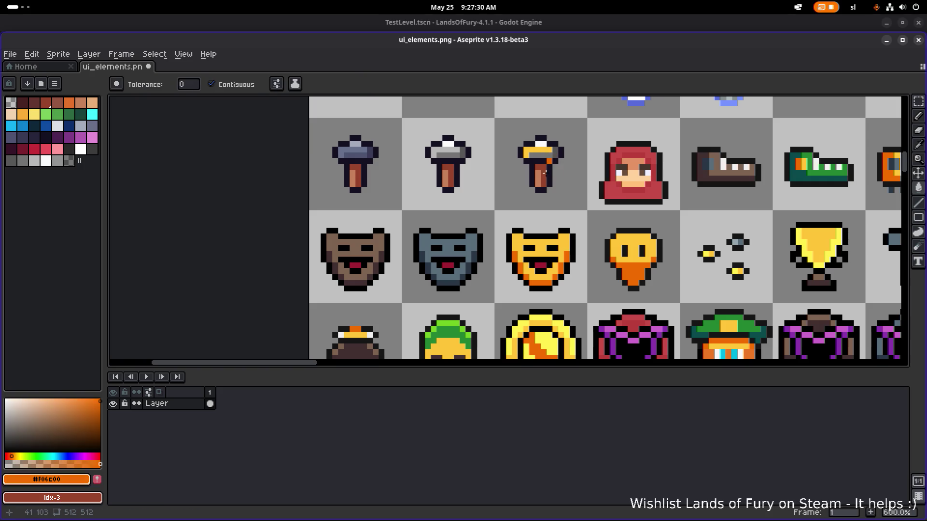
Fill the third hammer's head pale yellow with an orange lower row and edge, then save.
left_click(34, 114)
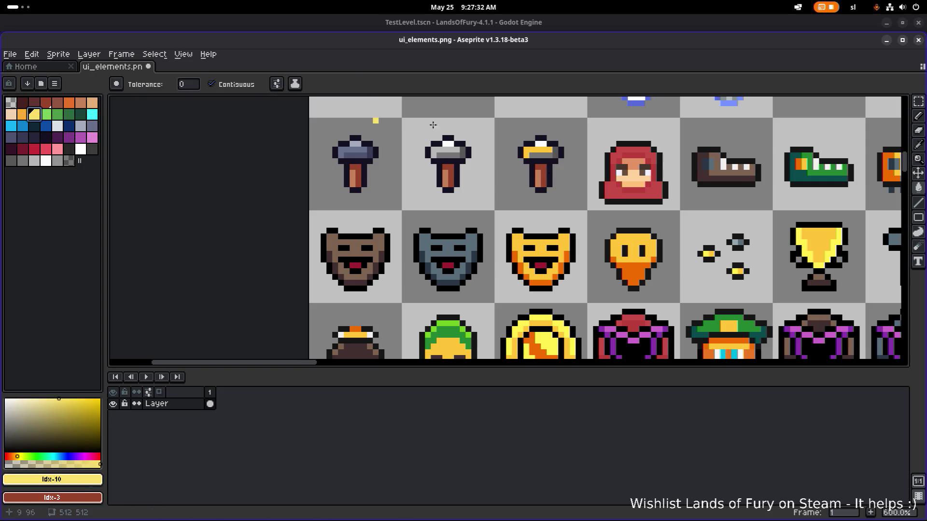
scroll(535, 151, "up", 3)
left_click(535, 150)
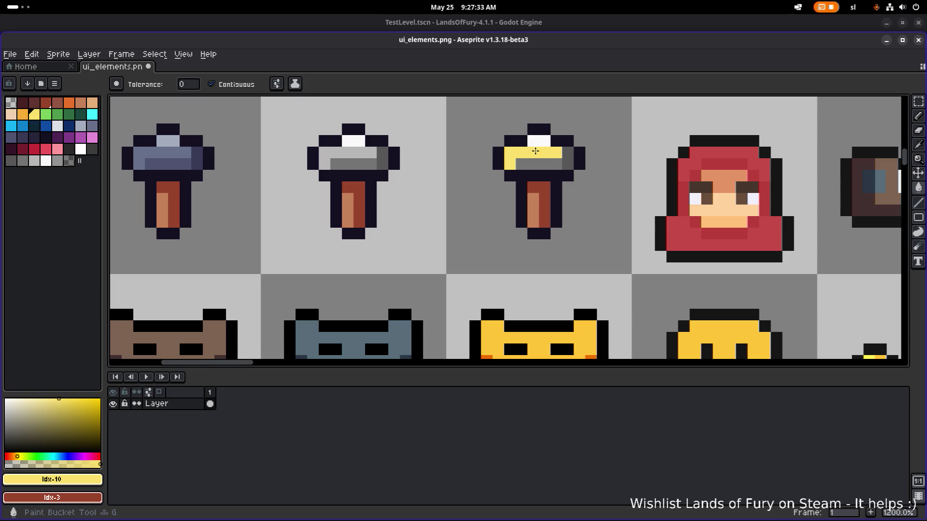
left_click(23, 113)
left_click(546, 164)
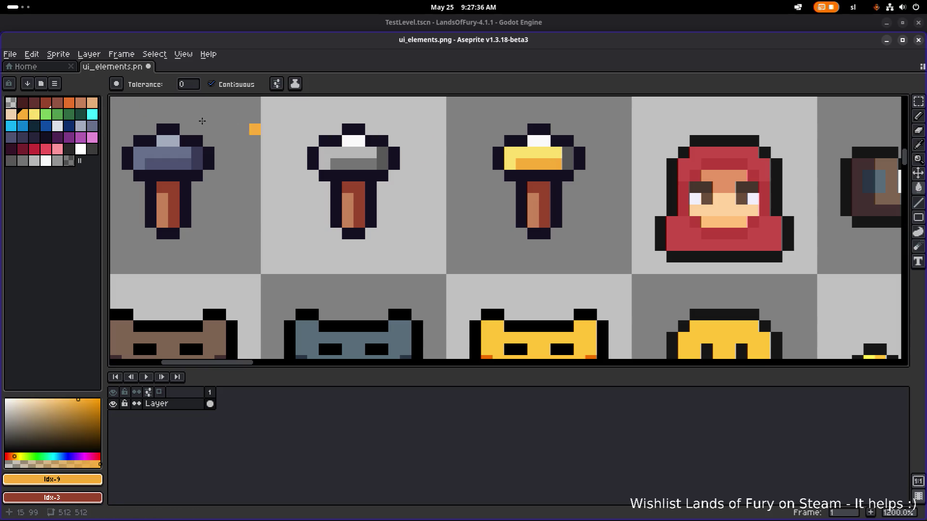
left_click(69, 103)
left_click(568, 160)
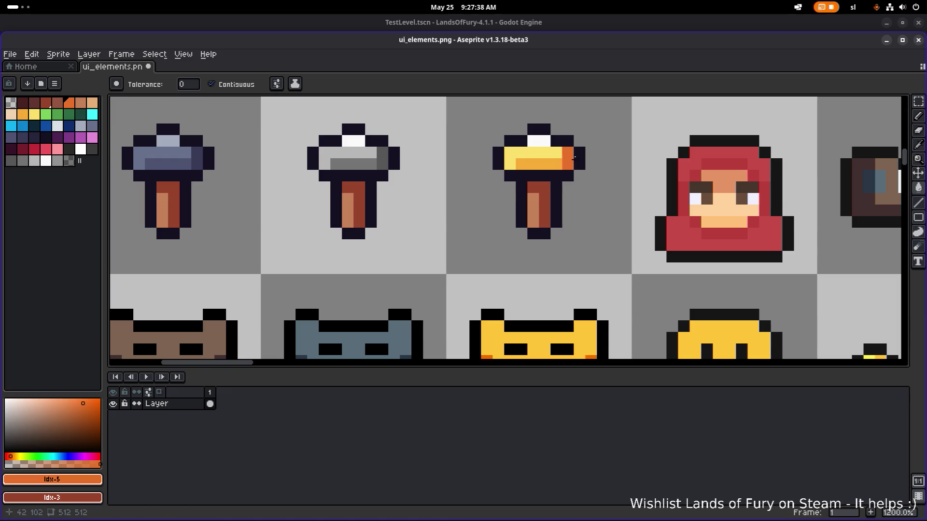
scroll(595, 159, "down", 4)
scroll(596, 159, "up", 1)
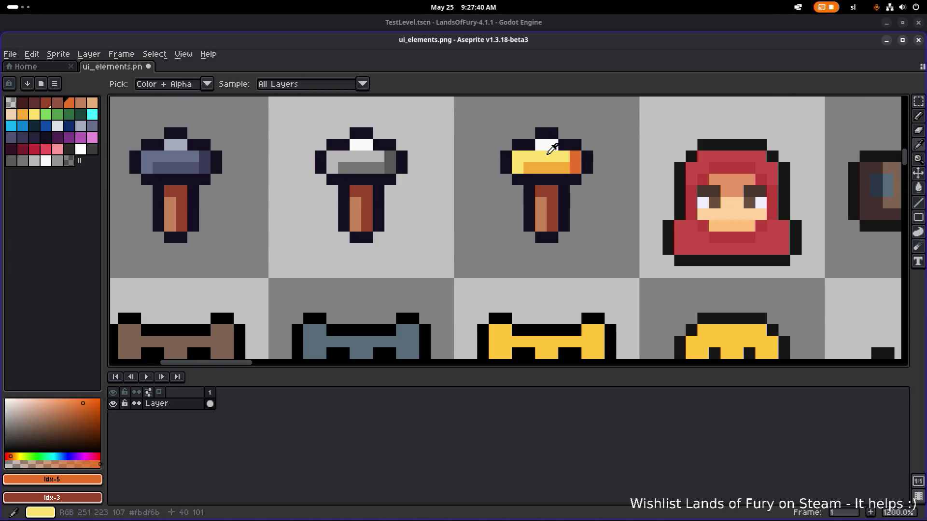
scroll(361, 142, "down", 4)
scroll(360, 142, "right", 4)
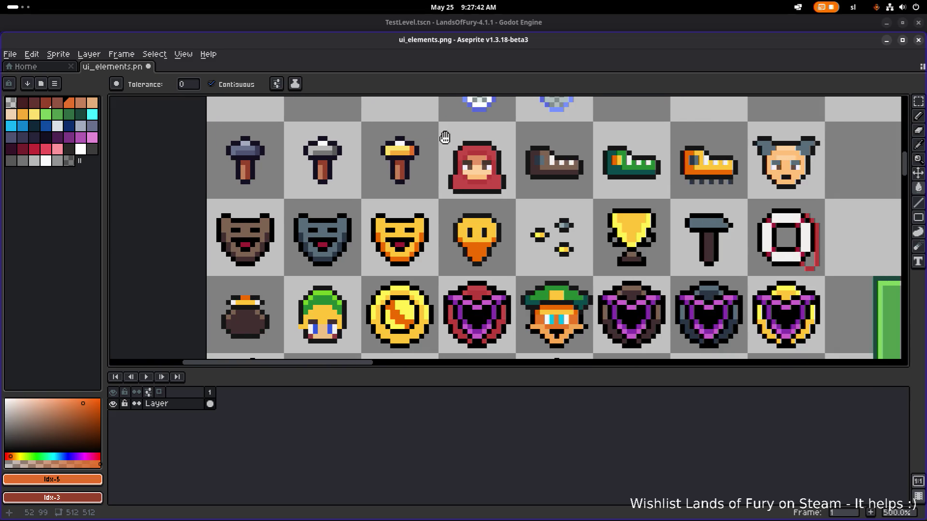
key("ctrl+s")
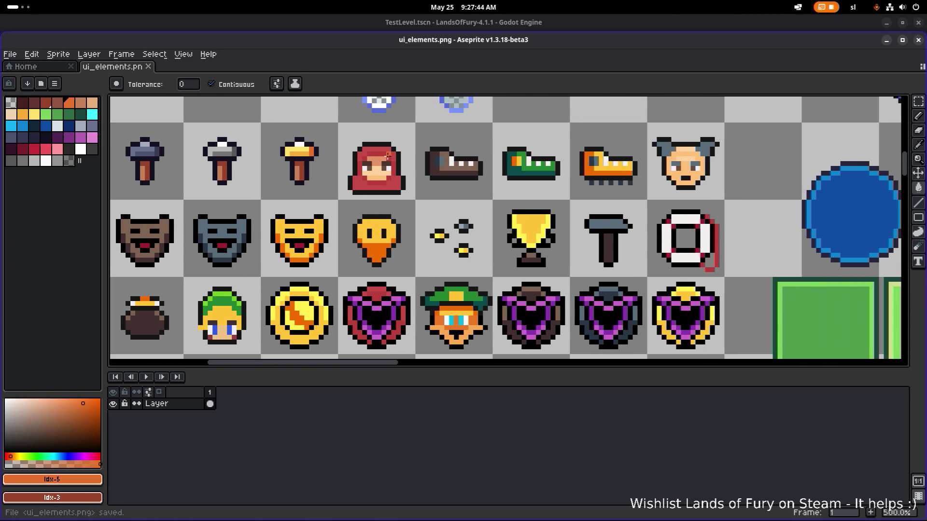
Delete the red hood sprite's cell after a brief look at Godot.
key("m")
left_click_drag(365, 180, 413, 127)
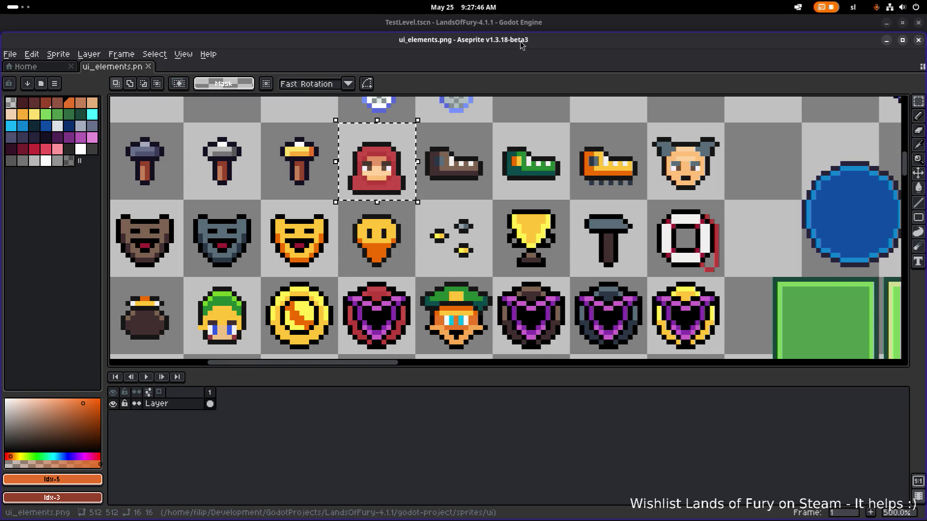
key("alt+Tab")
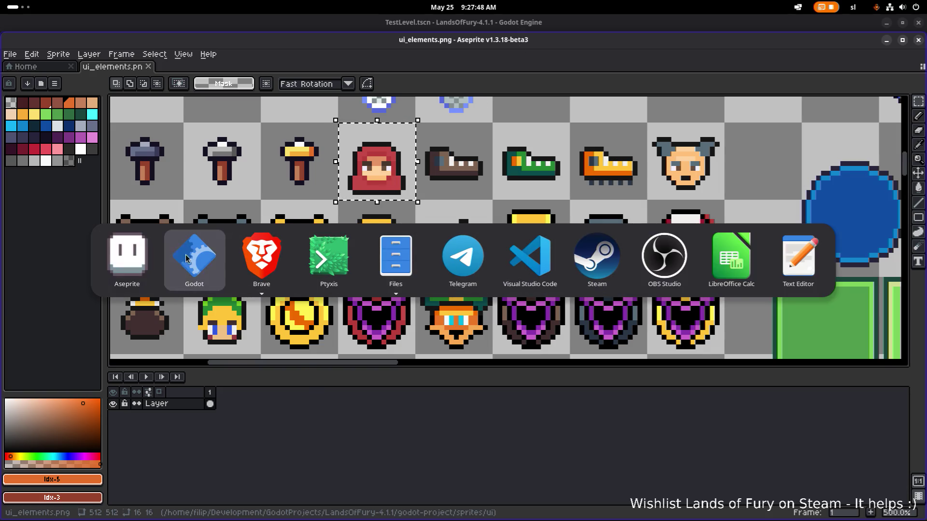
left_click(187, 259)
key("alt+Tab")
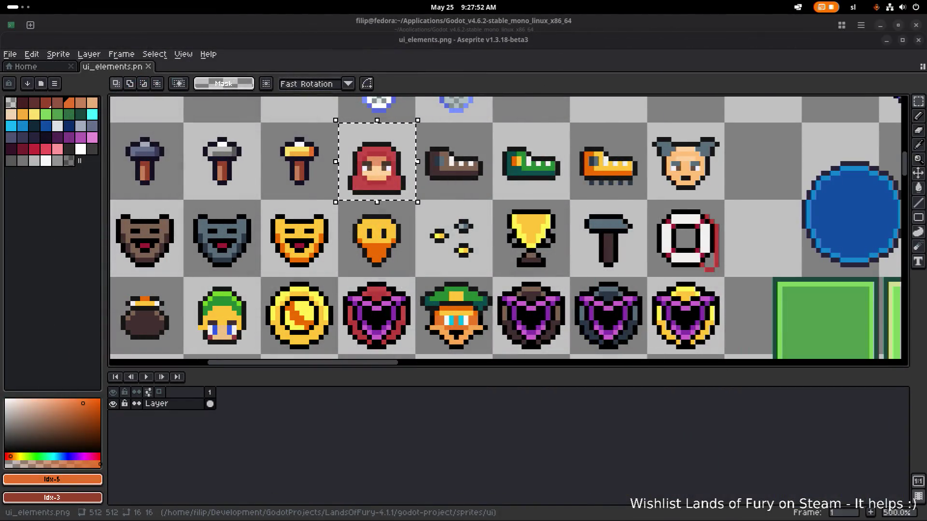
scroll(327, 203, "down", 2)
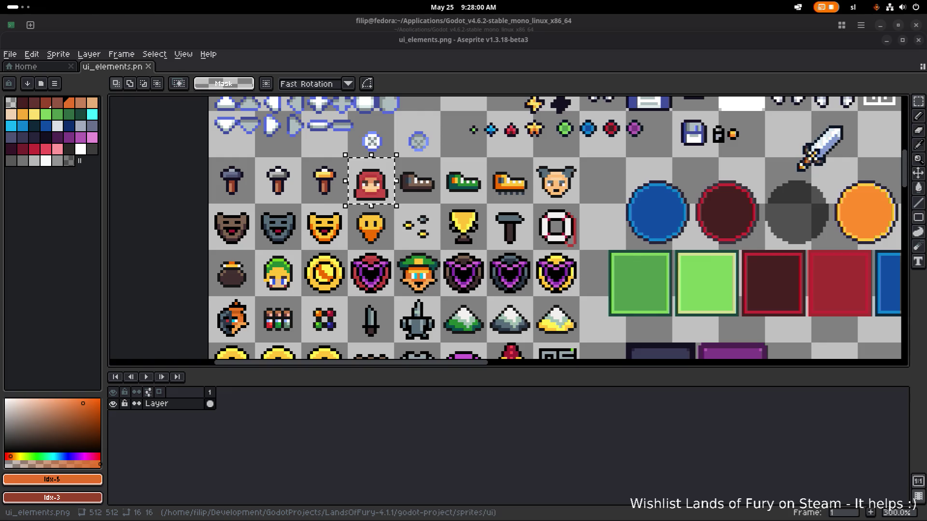
left_click(383, 194)
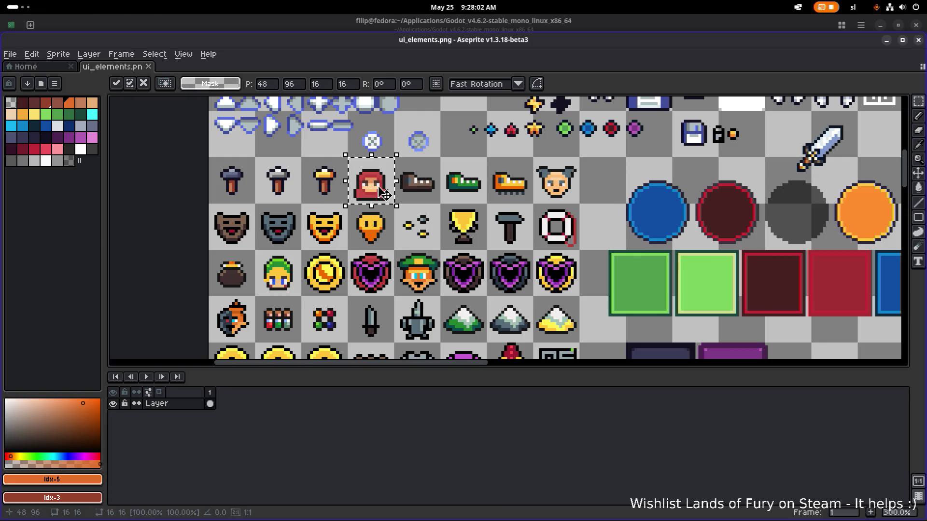
key("Delete")
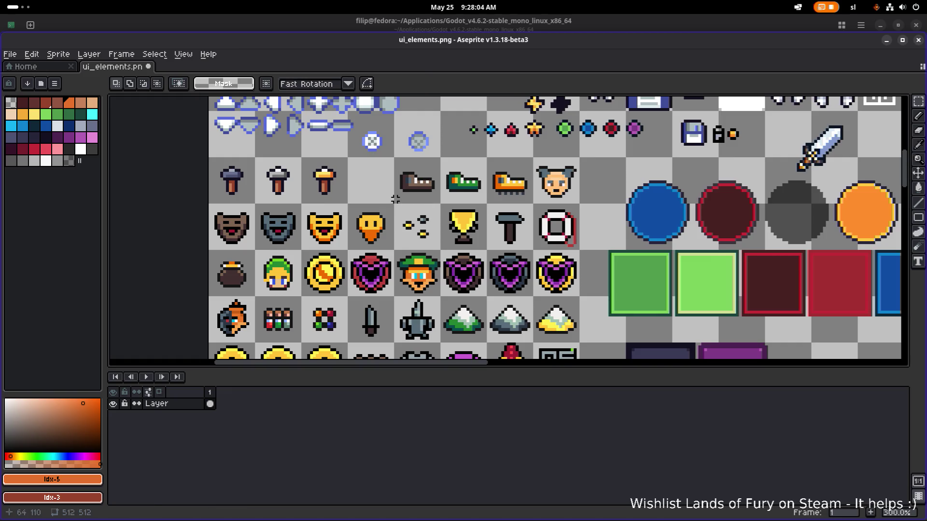
Move the three shoe icons down to the bottom row and start moving the sparkle icon up.
left_click_drag(395, 202, 531, 159)
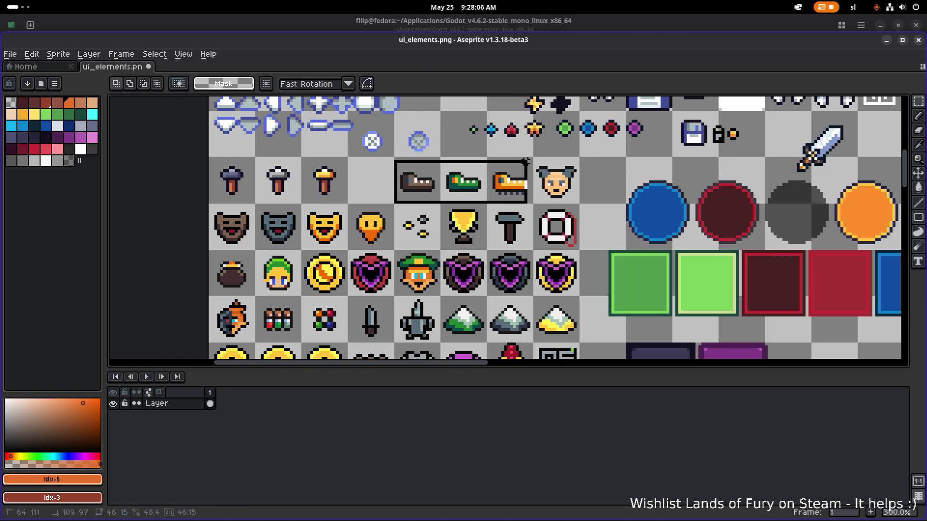
key("Delete")
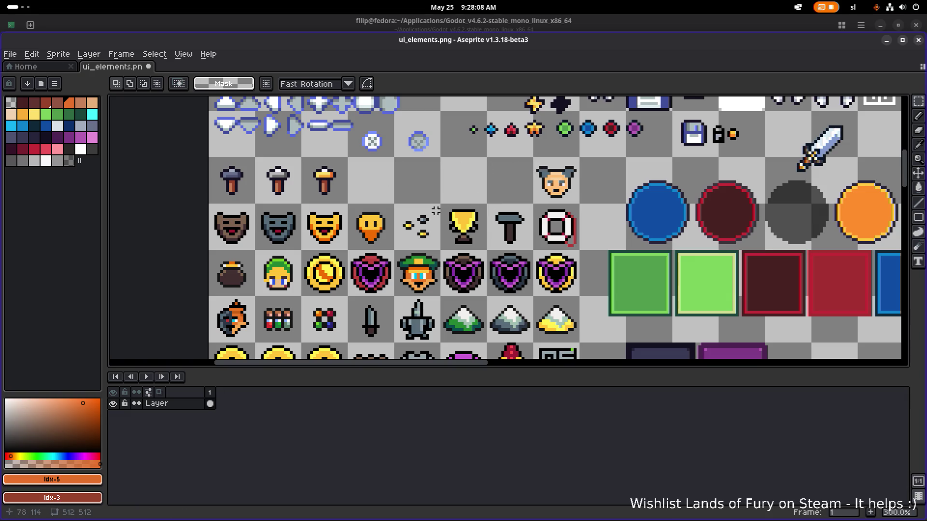
key("ctrl+z")
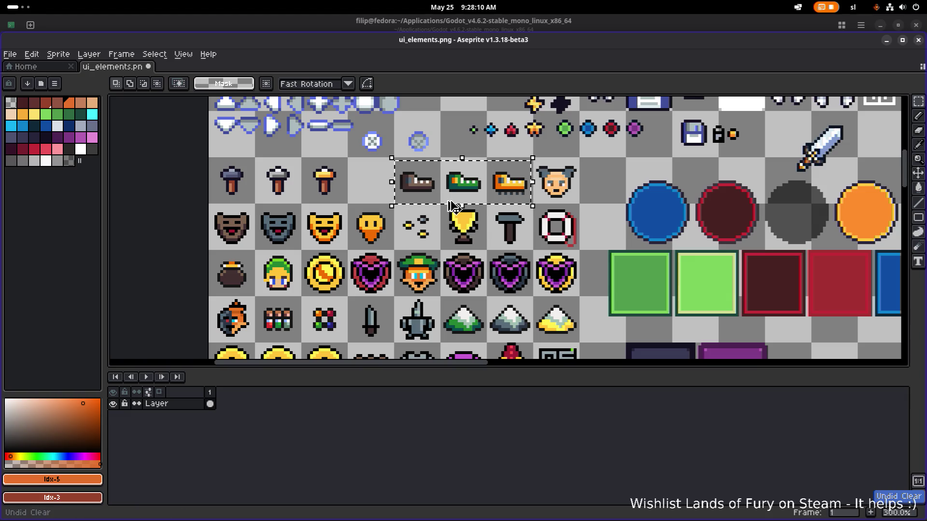
scroll(547, 210, "down", 1)
scroll(355, 176, "right", 5)
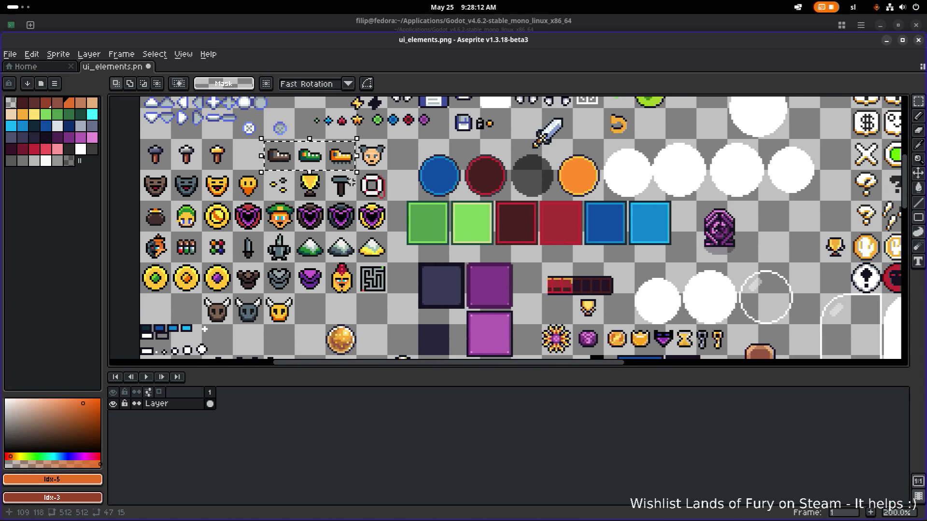
scroll(355, 176, "left", 3)
mouse_move(353, 159)
left_mouse_down()
mouse_move(387, 315)
mouse_move(375, 315)
left_mouse_up()
scroll(387, 315, "up", 1)
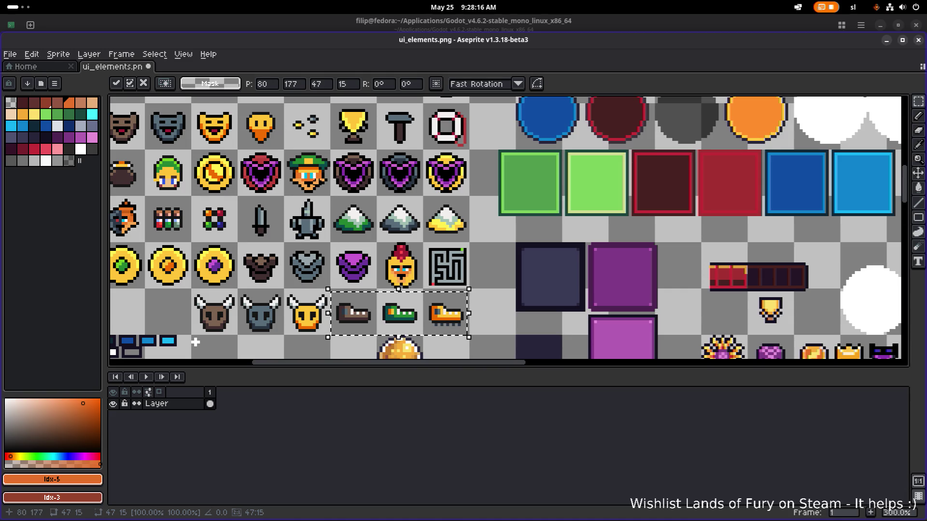
scroll(375, 315, "up", 3)
scroll(375, 315, "left", 2)
left_click(327, 187)
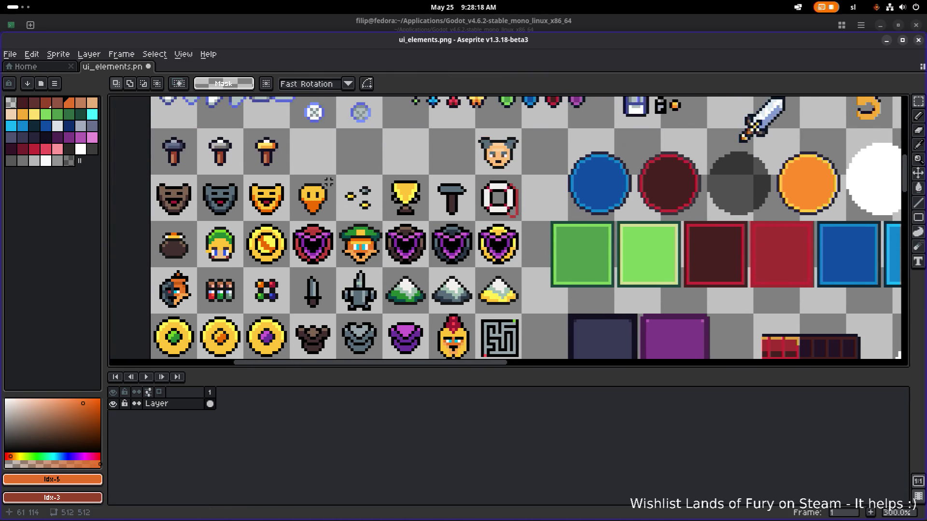
scroll(329, 180, "left", 1)
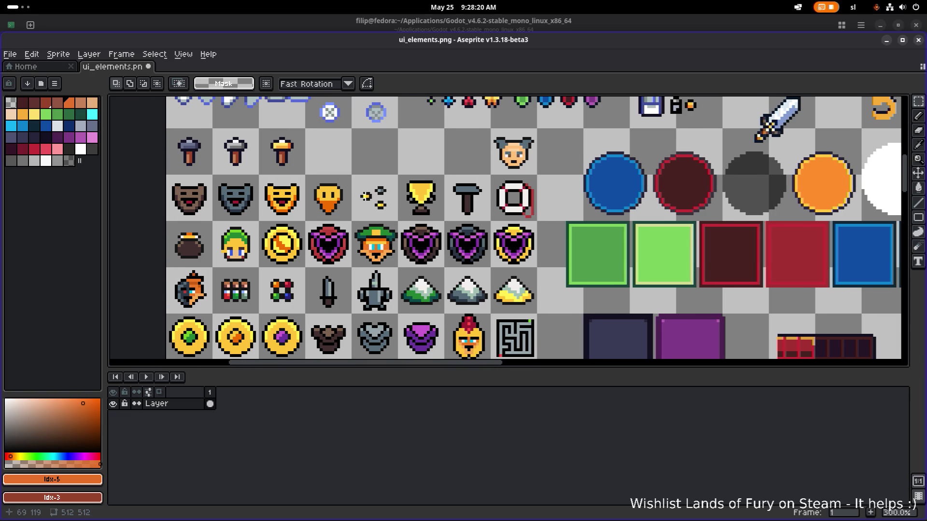
scroll(360, 208, "up", 1)
mouse_move(355, 214)
left_mouse_down()
mouse_move(365, 220)
mouse_move(360, 202)
mouse_move(363, 213)
left_mouse_up()
scroll(366, 221, "down", 1)
scroll(384, 232, "down", 1)
scroll(360, 203, "up", 4)
scroll(360, 203, "up", 1)
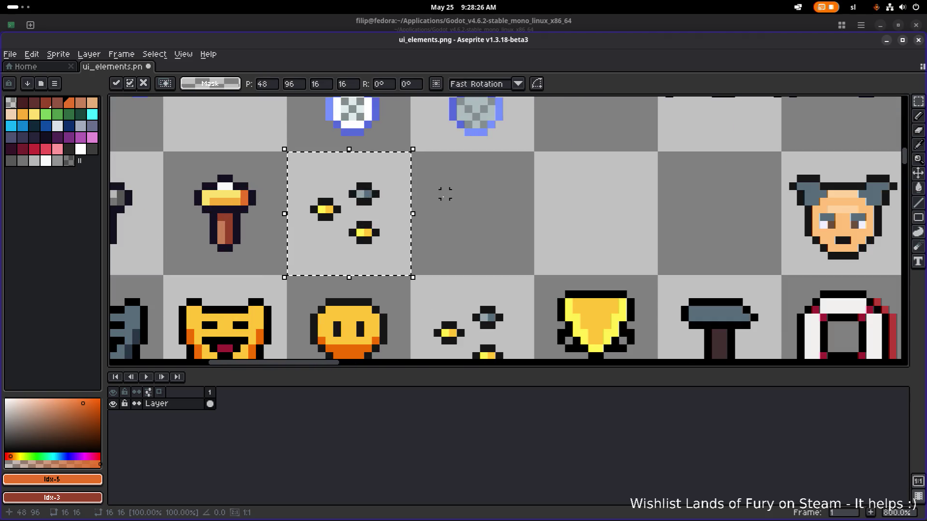
Commit the sparkle's position and drag the balance-scale icon up beside the hammers.
key("Return")
scroll(444, 194, "down", 3)
scroll(426, 216, "down", 4)
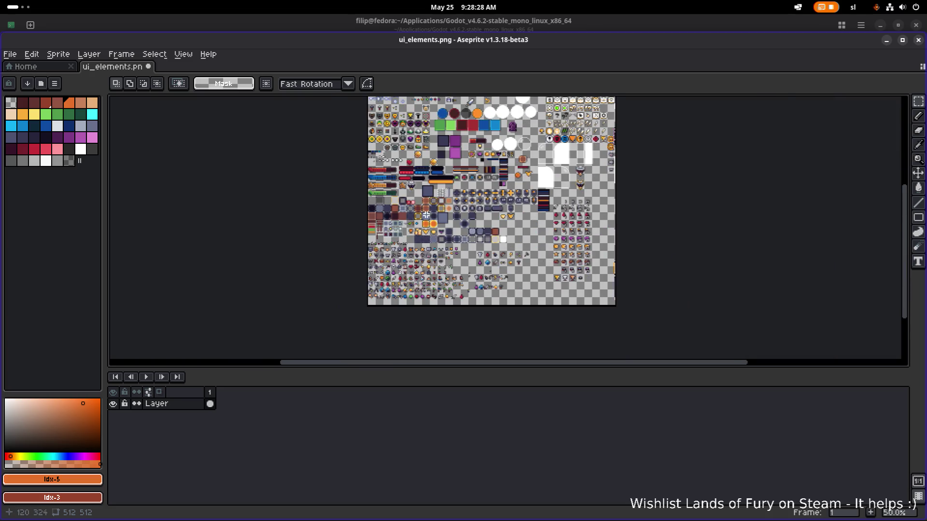
scroll(426, 214, "up", 4)
scroll(449, 235, "down", 1)
scroll(477, 260, "down", 2)
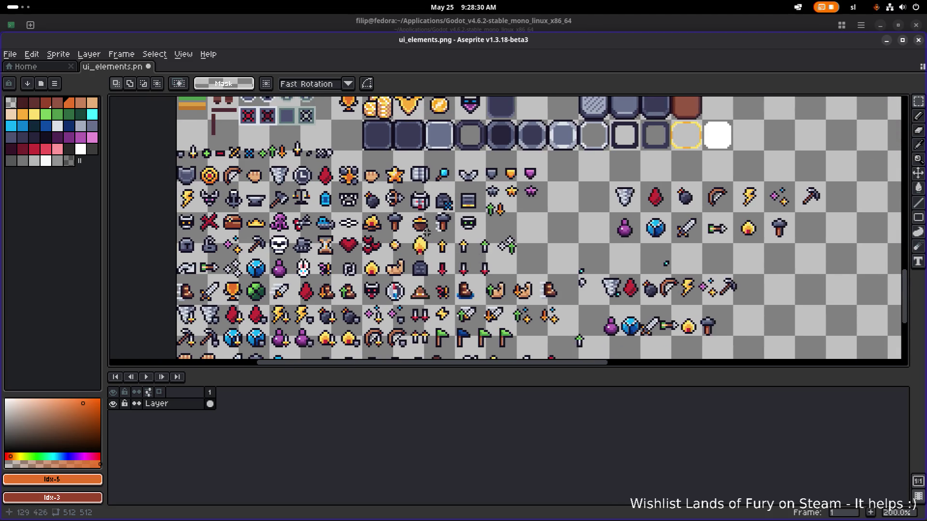
left_click_drag(422, 241, 413, 239)
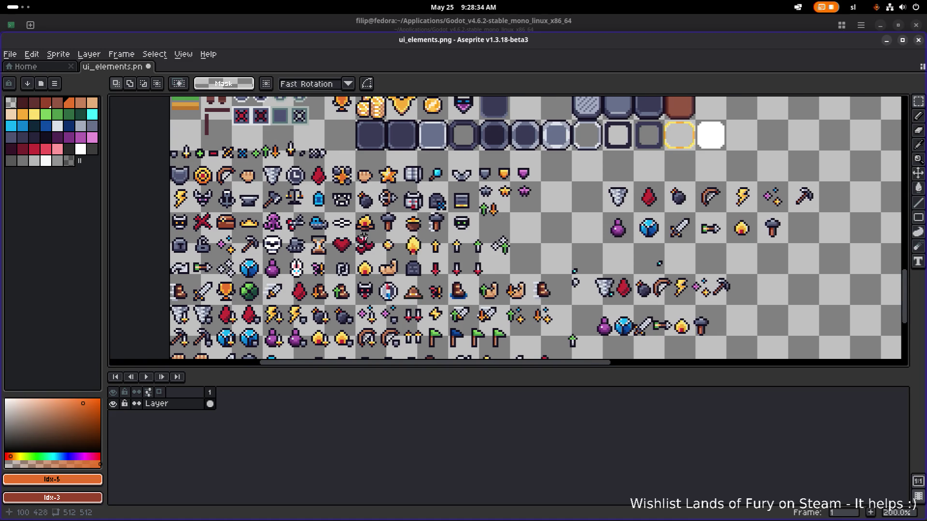
scroll(297, 206, "up", 3)
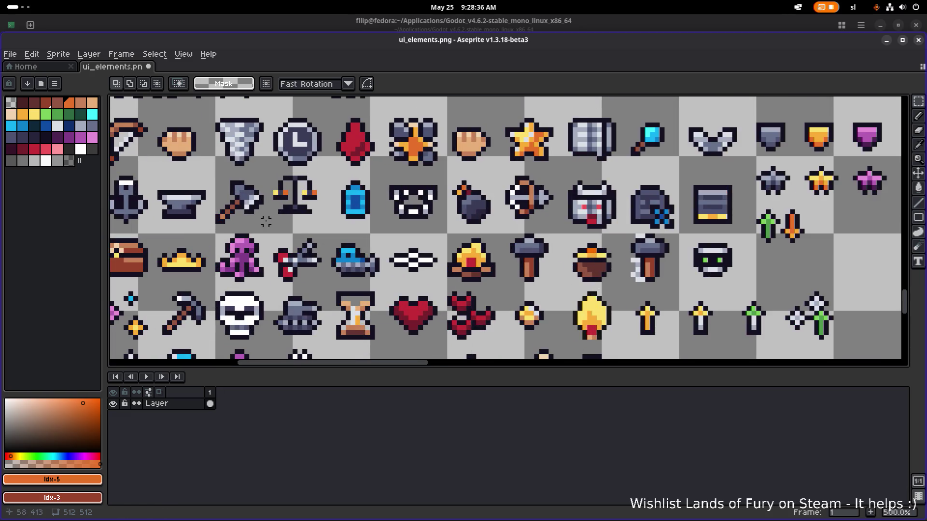
scroll(330, 210, "down", 2)
scroll(339, 227, "down", 1)
mouse_move(339, 226)
left_mouse_down()
mouse_move(336, 271)
mouse_move(322, 170)
left_mouse_up()
scroll(338, 222, "down", 2)
scroll(336, 272, "up", 2)
scroll(322, 170, "down", 3)
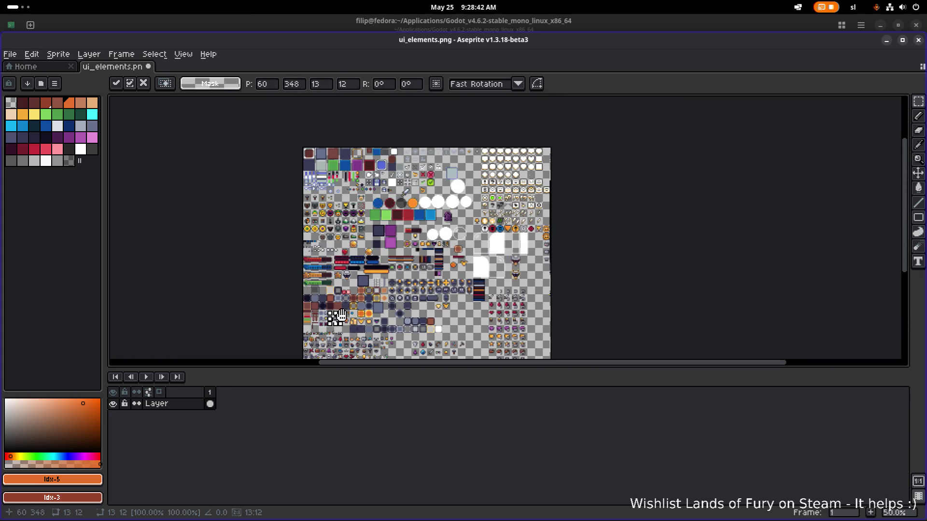
left_click_drag(338, 324, 340, 231)
scroll(341, 230, "up", 5)
scroll(372, 204, "down", 1)
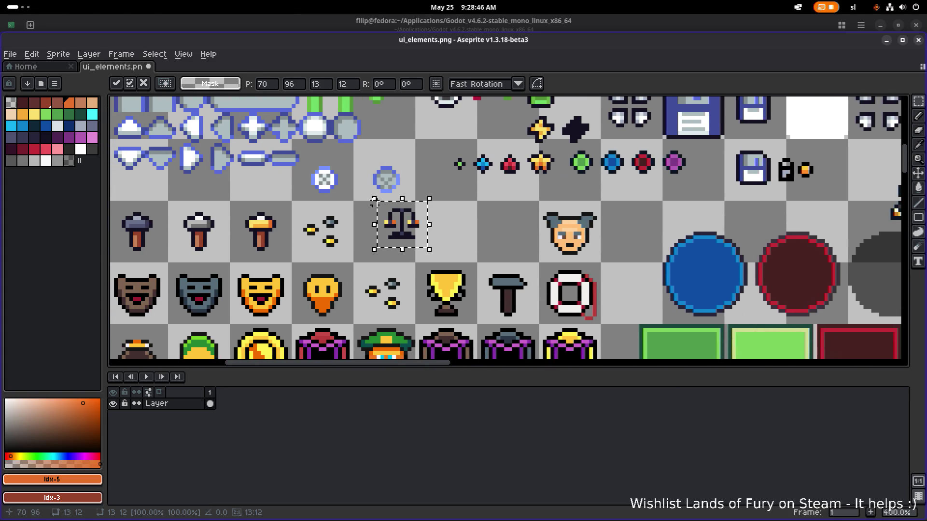
Nudge the balance-scale icon left into alignment within its cell.
left_click_drag(406, 218, 388, 220)
key("ctrl+d")
scroll(388, 220, "up", 1)
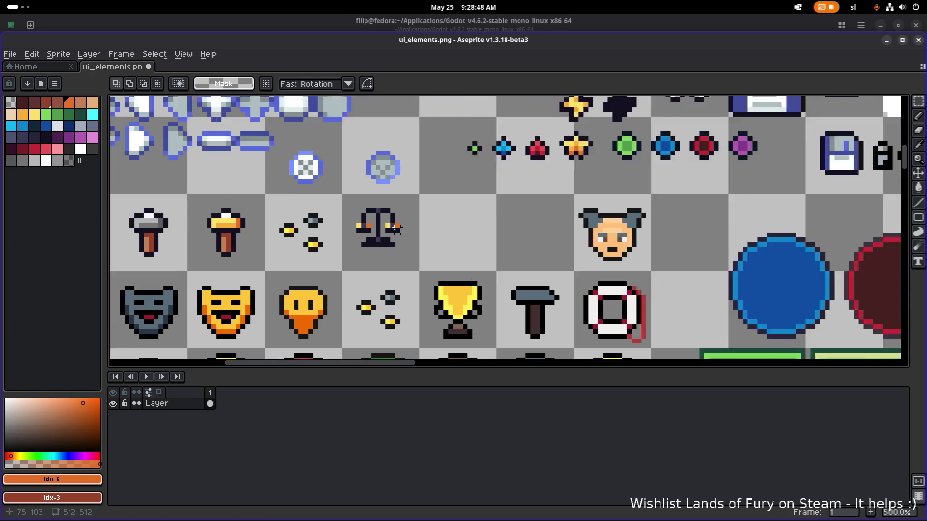
scroll(397, 230, "up", 2)
left_click_drag(332, 289, 429, 188)
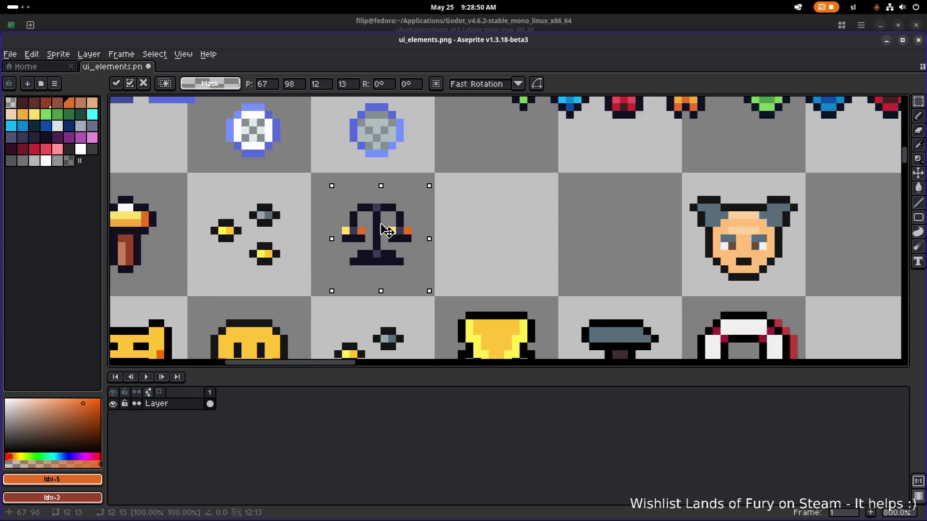
left_click_drag(386, 230, 343, 181)
key("ctrl+d")
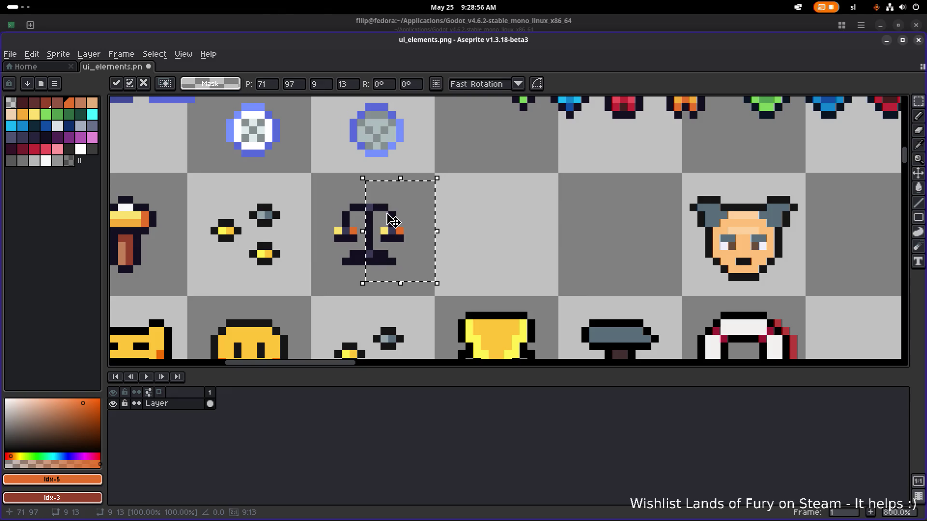
Reposition the scale's right half into line with the left.
left_click_drag(395, 219, 387, 219)
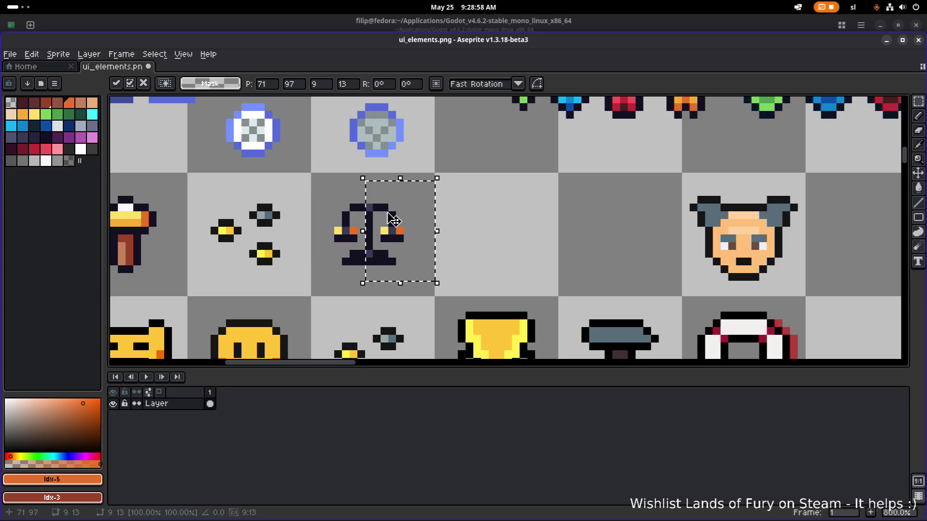
key("ctrl+d")
left_click_drag(461, 193, 370, 283)
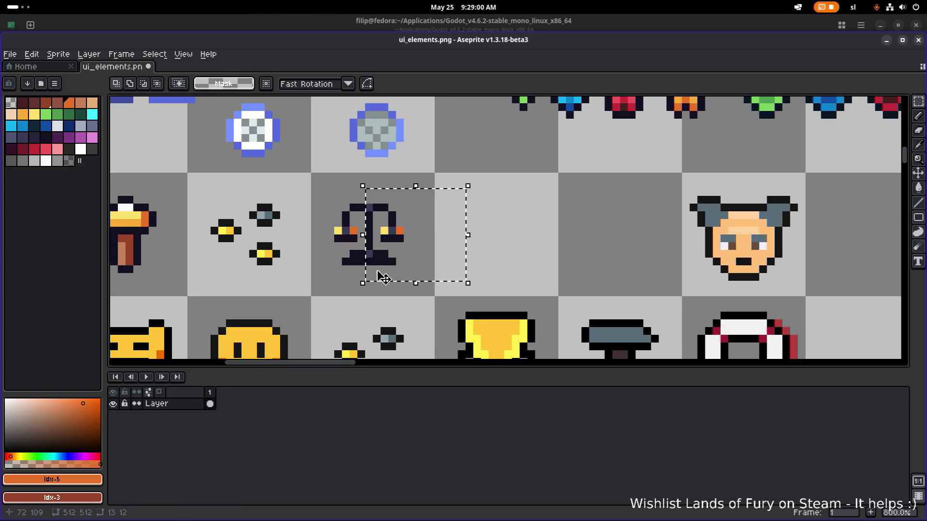
left_click_drag(393, 248, 403, 251)
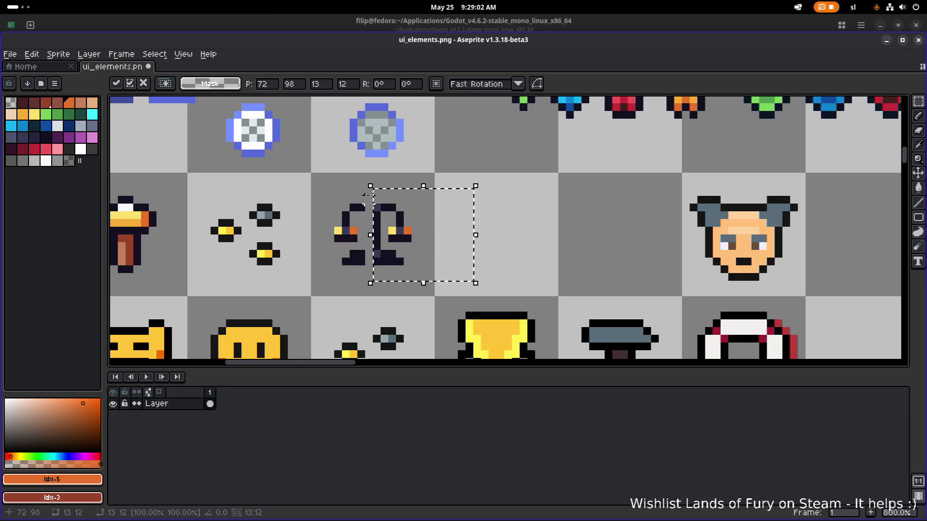
key("ctrl+d")
Paste a dark pixel column into the scale's centre gap as its stem.
left_click_drag(366, 192, 383, 246)
key("ctrl+z")
scroll(375, 208, "up", 2)
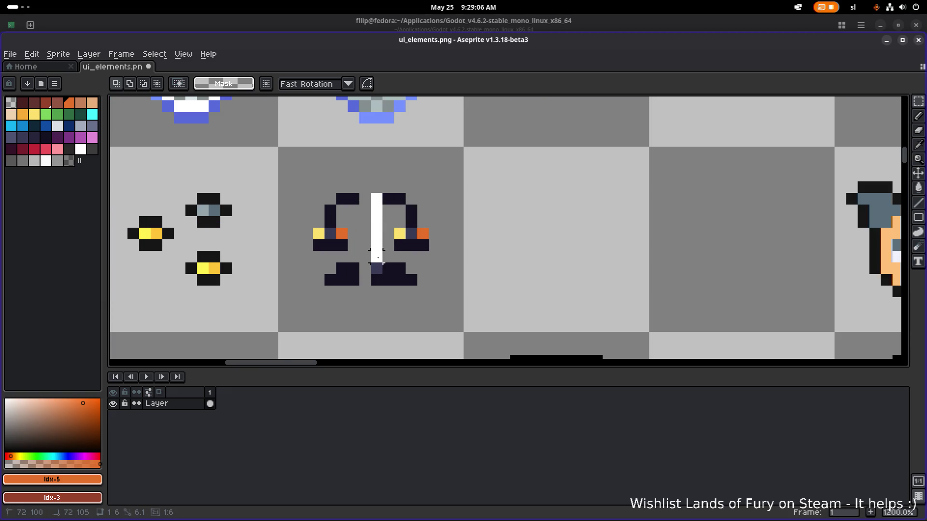
left_click_drag(385, 290, 380, 282)
key("ctrl+v")
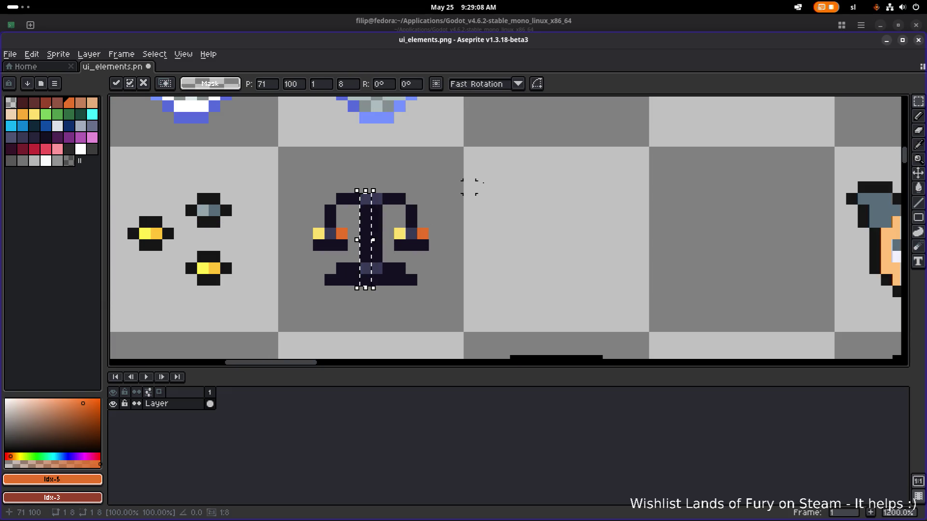
key("Return")
scroll(469, 187, "down", 4)
left_click_drag(324, 232, 395, 175)
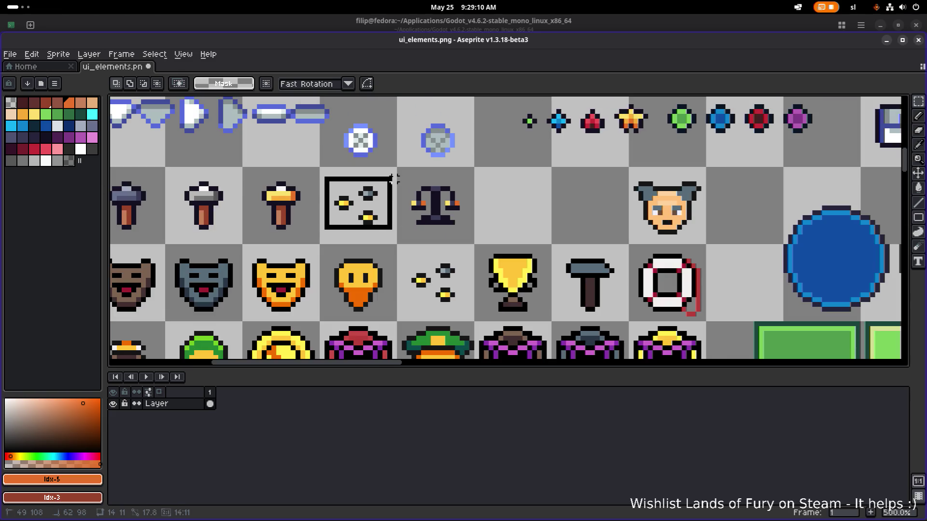
Delete the dots sprite and drag scale copies into the neighbouring cells, making three in a row.
key("Delete")
mouse_move(393, 227)
left_mouse_down()
mouse_move(473, 176)
mouse_move(379, 205)
mouse_move(530, 210)
left_mouse_up()
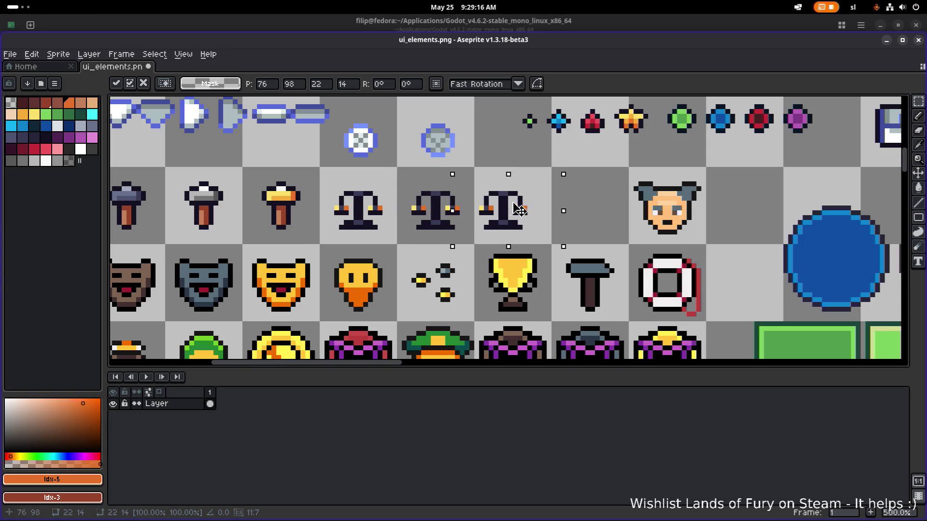
key("ctrl+d")
scroll(549, 179, "down", 1)
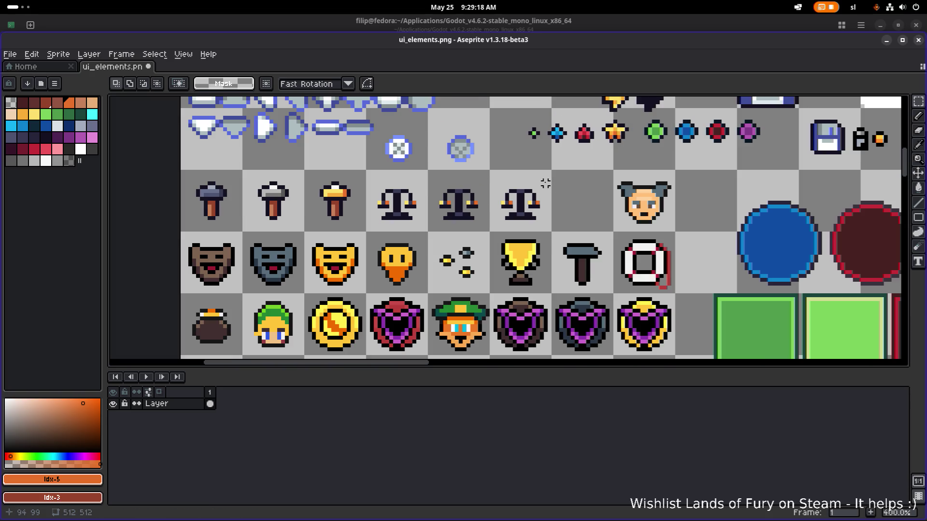
left_click_drag(529, 186, 511, 192)
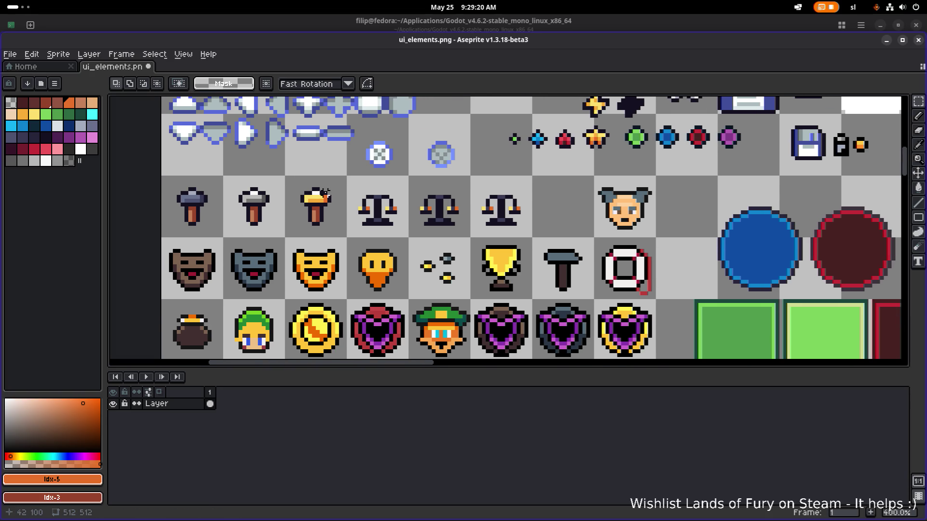
scroll(324, 193, "up", 1)
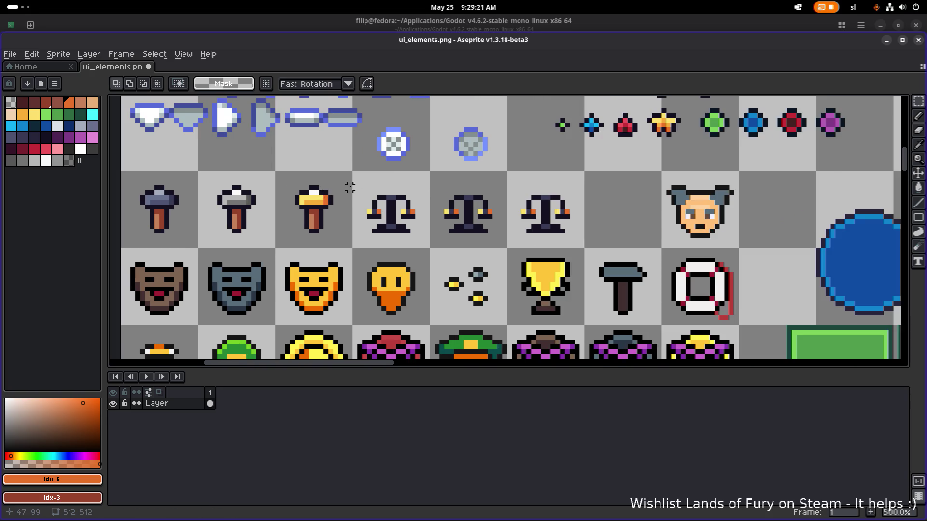
Recolour the first scale's top pixel from navy to brown then peach with the Paint Bucket.
left_click(67, 108)
scroll(364, 211, "up", 1)
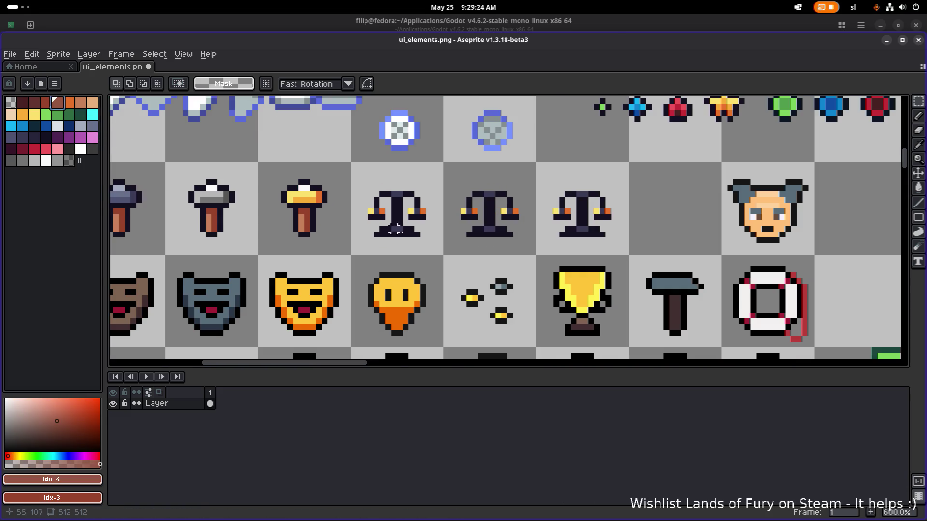
left_click(80, 105)
scroll(495, 213, "up", 1)
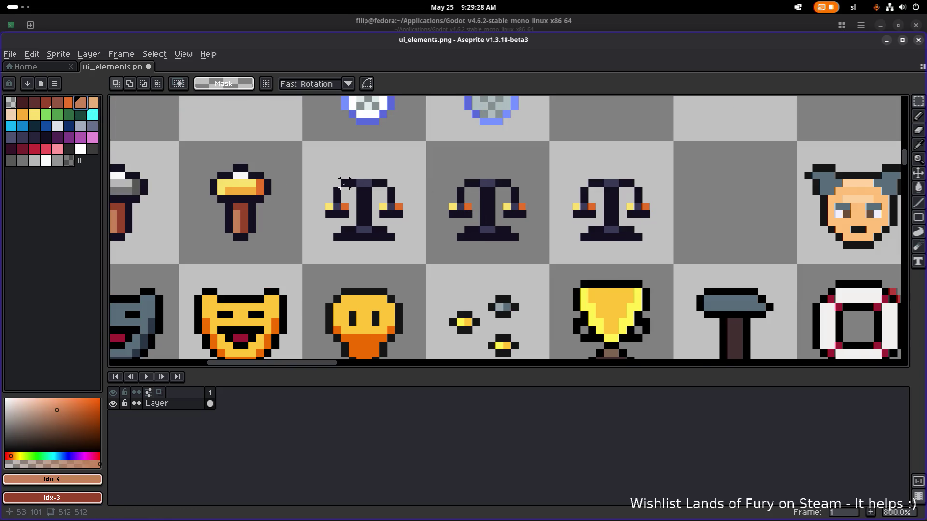
key("g")
left_click(364, 183)
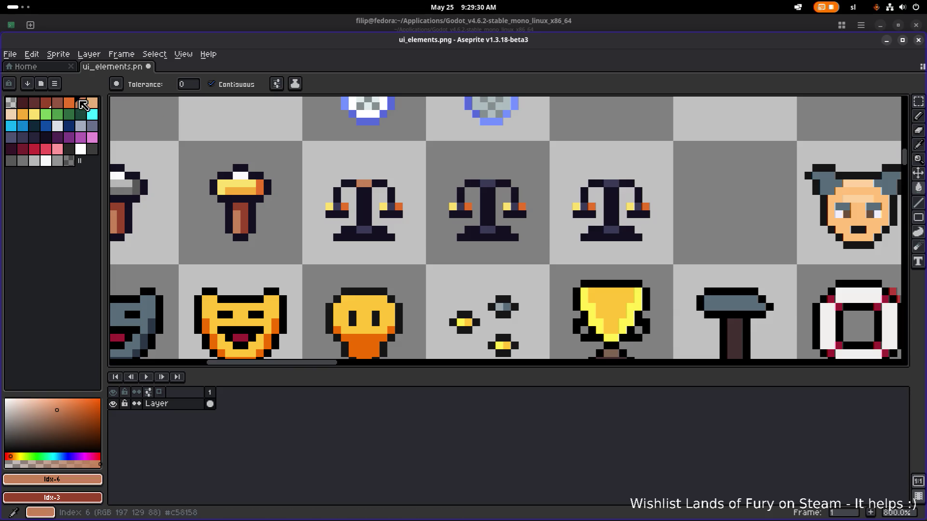
left_click(93, 104)
left_click(364, 183)
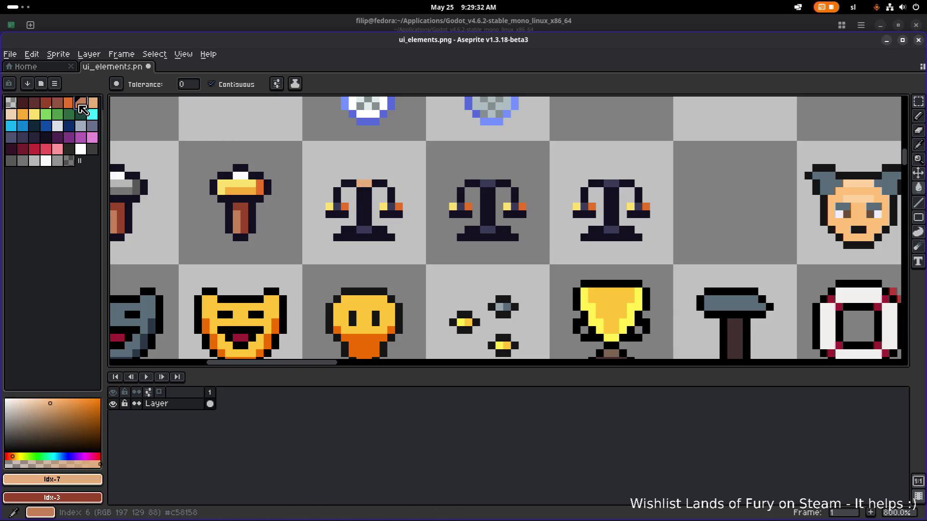
Fill the first scale's crossbar ends, central stem and base centre with peach.
left_click(347, 185)
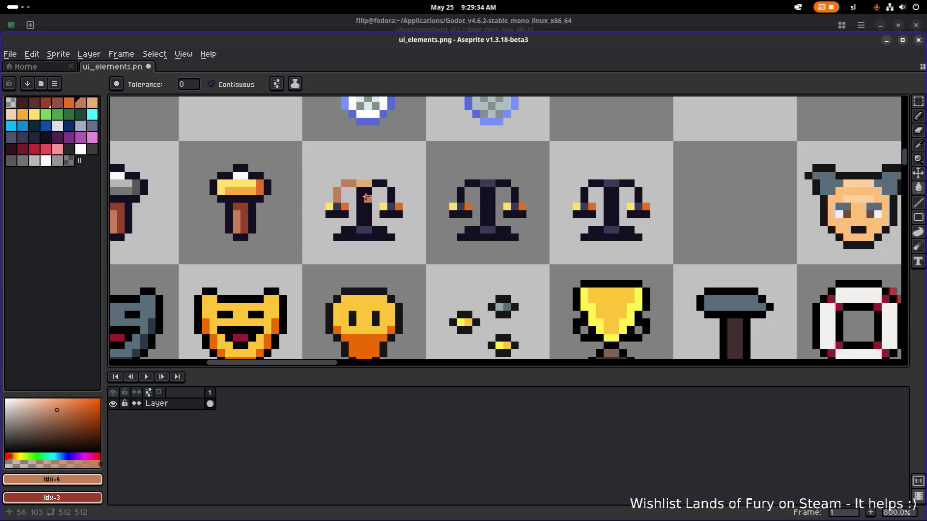
left_click(366, 198)
left_click(376, 185)
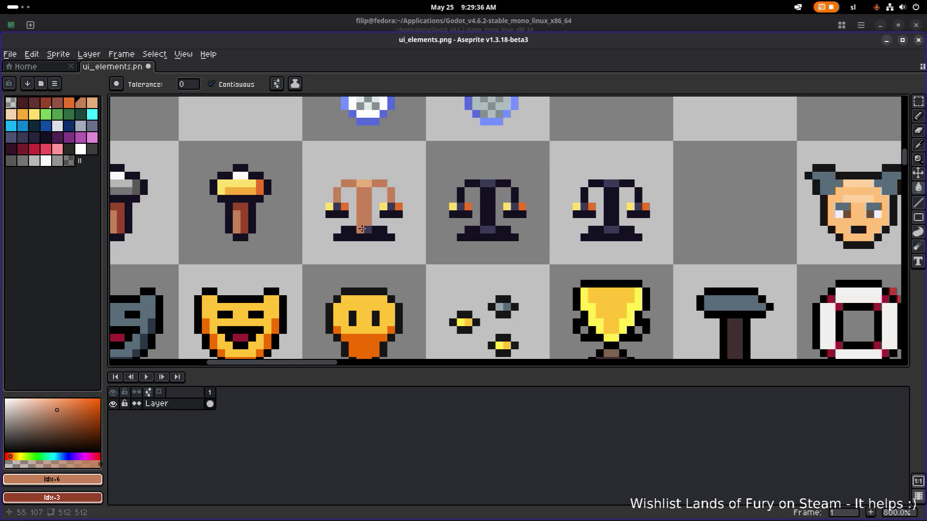
left_click(370, 189, "alt")
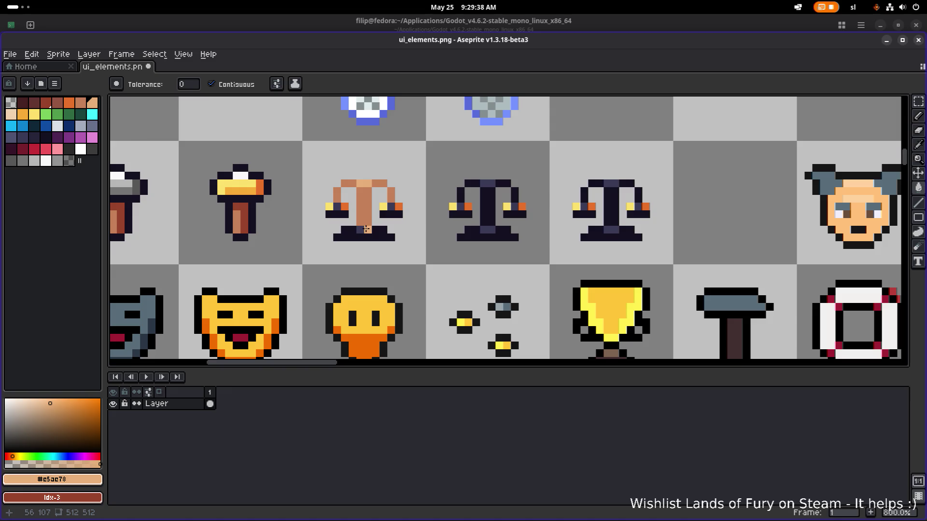